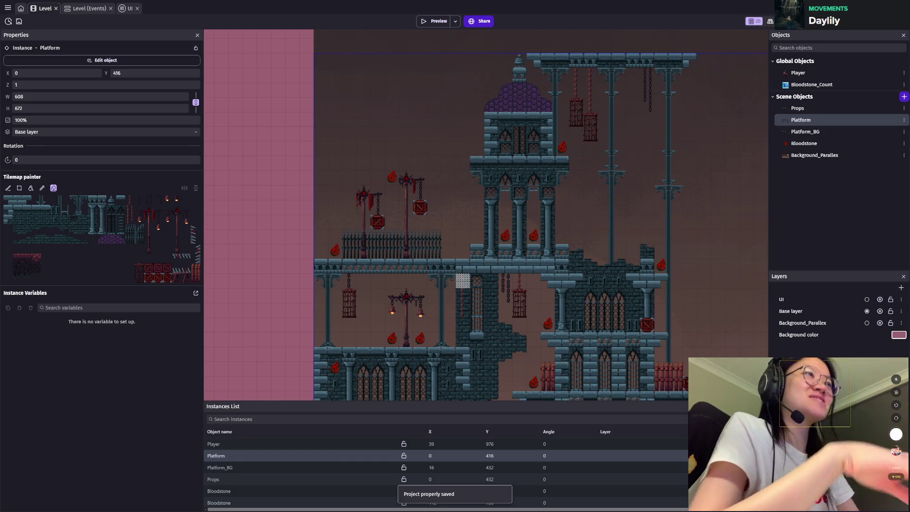
Step: Save the GDevelop level project with Ctrl+S
{"action": "scroll", "coordinate": [586, 304], "scroll_direction": "down", "scroll_amount": 1}
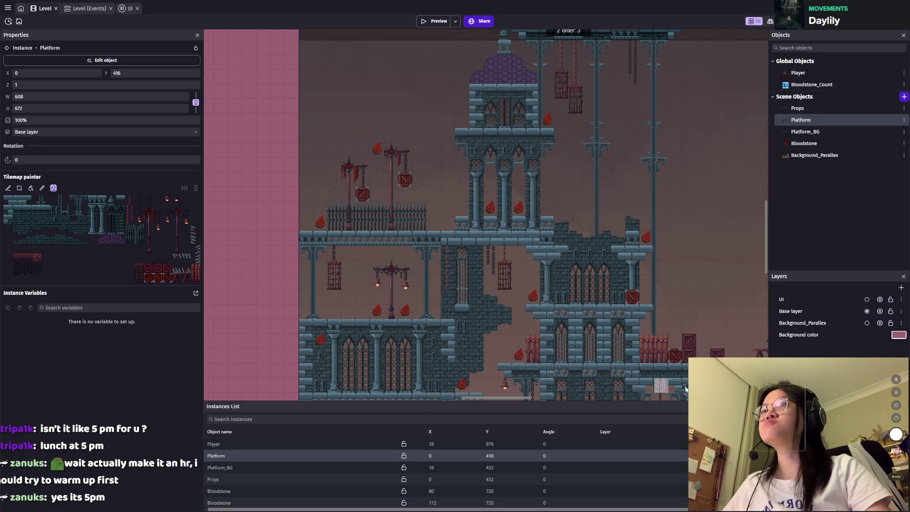
{"action": "key", "text": "ctrl+s"}
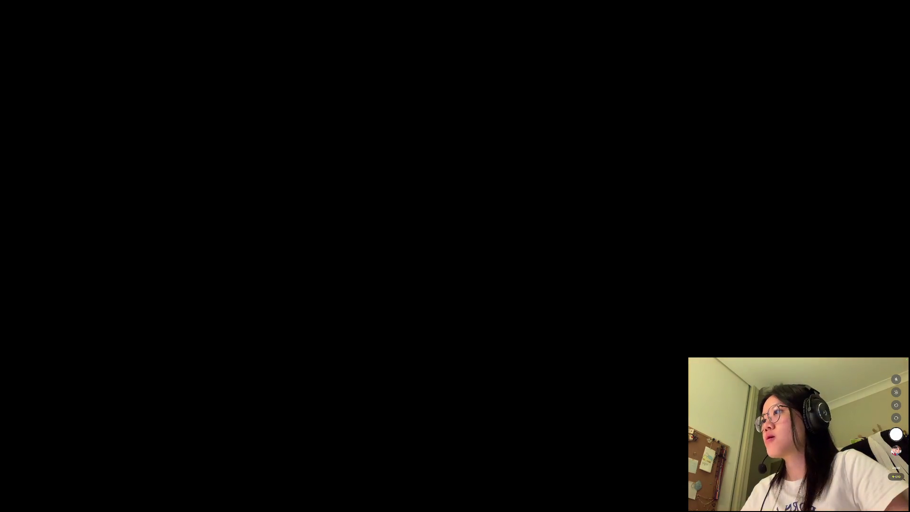
Step: Scroll back up in the castle Level scene editor
{"action": "scroll", "coordinate": [602, 185], "scroll_direction": "up", "scroll_amount": 5}
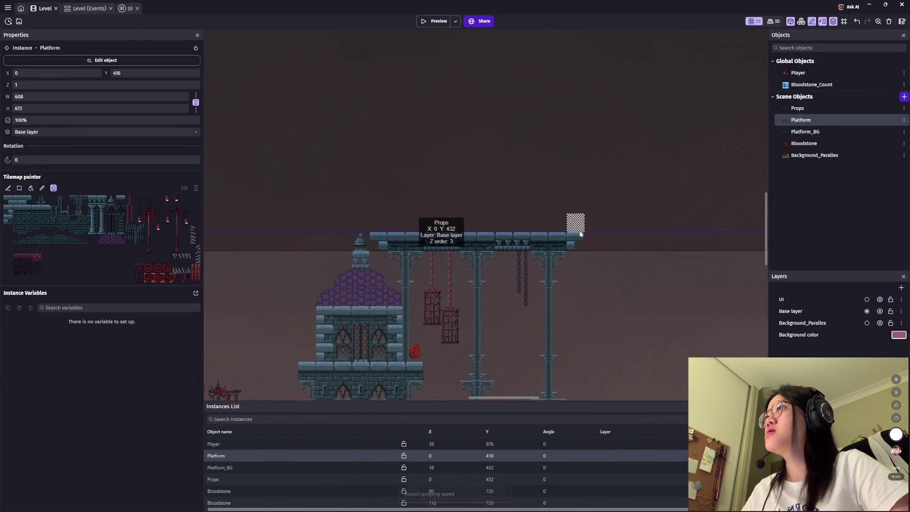
Step: Drag the Player Y > 1500 restart event below the scene-start event and insert a comment above it
{"action": "scroll", "coordinate": [581, 233], "scroll_direction": "up", "scroll_amount": 3}
{"action": "scroll", "coordinate": [344, 76], "scroll_direction": "up", "scroll_amount": 3}
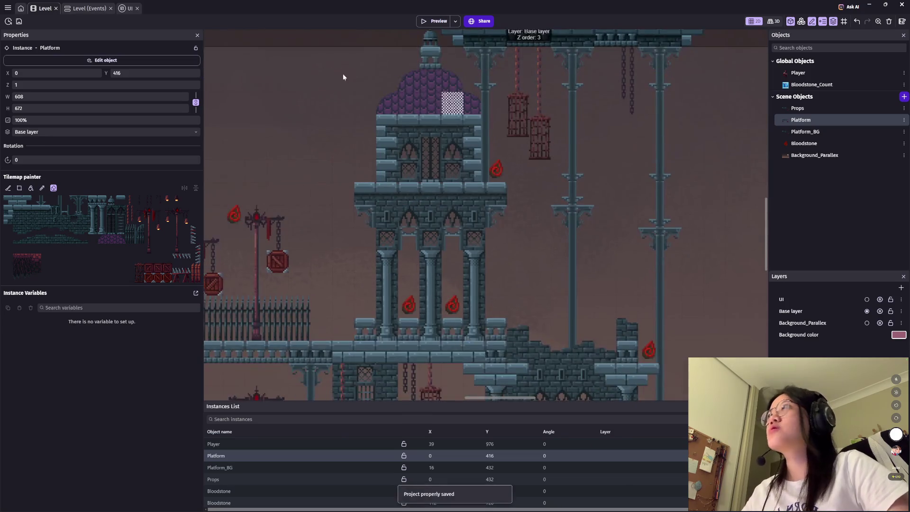
{"action": "key", "text": "ctrl+Tab"}
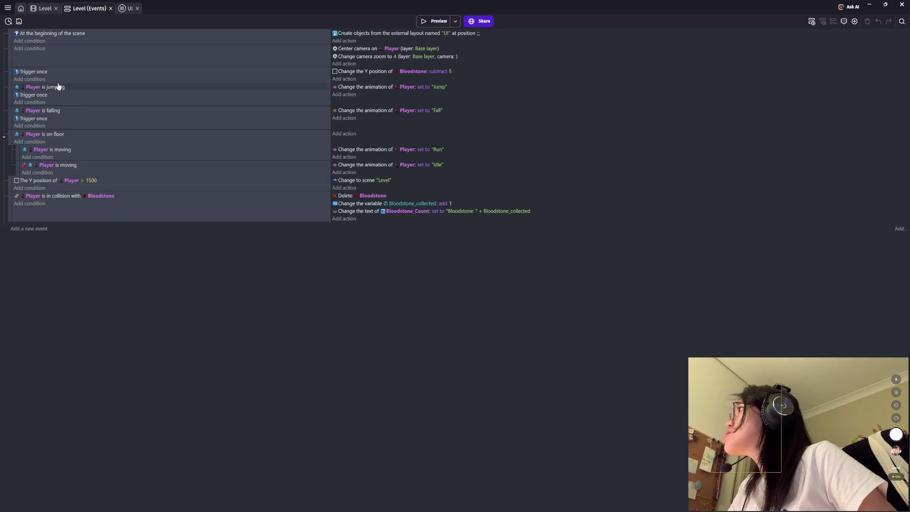
{"action": "left_click_drag", "start_coordinate": [9, 184], "coordinate": [16, 69]}
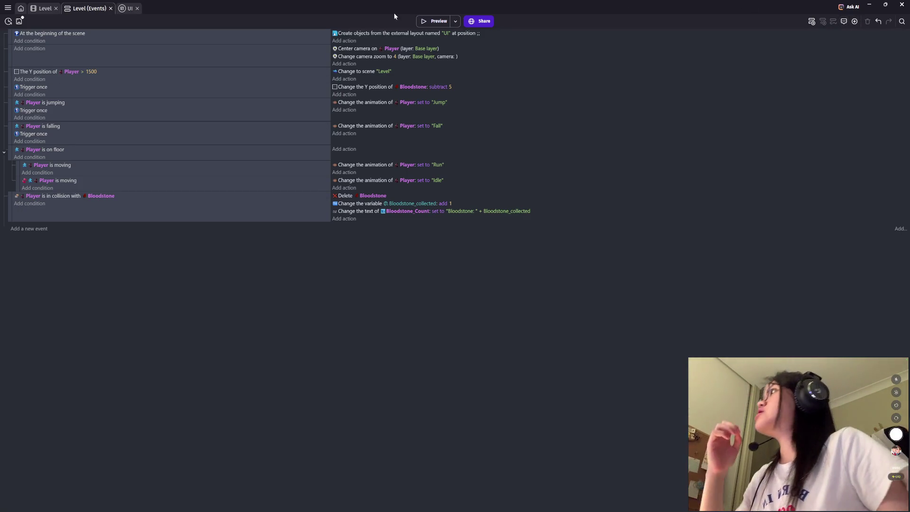
{"action": "left_click", "coordinate": [133, 74]}
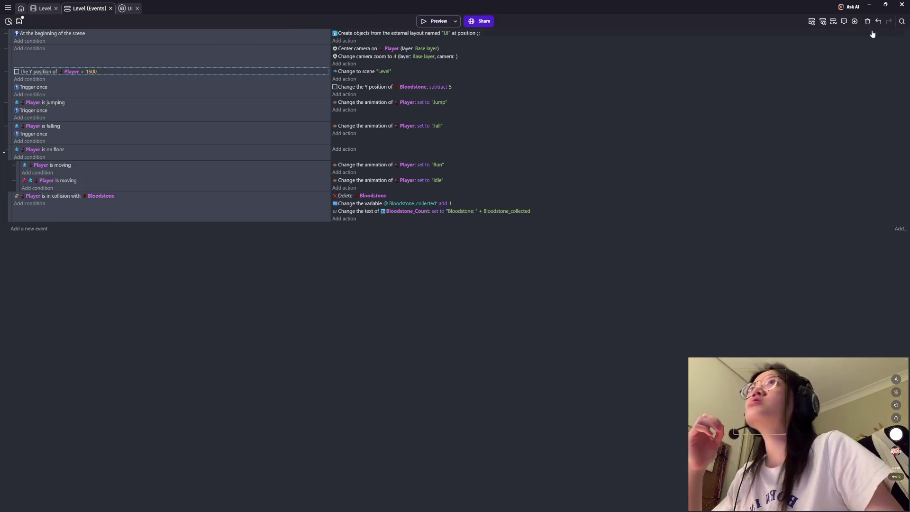
{"action": "left_click", "coordinate": [844, 21]}
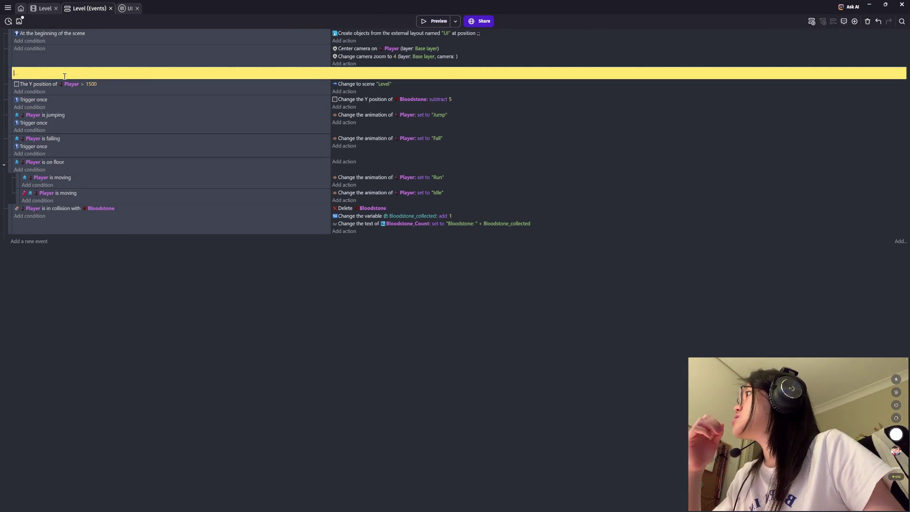
Step: Name the fall restart event's comment 'Death Reset'
{"action": "type", "text": "PLayer"}
{"action": "key", "text": "BackSpace"}
{"action": "key", "text": "BackSpace"}
{"action": "key", "text": "BackSpace"}
{"action": "type", "text": "layer"}
{"action": "key", "text": "ctrl+a"}
{"action": "key", "text": "BackSpace"}
{"action": "type", "text": "Death re"}
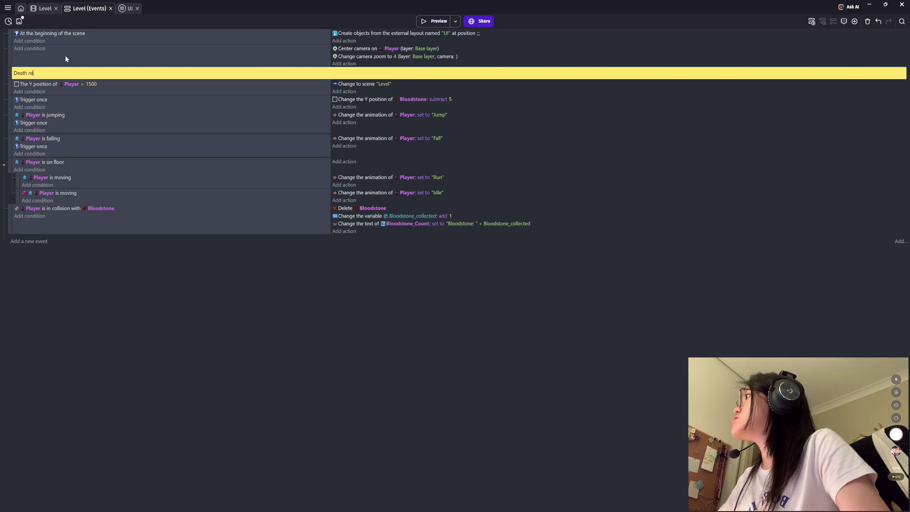
{"action": "key", "text": "BackSpace"}
{"action": "type", "text": "Reset"}
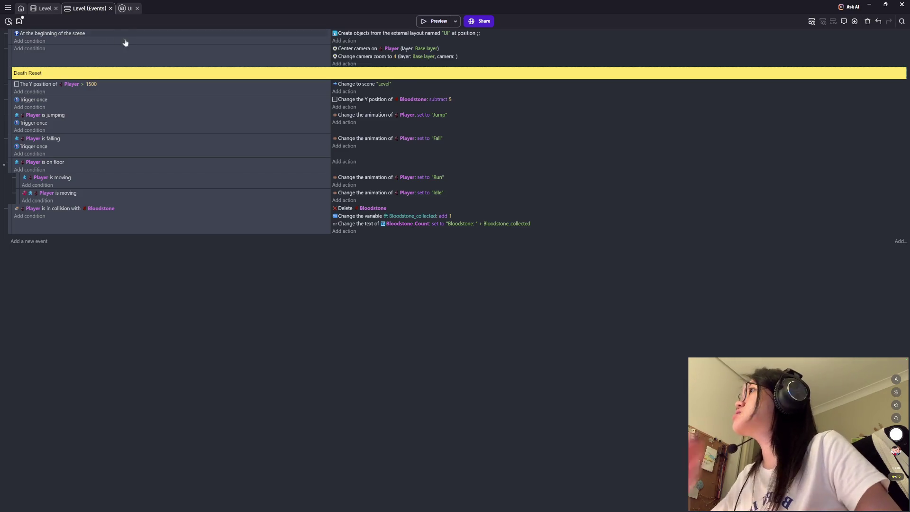
{"action": "left_click", "coordinate": [167, 56]}
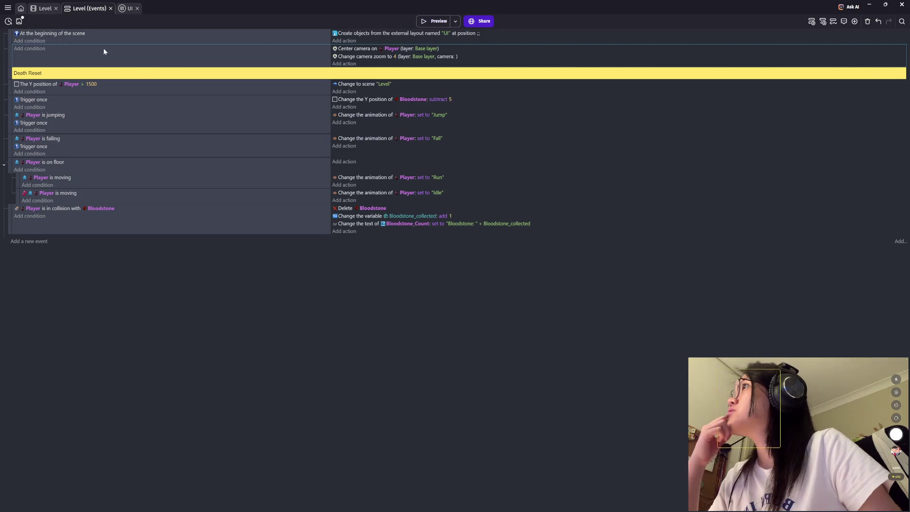
Step: Add a 'Spawning in the UI' comment above the scene-start event, then undo it
{"action": "left_click", "coordinate": [72, 33]}
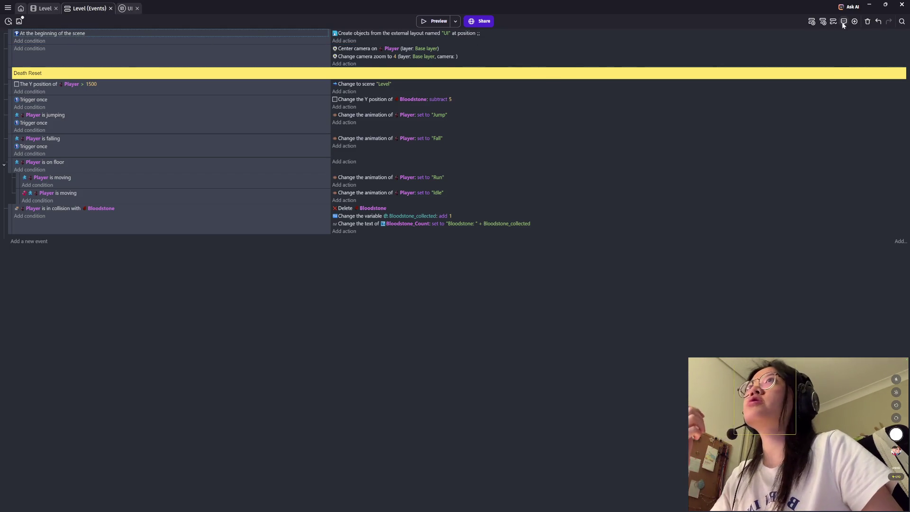
{"action": "left_click", "coordinate": [845, 21]}
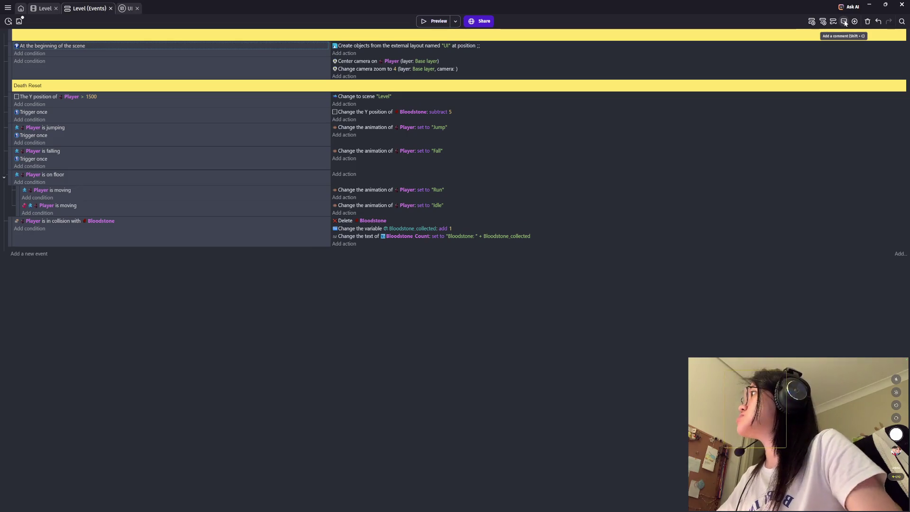
{"action": "left_click", "coordinate": [188, 36]}
{"action": "type", "text": "SA"}
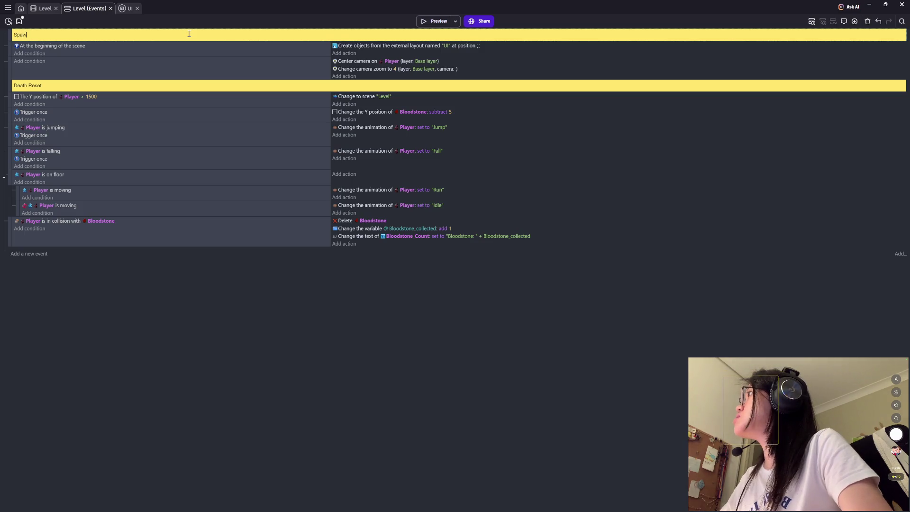
{"action": "type", "text": "UI"}
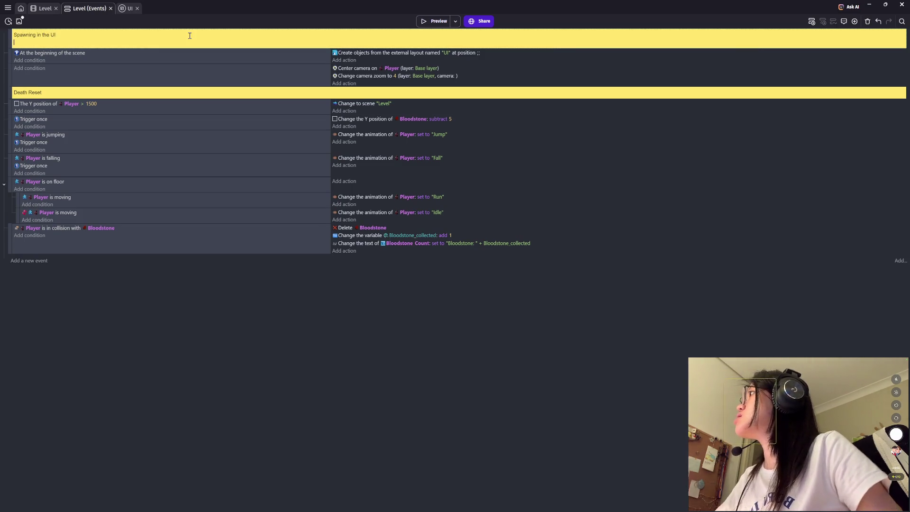
{"action": "left_click", "coordinate": [29, 62]}
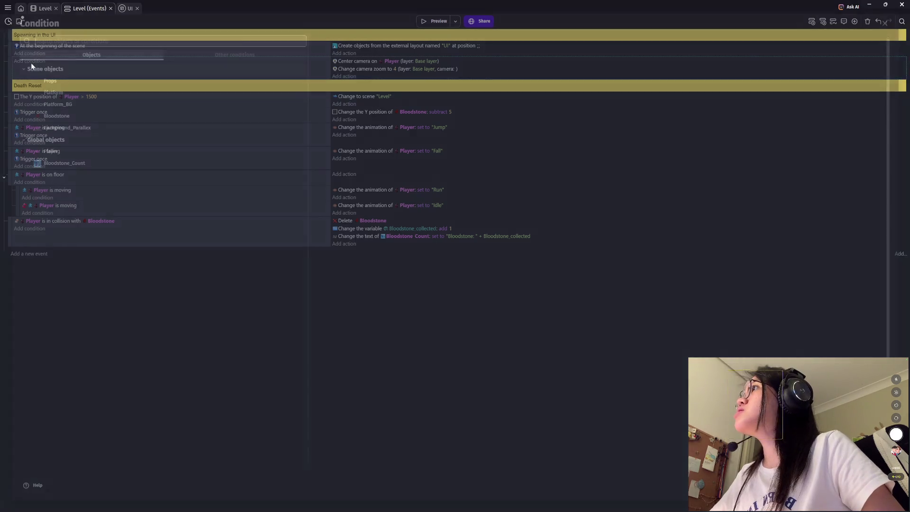
{"action": "key", "text": "Escape"}
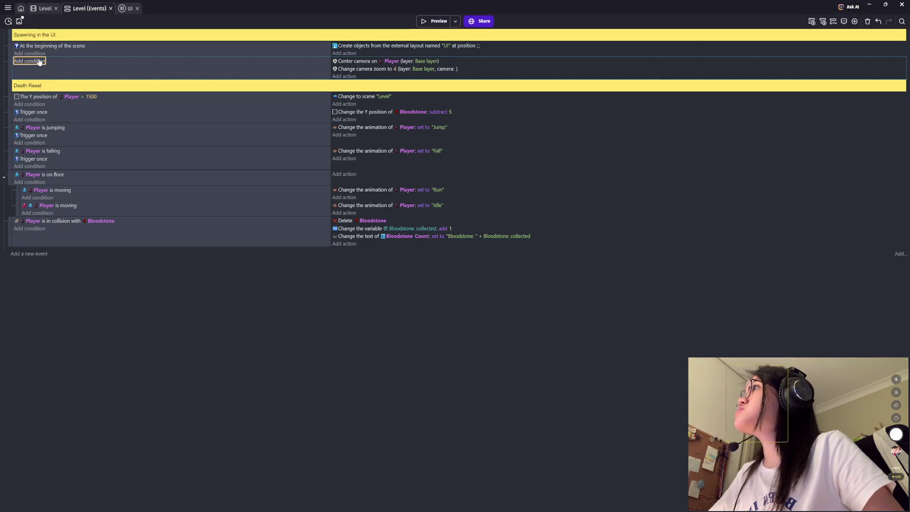
{"action": "key", "text": "ctrl+z"}
{"action": "key", "text": "ctrl+z"}
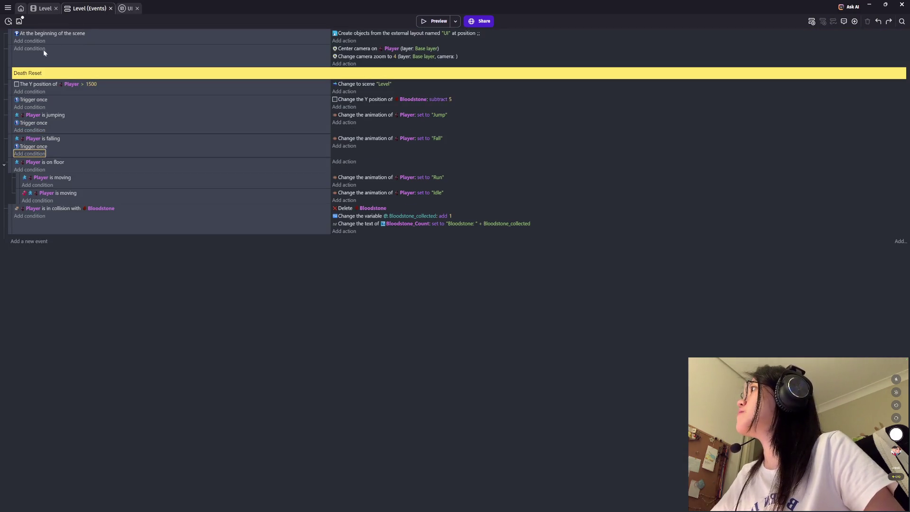
Step: Insert a new comment above the camera event and start typing its Camera label
{"action": "left_click", "coordinate": [37, 51]}
{"action": "key", "text": "Escape"}
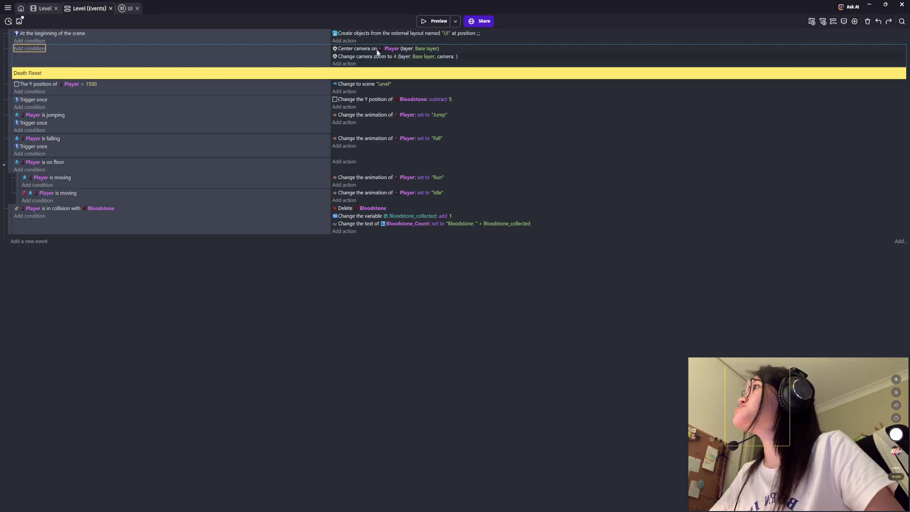
{"action": "left_click", "coordinate": [294, 49]}
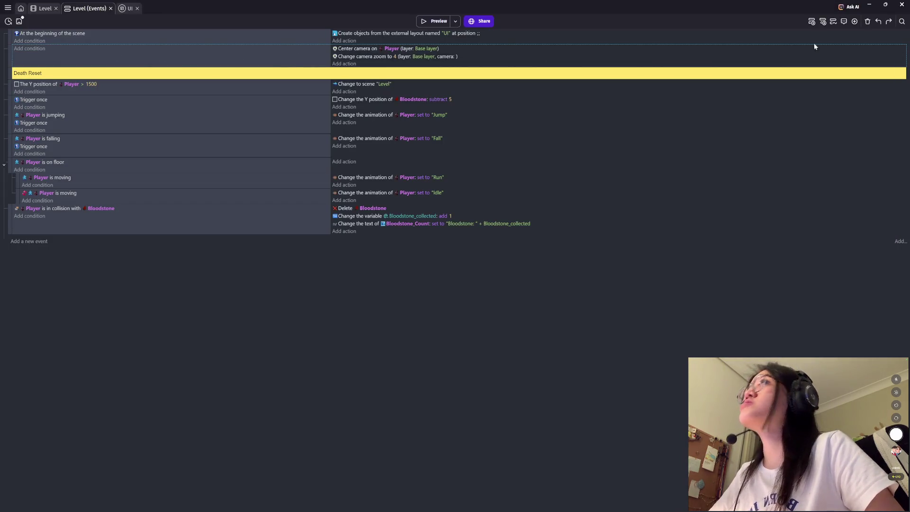
{"action": "left_click", "coordinate": [844, 21]}
{"action": "type", "text": "Ce"}
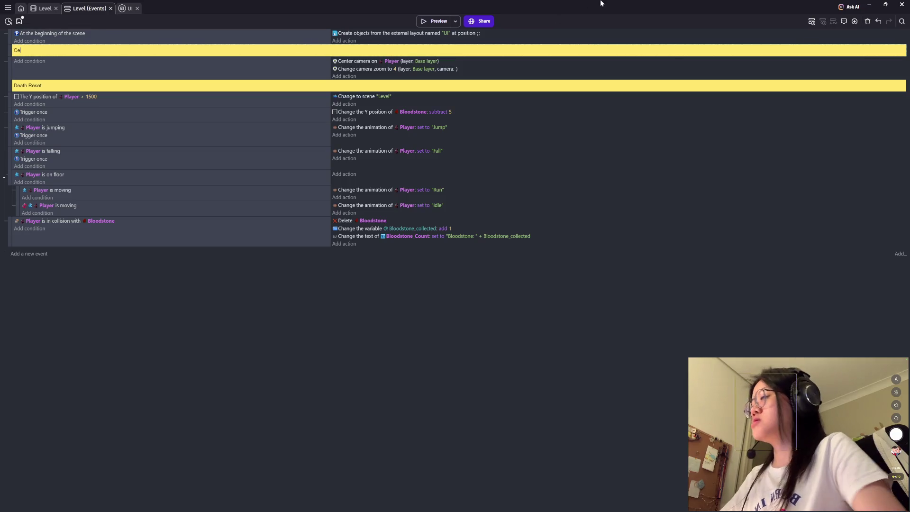
{"action": "type", "text": "mera"}
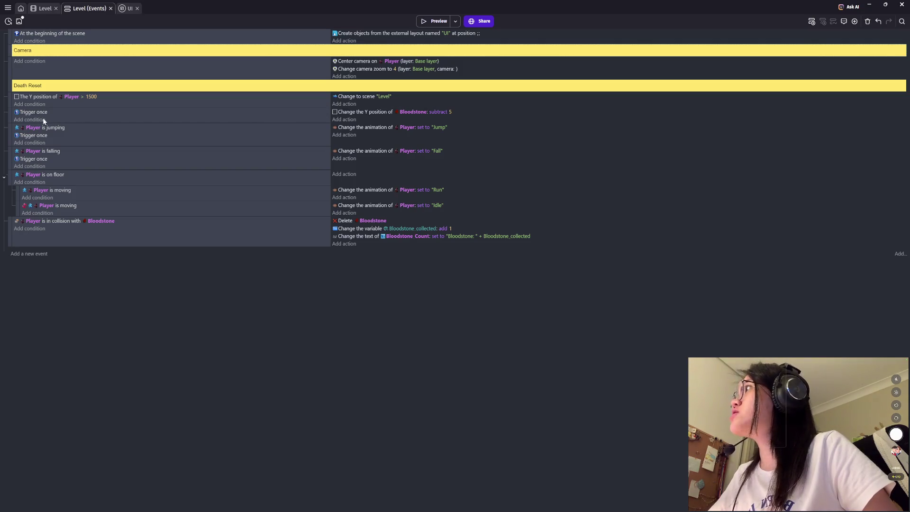
Step: Move the Bloodstone Y-shift event to the end and label the jumping event 'Movement Shit'
{"action": "left_click_drag", "start_coordinate": [9, 112], "coordinate": [20, 256]}
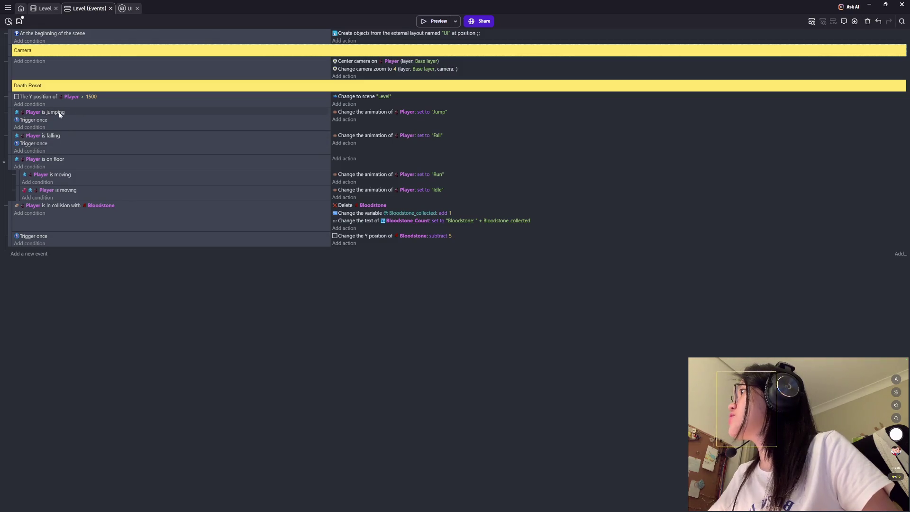
{"action": "left_click", "coordinate": [60, 114]}
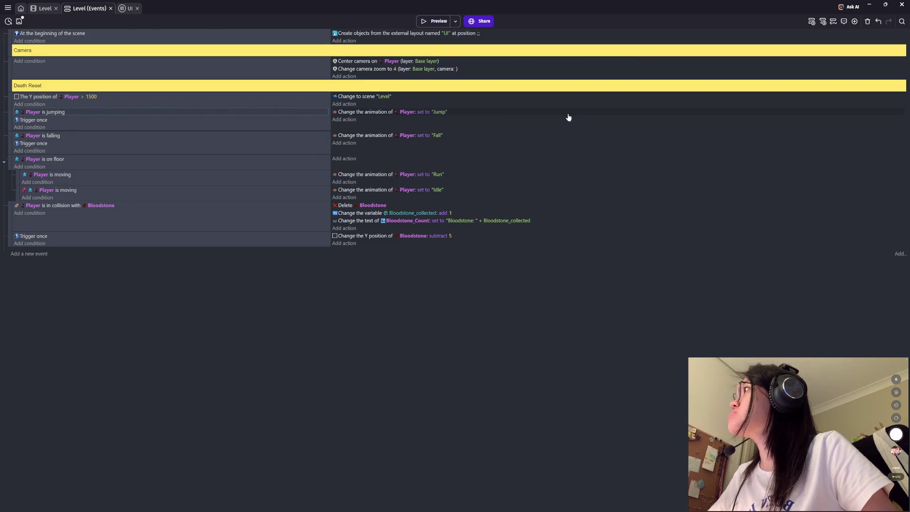
{"action": "left_click", "coordinate": [841, 22]}
{"action": "type", "text": "Move"}
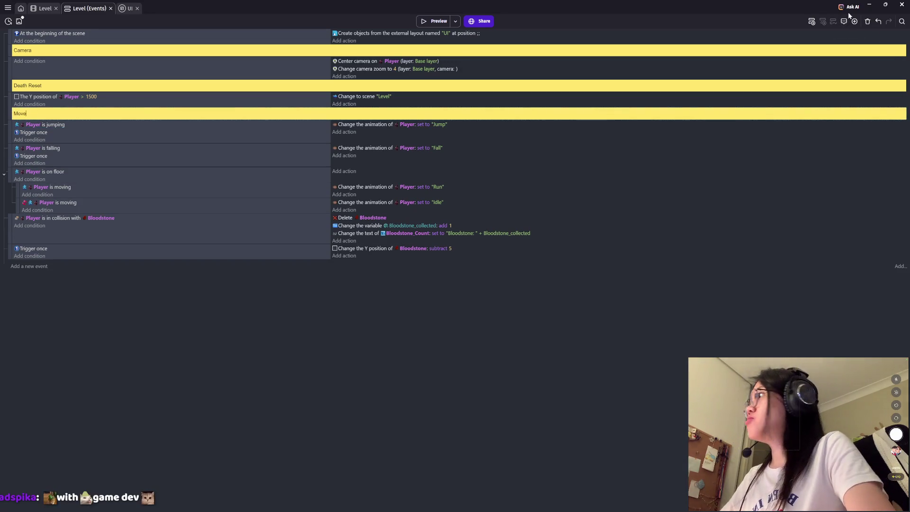
{"action": "key", "text": "BackSpace"}
{"action": "key", "text": "BackSpace"}
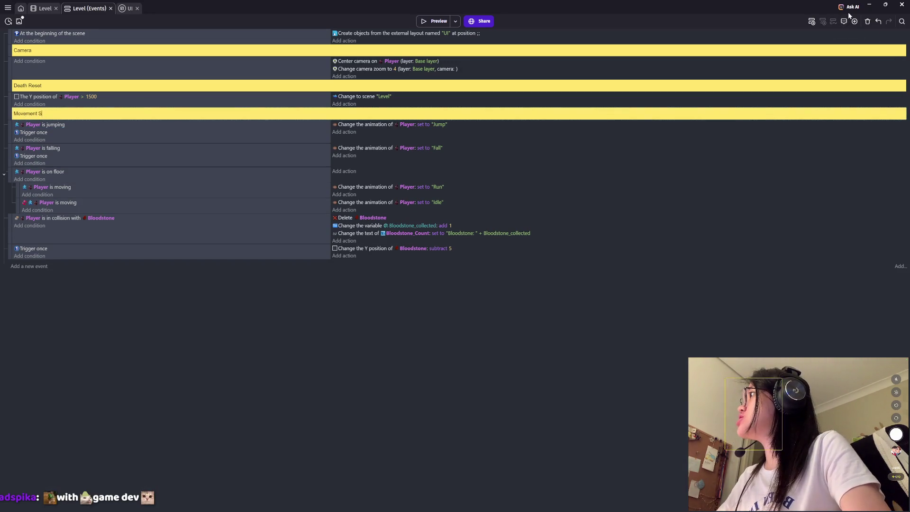
{"action": "type", "text": "Shit"}
{"action": "key", "text": "Return"}
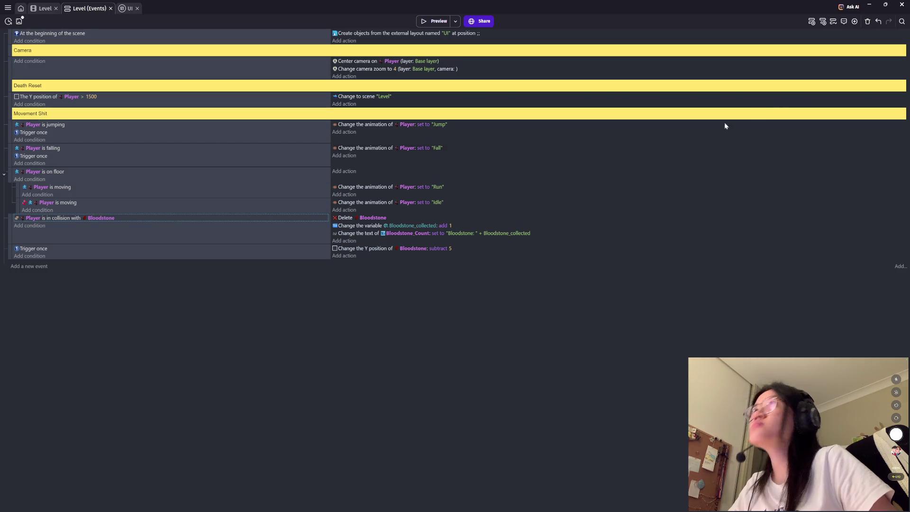
Step: Add a 'Bloodstone Stuff' comment above the Bloodstone collision event
{"action": "left_click", "coordinate": [844, 21]}
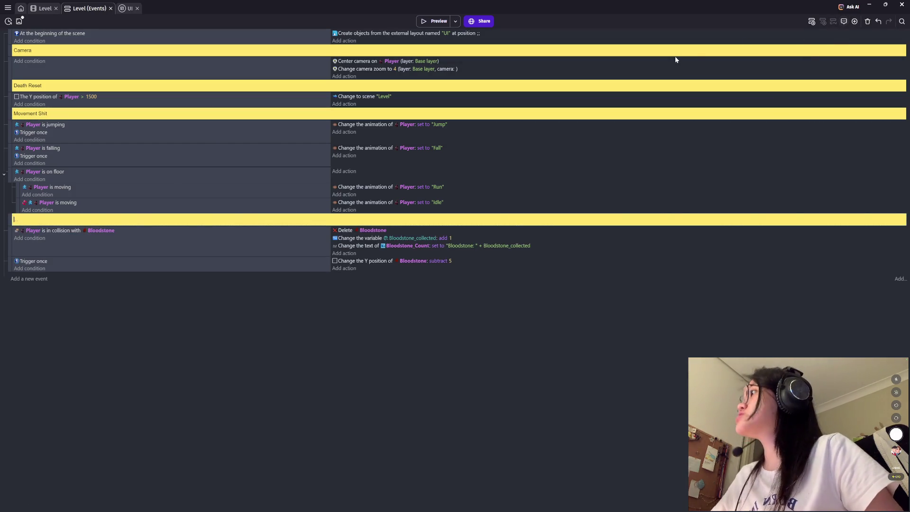
{"action": "type", "text": "X"}
{"action": "type", "text": "Bloodstone Stu"}
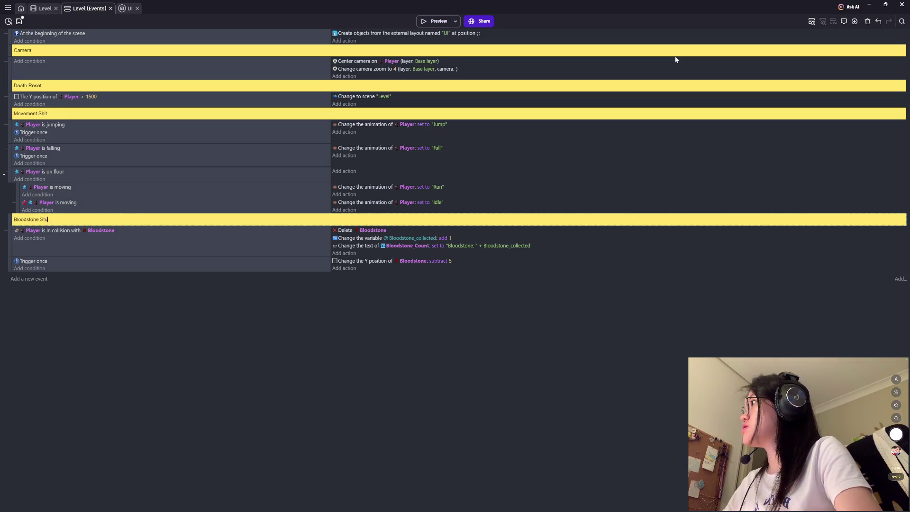
{"action": "type", "text": "ff"}
{"action": "left_click", "coordinate": [480, 306]}
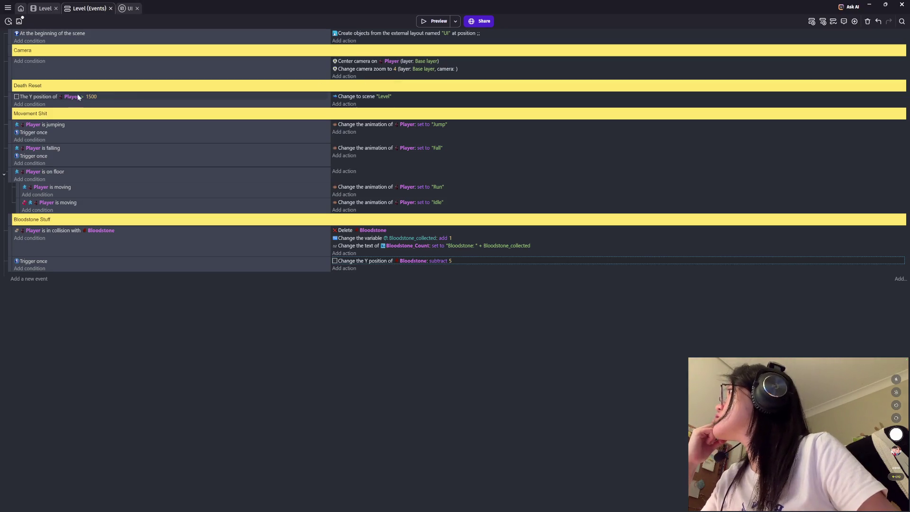
{"action": "left_click", "coordinate": [341, 104]}
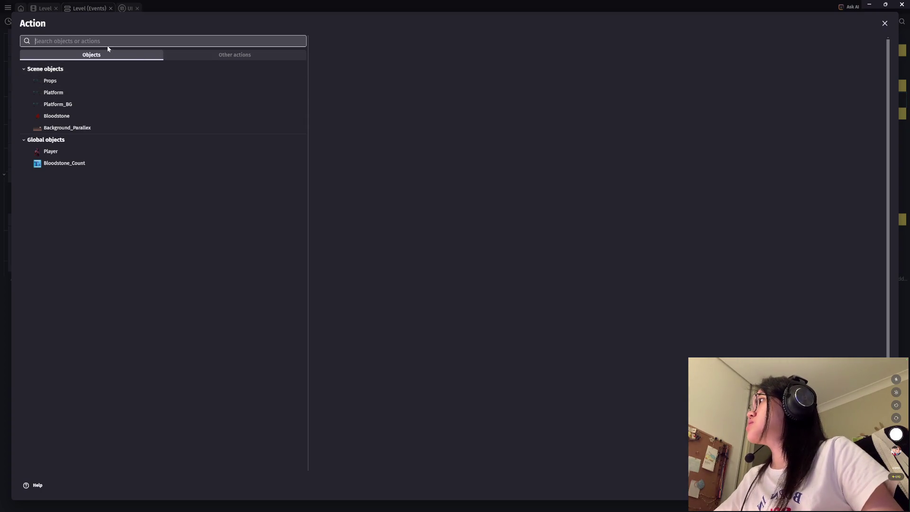
Step: Add a Wait 4 seconds action to the Death Reset event and preview the level
{"action": "type", "text": "wait"}
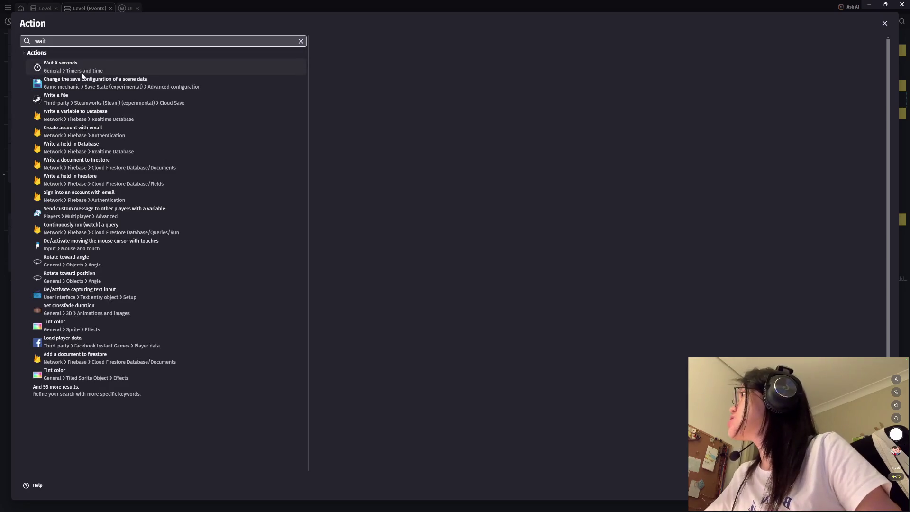
{"action": "left_click", "coordinate": [100, 70]}
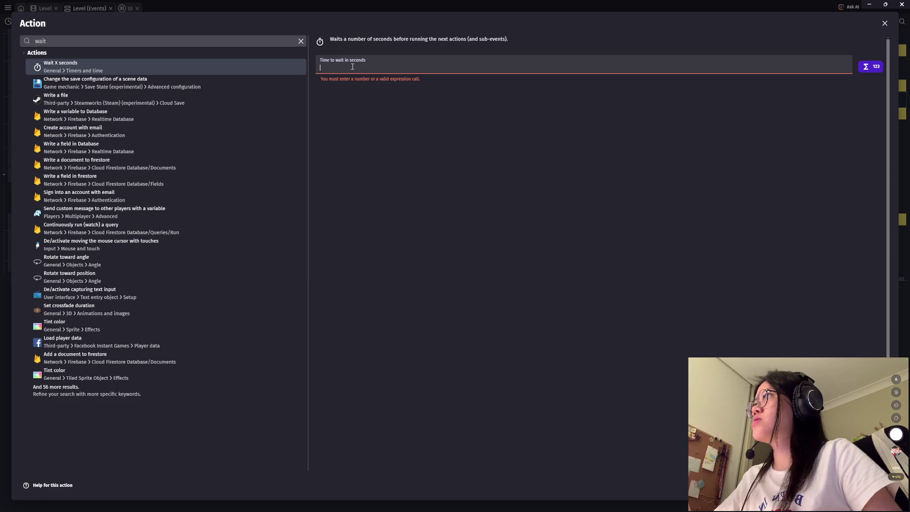
{"action": "type", "text": "4"}
{"action": "key", "text": "Return"}
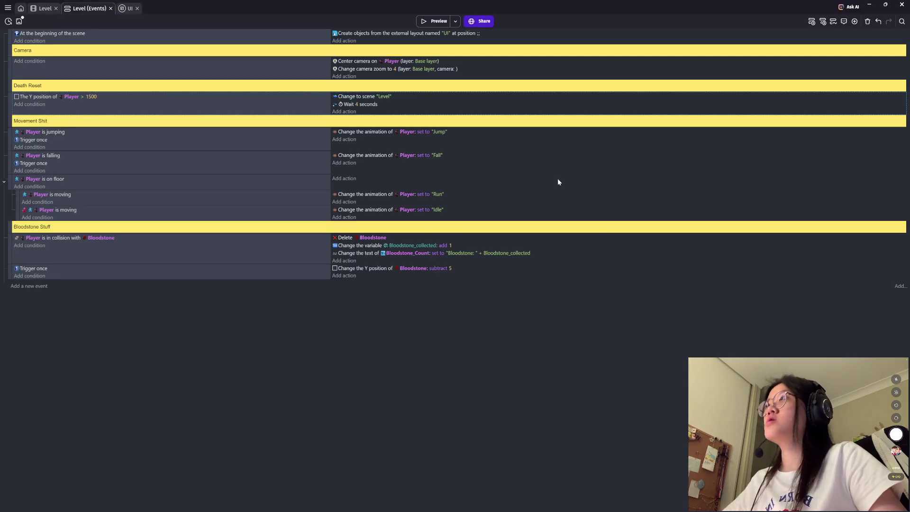
{"action": "left_click", "coordinate": [424, 22]}
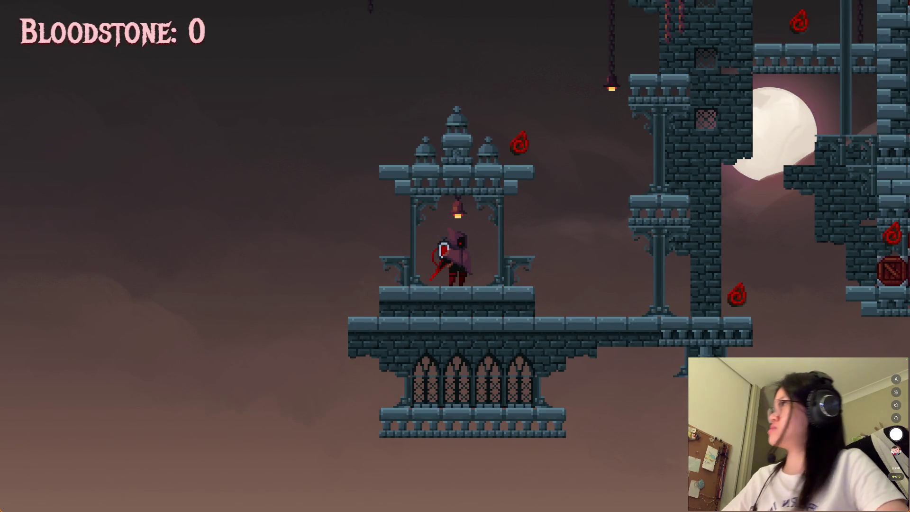
Step: Move the wait above the scene change, shorten it to 2 seconds, and save the project
{"action": "key", "text": "alt+F4"}
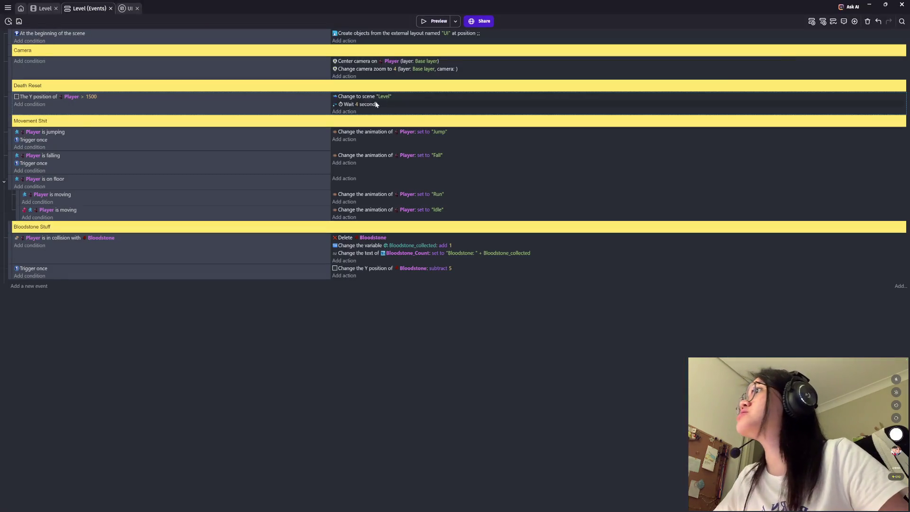
{"action": "left_click_drag", "start_coordinate": [363, 102], "coordinate": [418, 93]}
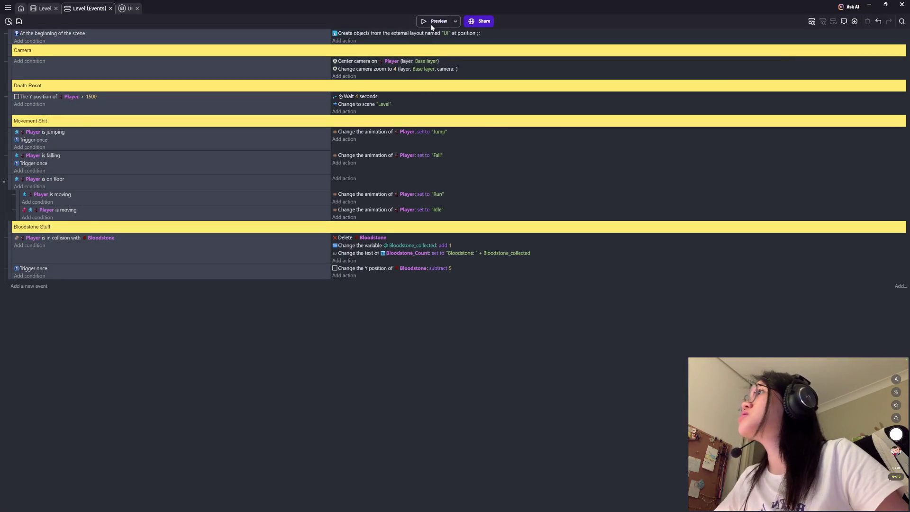
{"action": "left_click", "coordinate": [438, 21]}
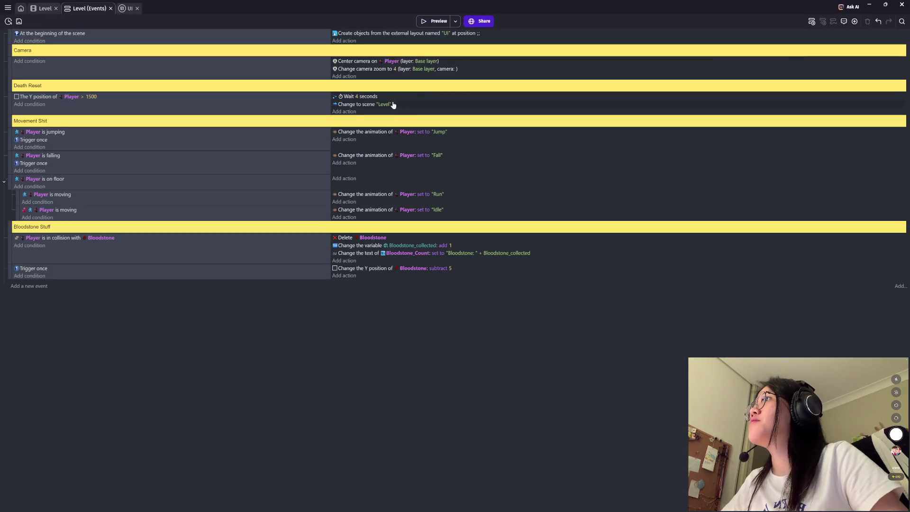
{"action": "double_click", "coordinate": [371, 105]}
{"action": "type", "text": "2"}
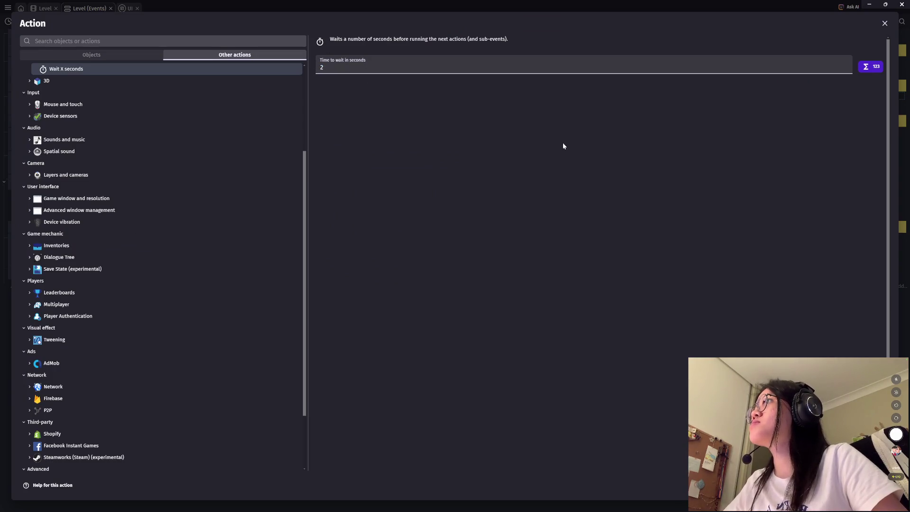
{"action": "key", "text": "Return"}
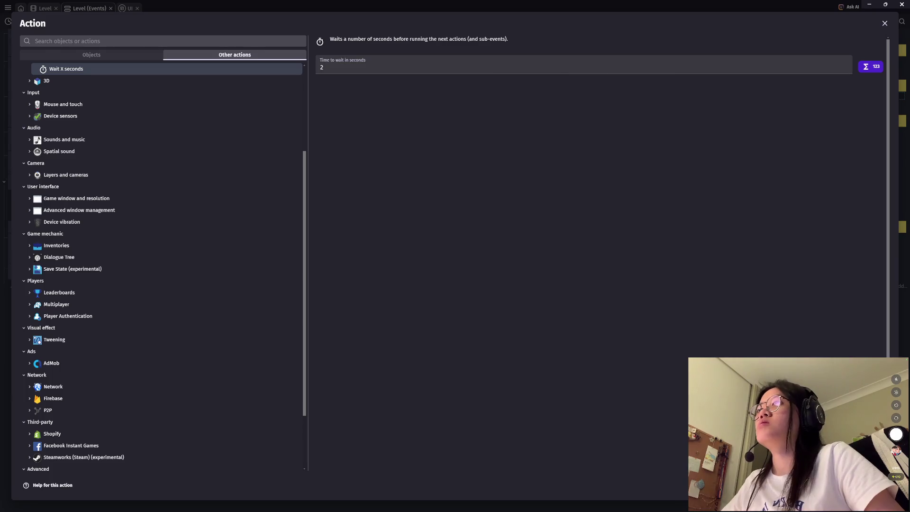
{"action": "key", "text": "ctrl+s"}
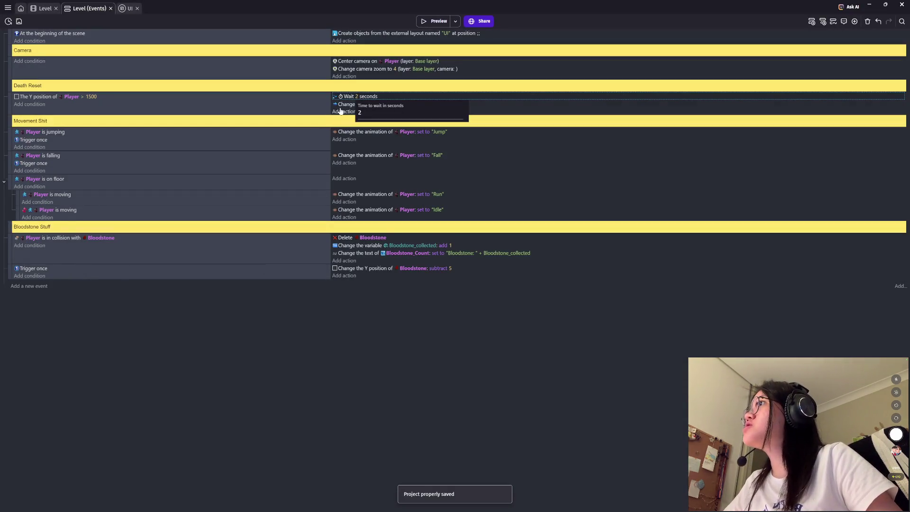
{"action": "double_click", "coordinate": [87, 97]}
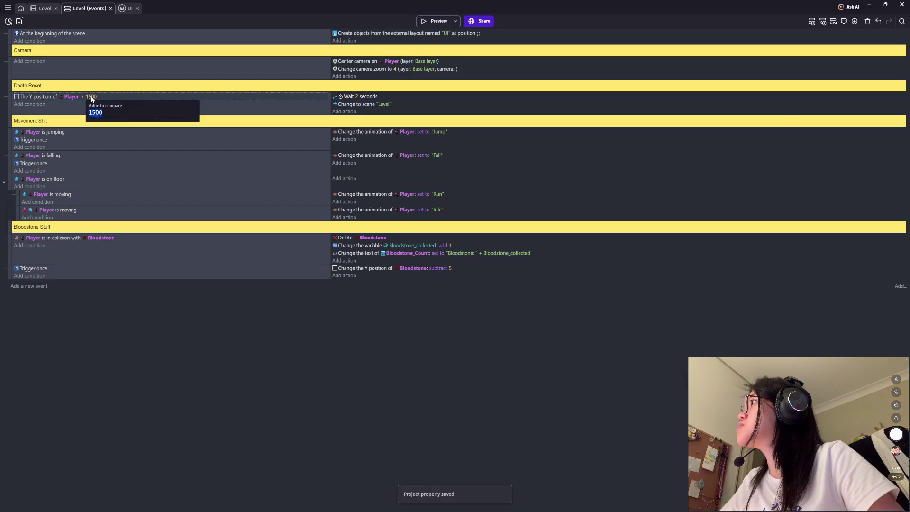
Step: Lower the fall threshold from 1500 to 1200 and test running off a ledge in preview
{"action": "key", "text": "Escape"}
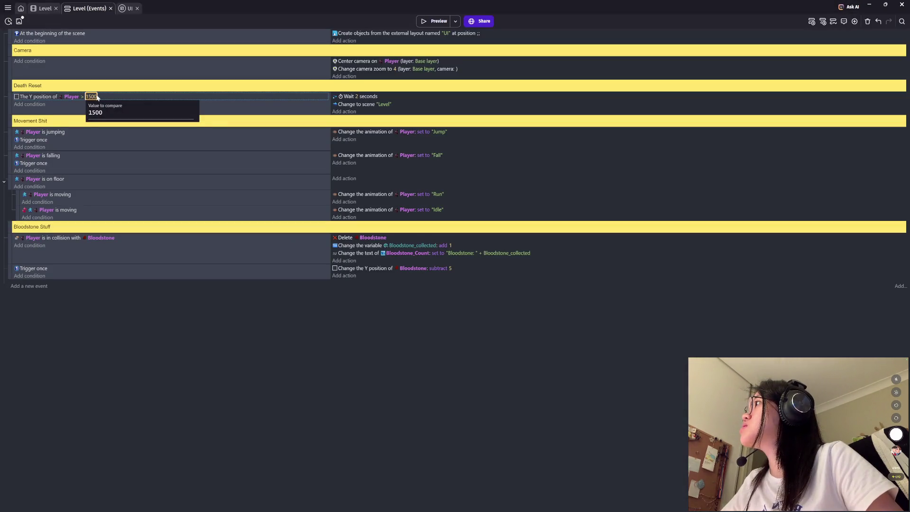
{"action": "double_click", "coordinate": [97, 97]}
{"action": "key", "text": "Escape"}
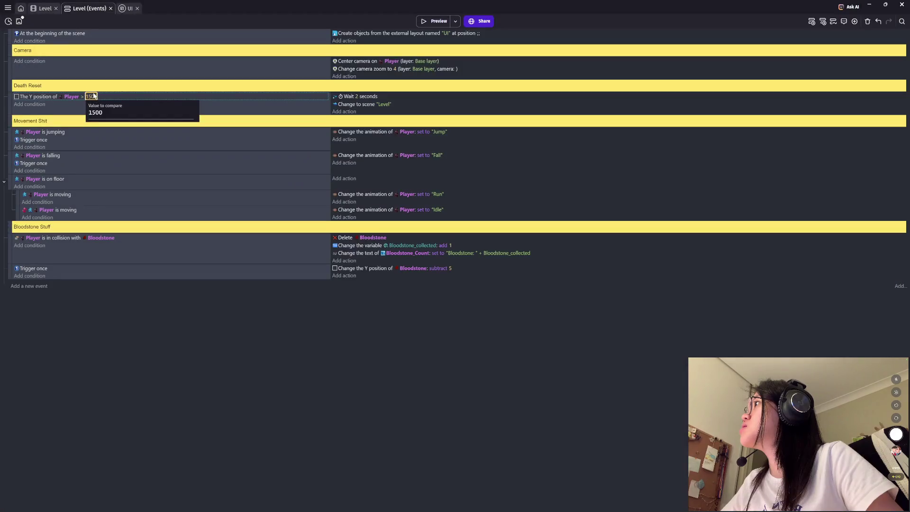
{"action": "type", "text": "1200"}
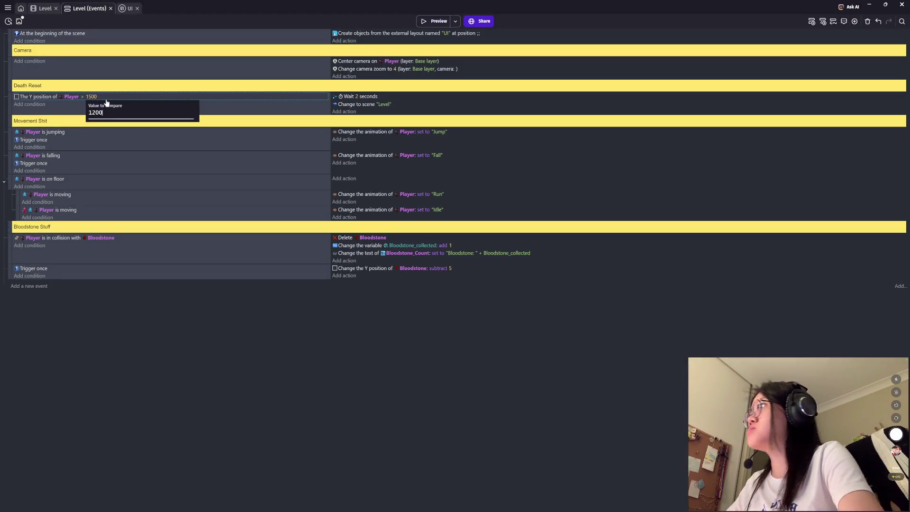
{"action": "left_click", "coordinate": [350, 349]}
{"action": "left_click", "coordinate": [434, 20]}
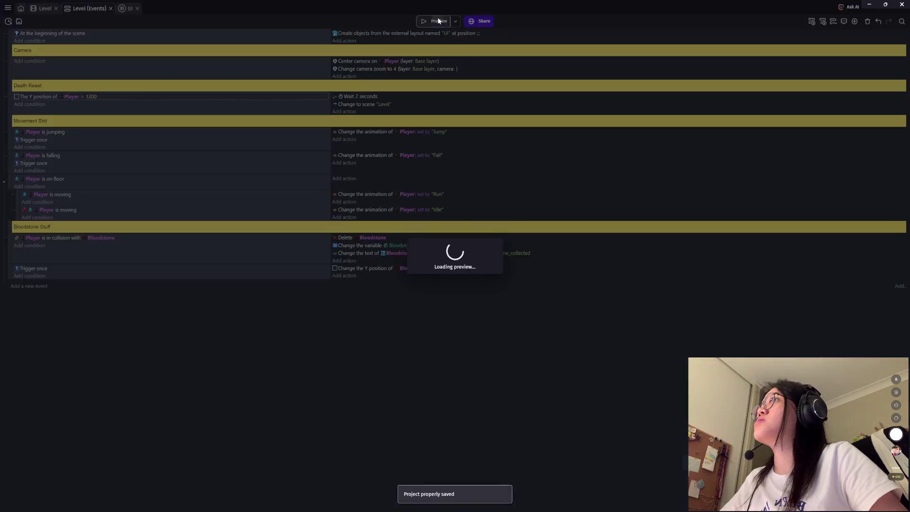
{"action": "key", "text": "Left"}
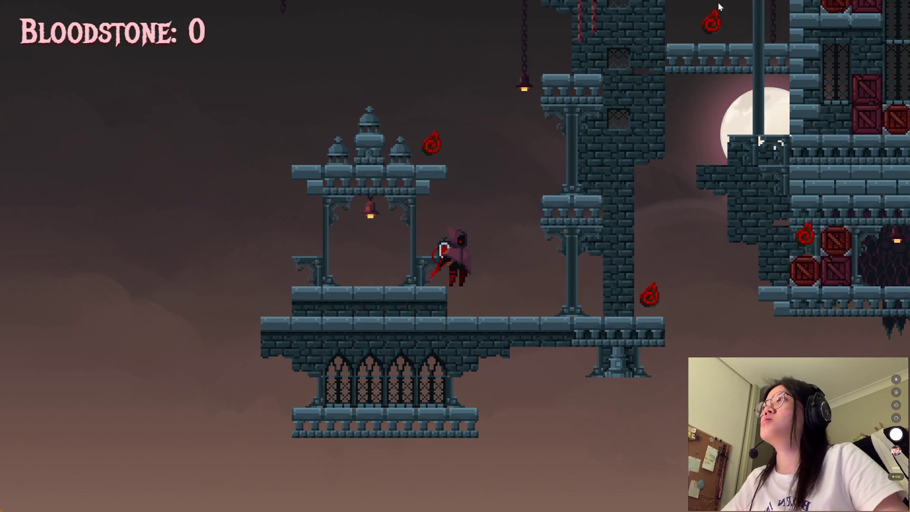
{"action": "key", "text": "alt+F4"}
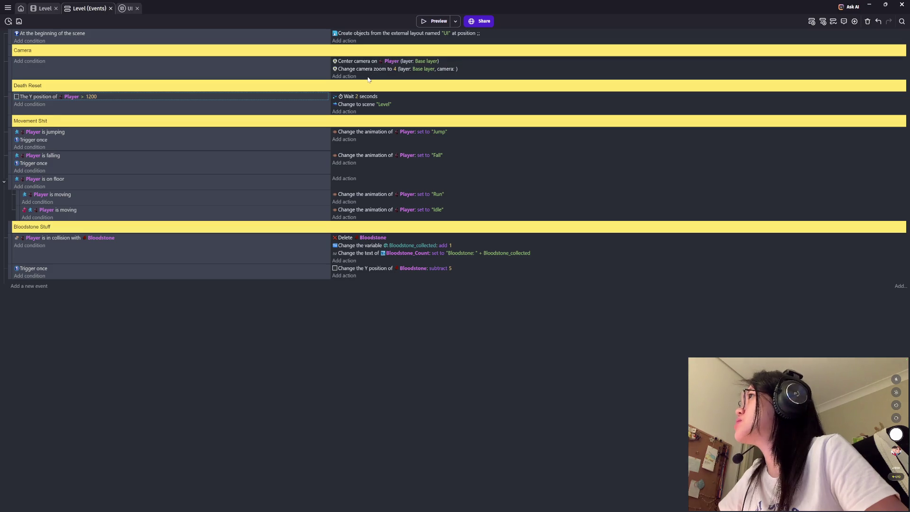
Step: Look at the Enforce camera boundaries action for the Camera event without adding it
{"action": "left_click", "coordinate": [345, 76]}
{"action": "type", "text": "camera"}
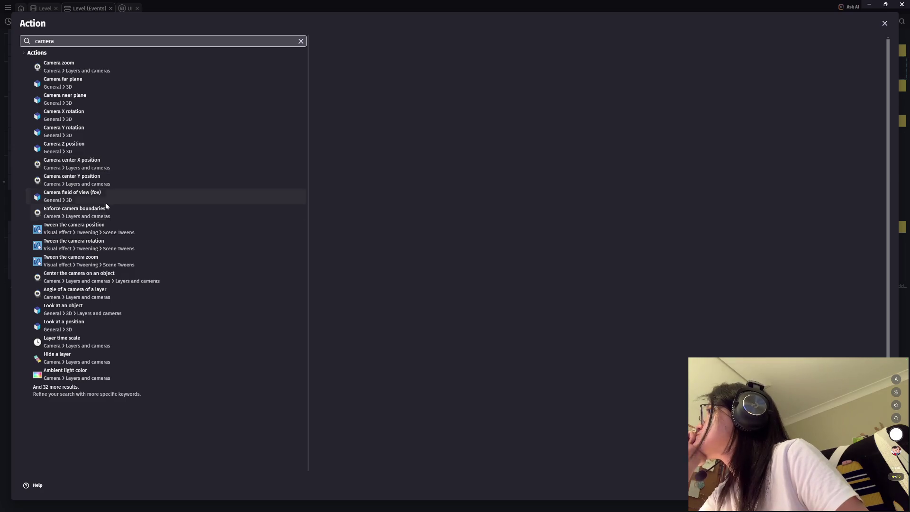
{"action": "left_click", "coordinate": [105, 220]}
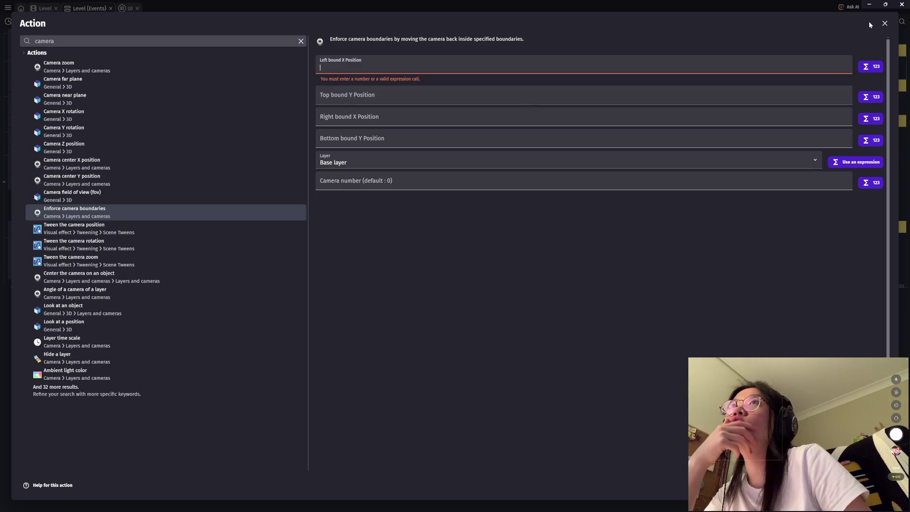
{"action": "left_click", "coordinate": [885, 22]}
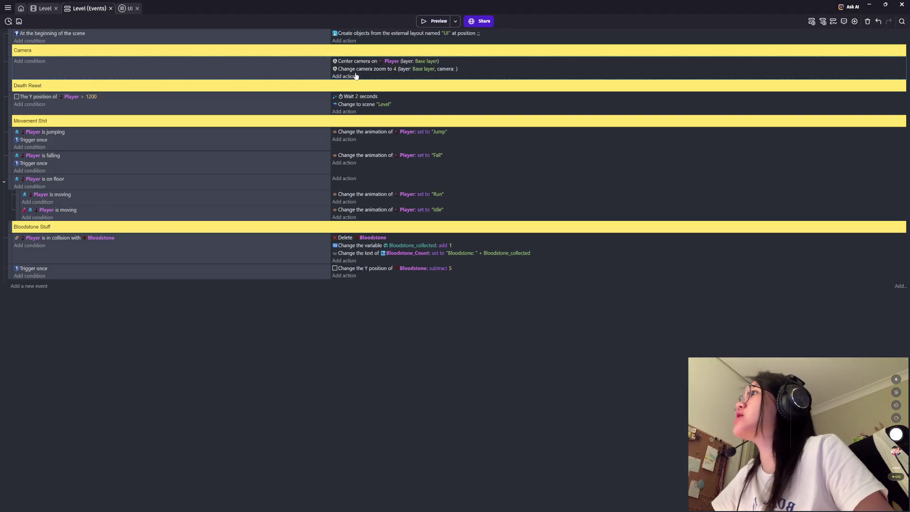
{"action": "left_click", "coordinate": [45, 6]}
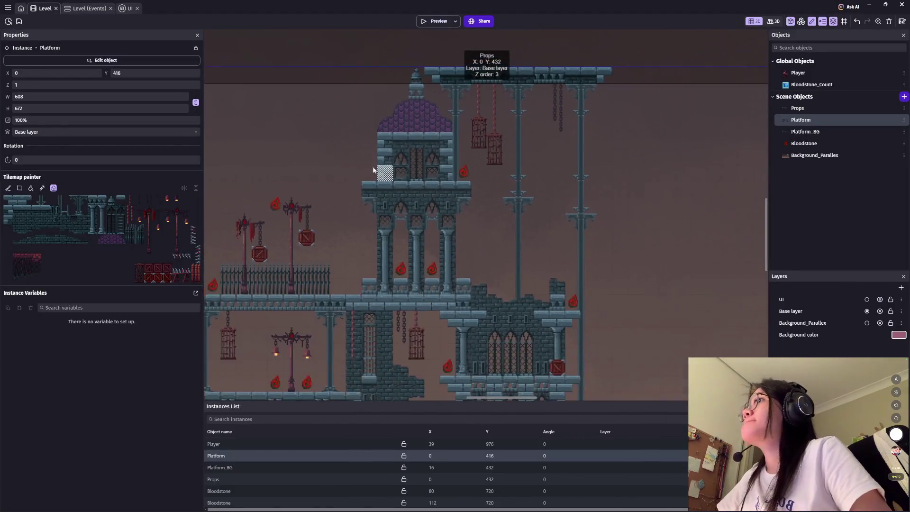
Step: Pan the scene to check the level's top edge, then add an action to the Camera event
{"action": "scroll", "coordinate": [428, 225], "scroll_direction": "up", "scroll_amount": 5}
{"action": "scroll", "coordinate": [428, 224], "scroll_direction": "up", "scroll_amount": 4}
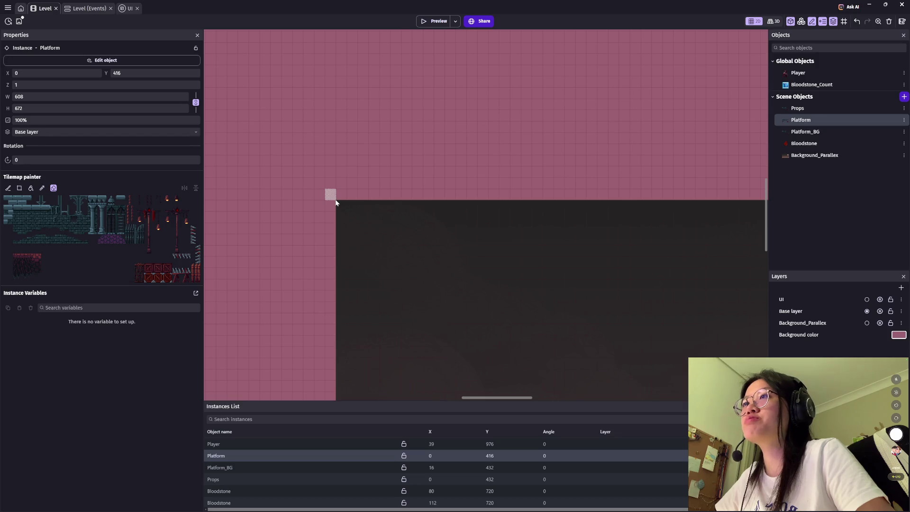
{"action": "scroll", "coordinate": [365, 213], "scroll_direction": "up", "scroll_amount": 5}
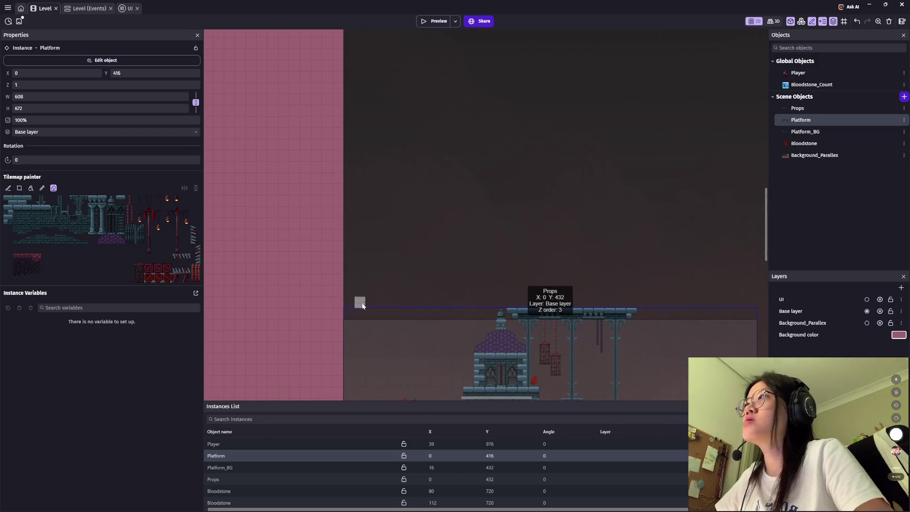
{"action": "left_click_drag", "start_coordinate": [360, 301], "coordinate": [382, 101]}
{"action": "scroll", "coordinate": [382, 101], "scroll_direction": "down", "scroll_amount": 2}
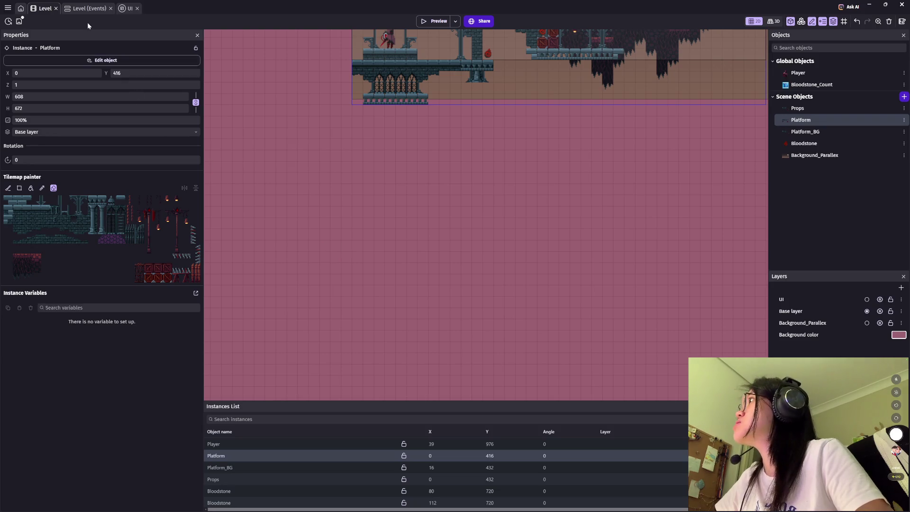
{"action": "left_click", "coordinate": [82, 9]}
{"action": "left_click", "coordinate": [353, 77]}
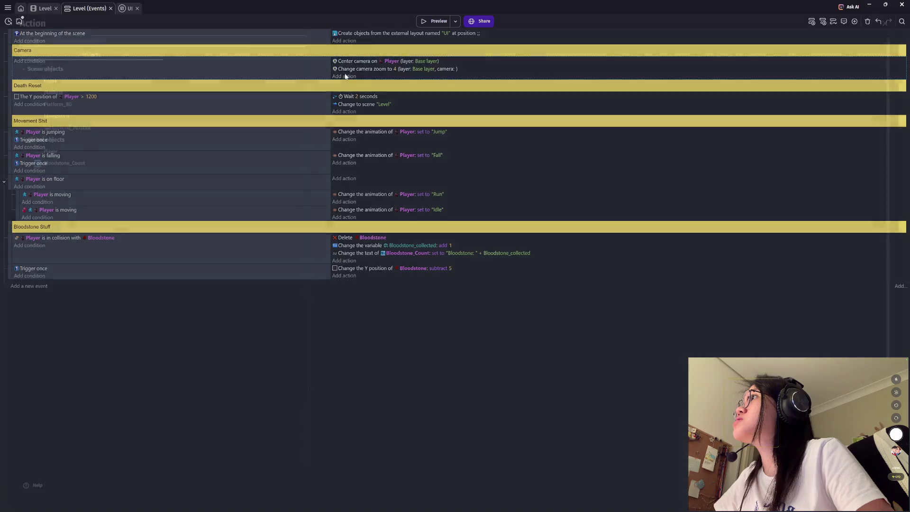
Step: Search 'camera' and add Enforce camera boundaries with top 0, right 2000, bottom 1300 on Base layer
{"action": "type", "text": "camera"}
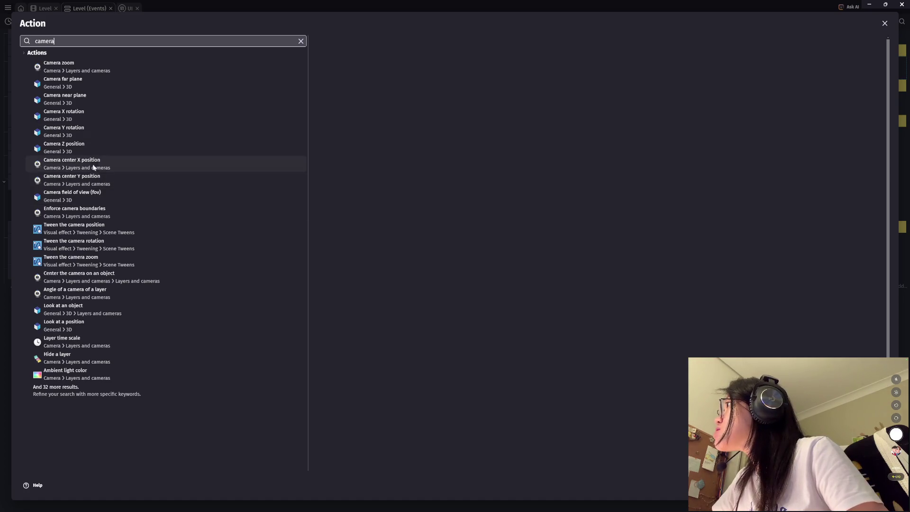
{"action": "left_click", "coordinate": [83, 209]}
{"action": "left_click", "coordinate": [369, 97]}
{"action": "type", "text": "0"}
{"action": "left_click", "coordinate": [391, 117]}
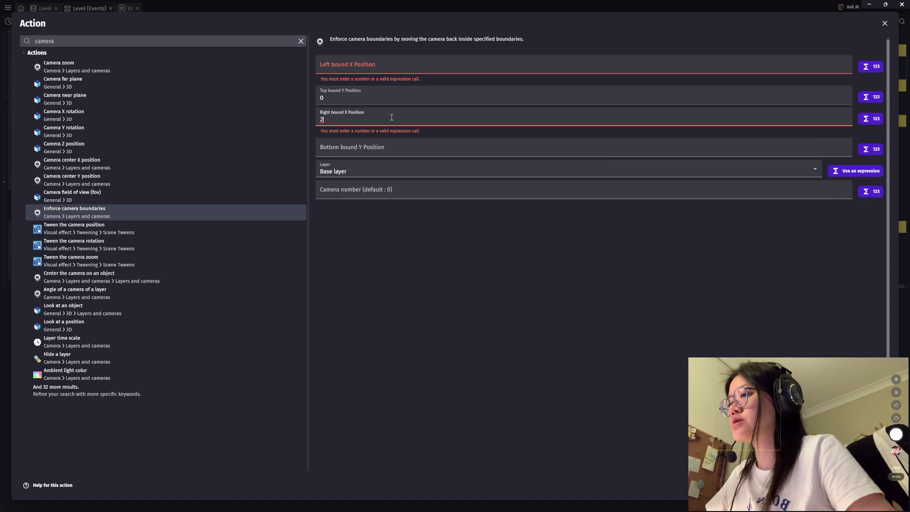
{"action": "type", "text": "2000"}
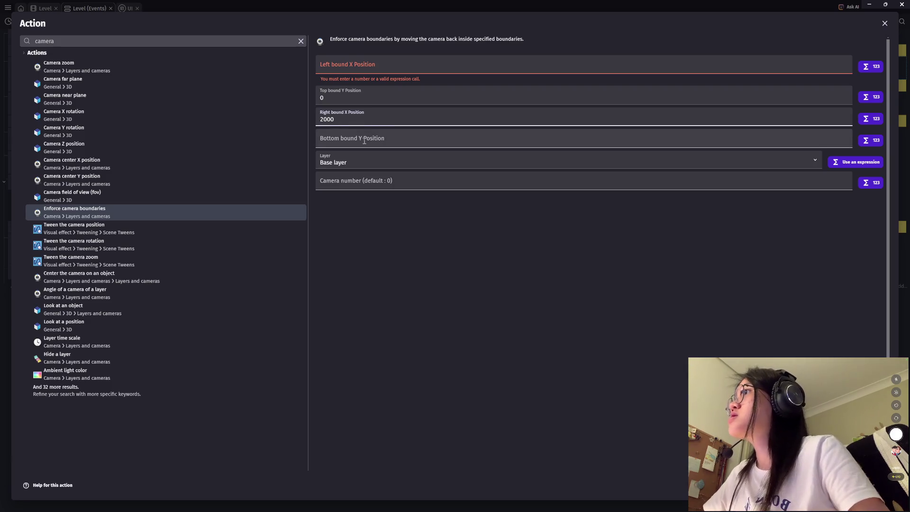
{"action": "left_click", "coordinate": [364, 141]}
{"action": "type", "text": "1300"}
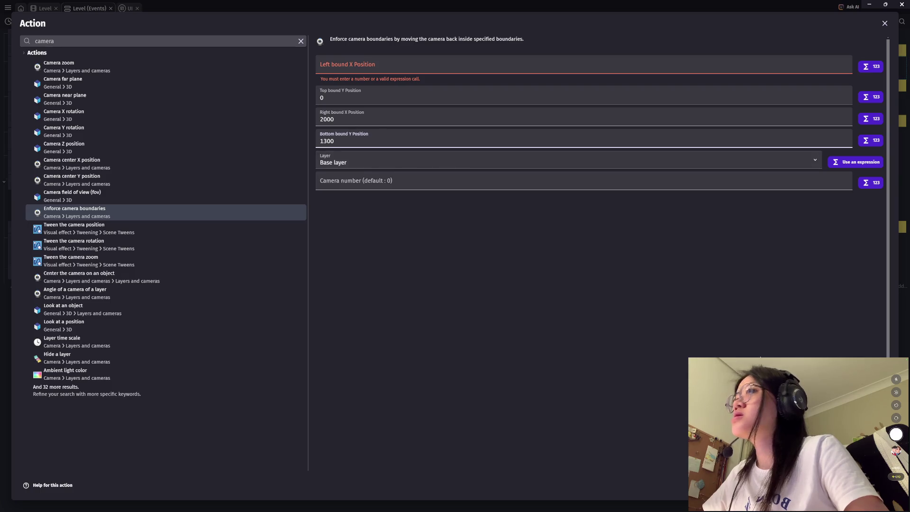
{"action": "left_click", "coordinate": [879, 485]}
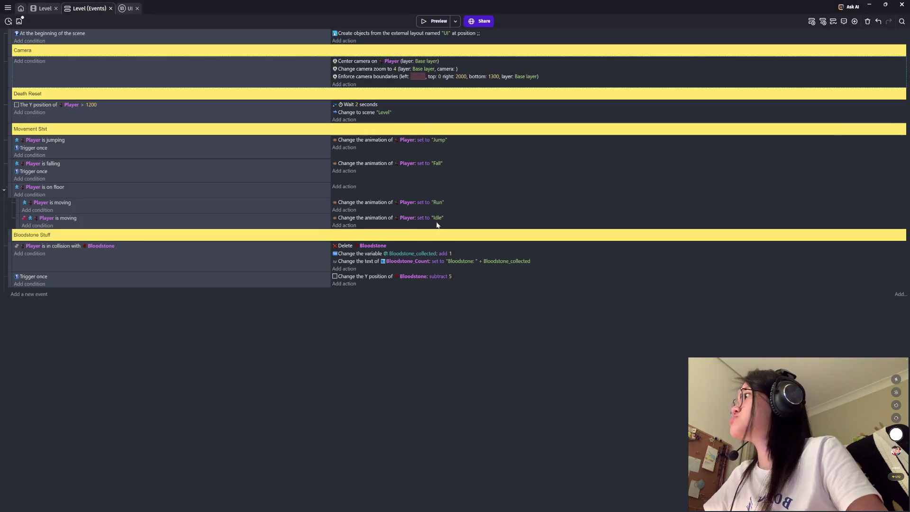
Step: In the Level scene, save, then paint the top platform row further right toward the moon
{"action": "left_click", "coordinate": [43, 11]}
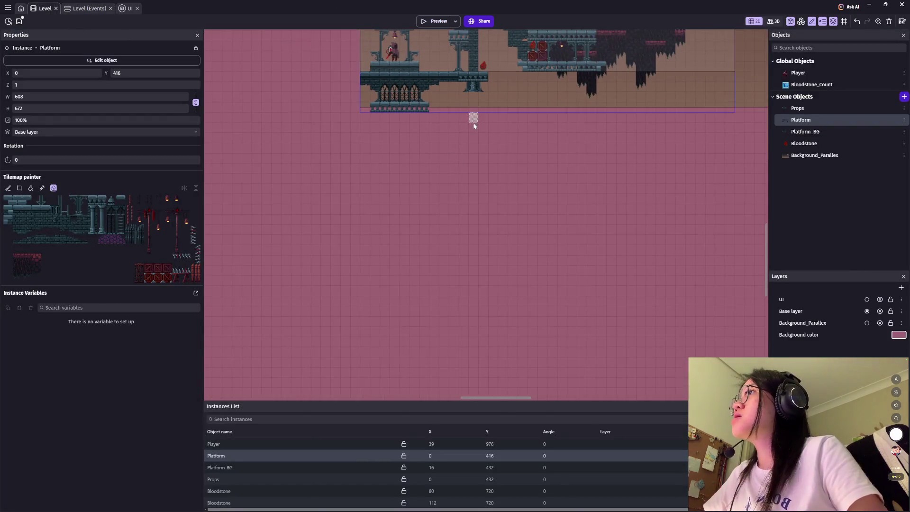
{"action": "scroll", "coordinate": [451, 257], "scroll_direction": "up", "scroll_amount": 5}
{"action": "scroll", "coordinate": [391, 264], "scroll_direction": "right", "scroll_amount": 3}
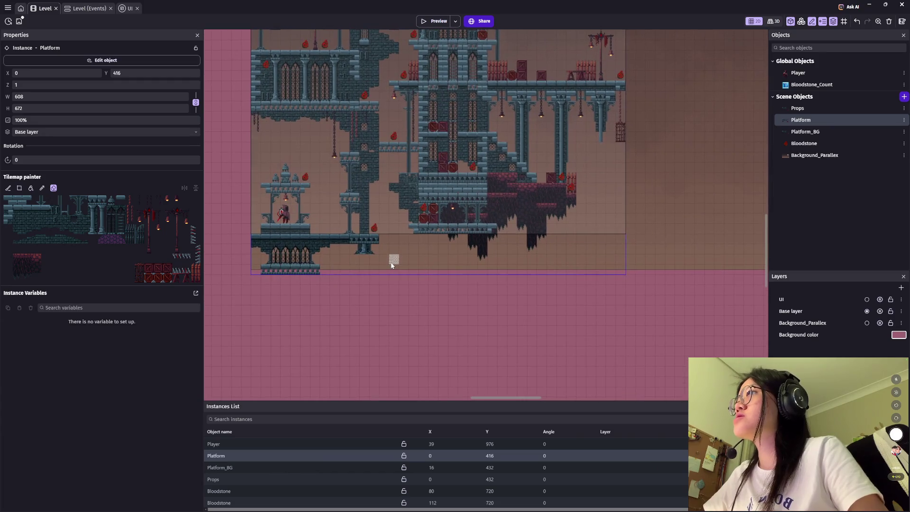
{"action": "scroll", "coordinate": [409, 256], "scroll_direction": "up", "scroll_amount": 5}
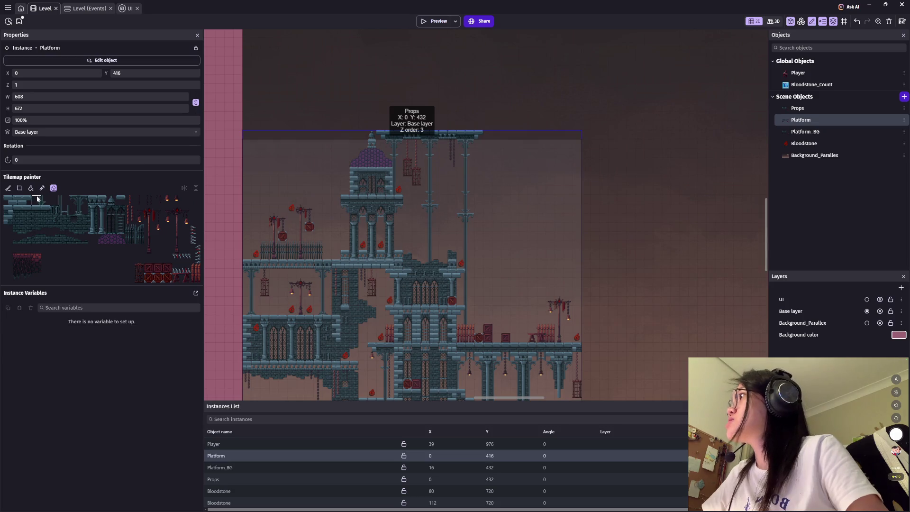
{"action": "key", "text": "ctrl+s"}
{"action": "left_click", "coordinate": [18, 201]}
{"action": "left_click_drag", "start_coordinate": [489, 137], "coordinate": [714, 137]}
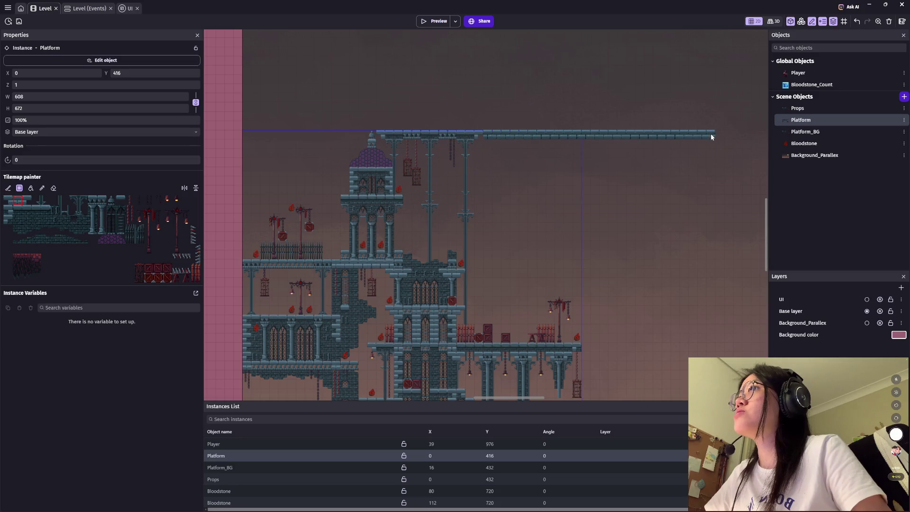
{"action": "scroll", "coordinate": [315, 211], "scroll_direction": "right", "scroll_amount": 5}
{"action": "left_click_drag", "start_coordinate": [372, 198], "coordinate": [650, 197]}
Step: Extend the platform row to the scene's right edge (2016 px wide), save, and start a preview
{"action": "scroll", "coordinate": [337, 197], "scroll_direction": "right", "scroll_amount": 5}
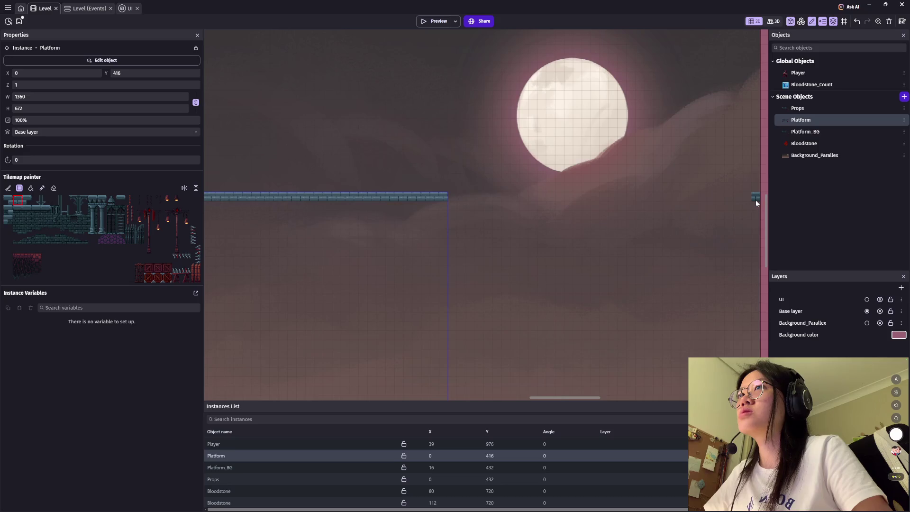
{"action": "left_click_drag", "start_coordinate": [510, 201], "coordinate": [754, 192]}
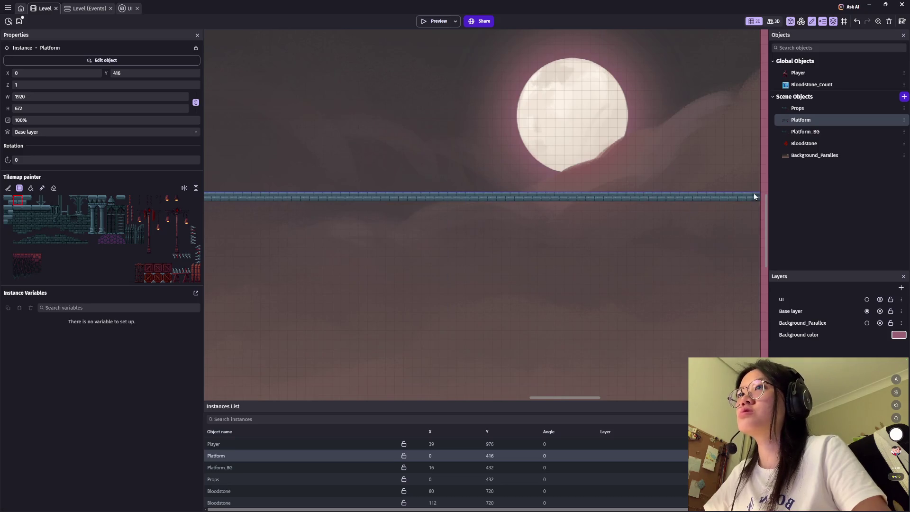
{"action": "scroll", "coordinate": [506, 187], "scroll_direction": "right", "scroll_amount": 5}
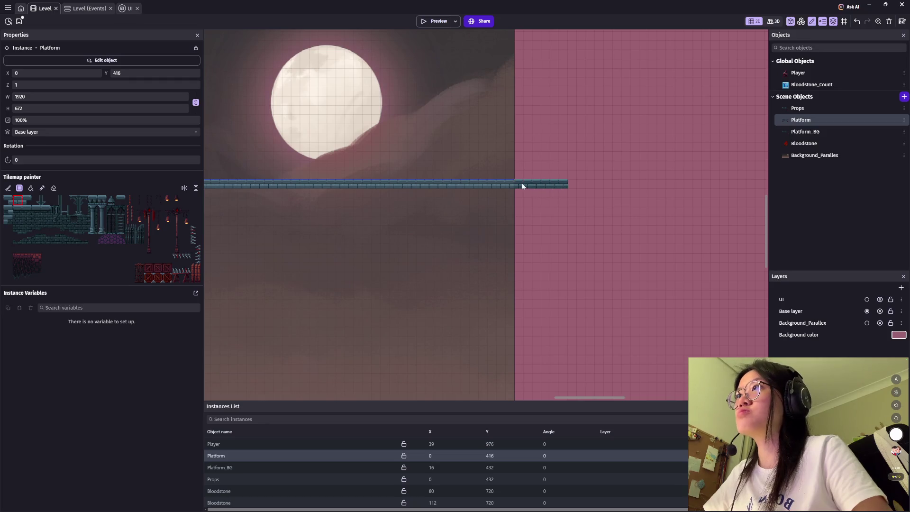
{"action": "left_click", "coordinate": [522, 184]}
{"action": "scroll", "coordinate": [528, 253], "scroll_direction": "down", "scroll_amount": 5}
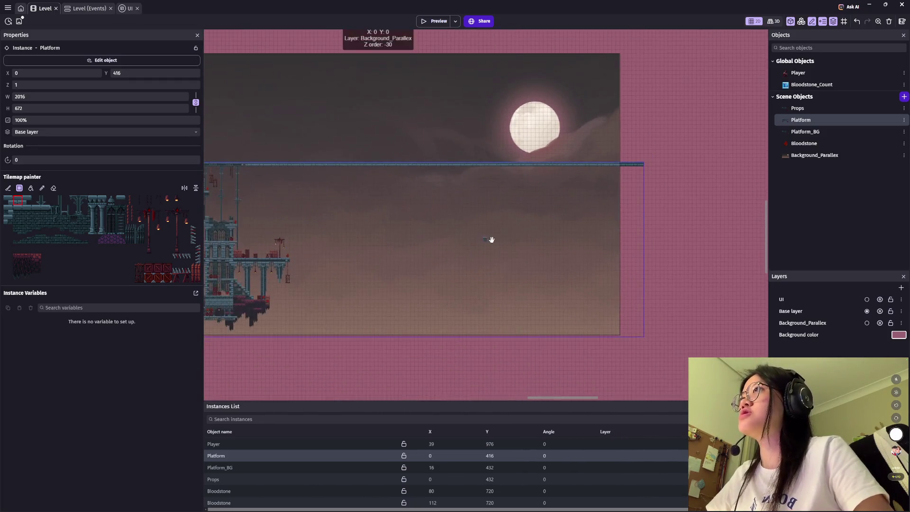
{"action": "scroll", "coordinate": [492, 240], "scroll_direction": "left", "scroll_amount": 5}
{"action": "scroll", "coordinate": [492, 240], "scroll_direction": "up", "scroll_amount": 2}
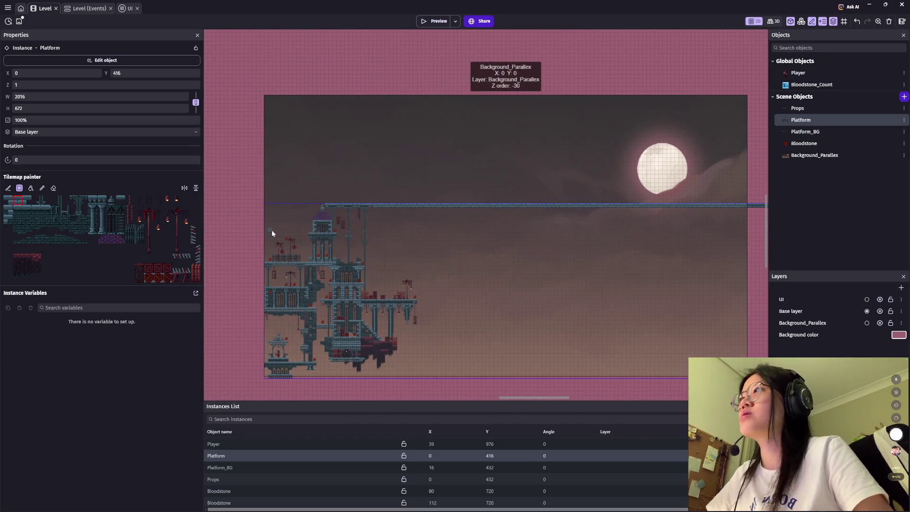
{"action": "scroll", "coordinate": [367, 179], "scroll_direction": "up", "scroll_amount": 1}
{"action": "key", "text": "ctrl+s"}
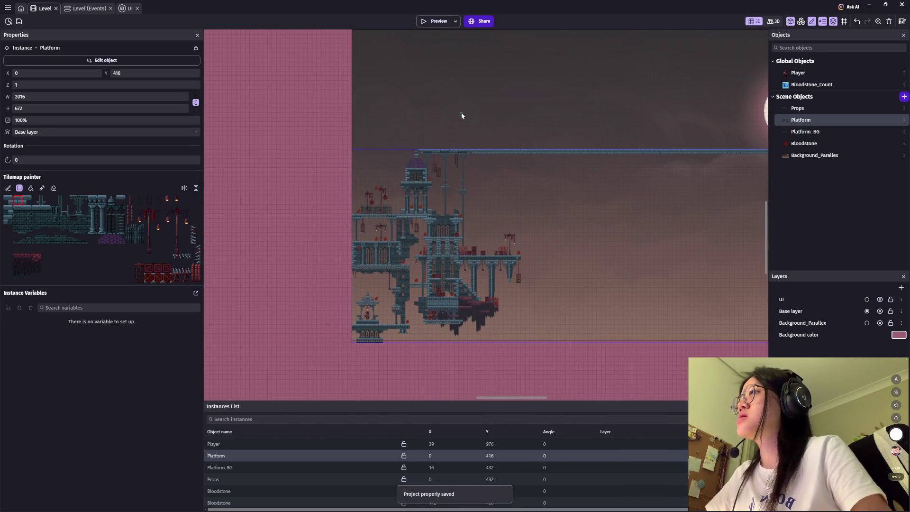
{"action": "left_click", "coordinate": [436, 21]}
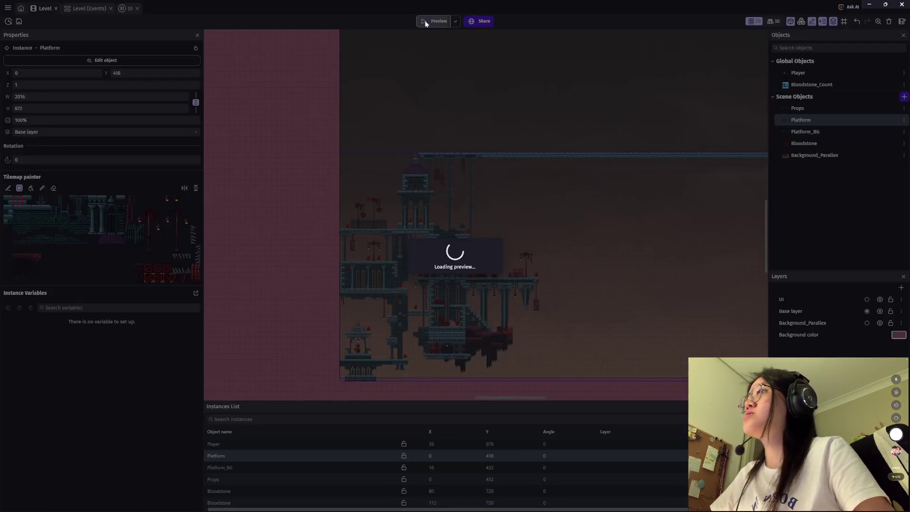
{"action": "key", "text": "Left"}
{"action": "key", "text": "Right"}
{"action": "key", "text": "space"}
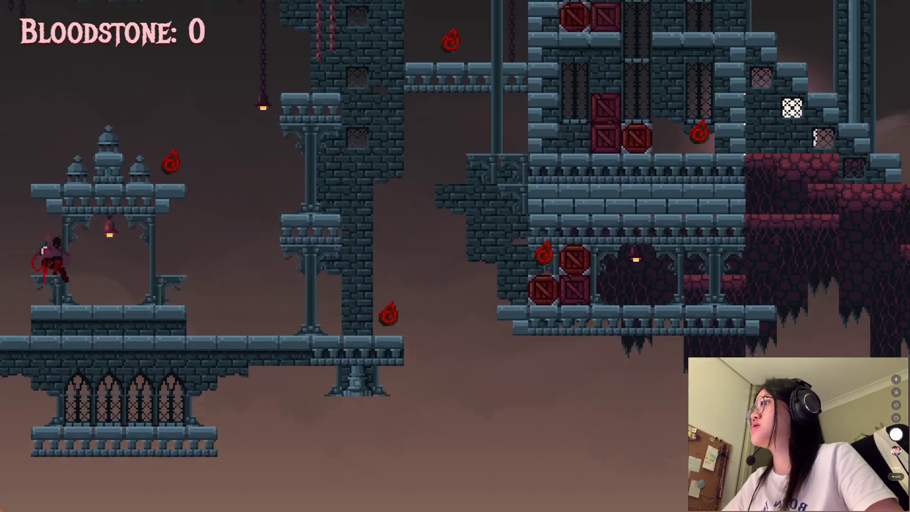
{"action": "key", "text": "Left"}
{"action": "key", "text": "Right"}
{"action": "key", "text": "Right"}
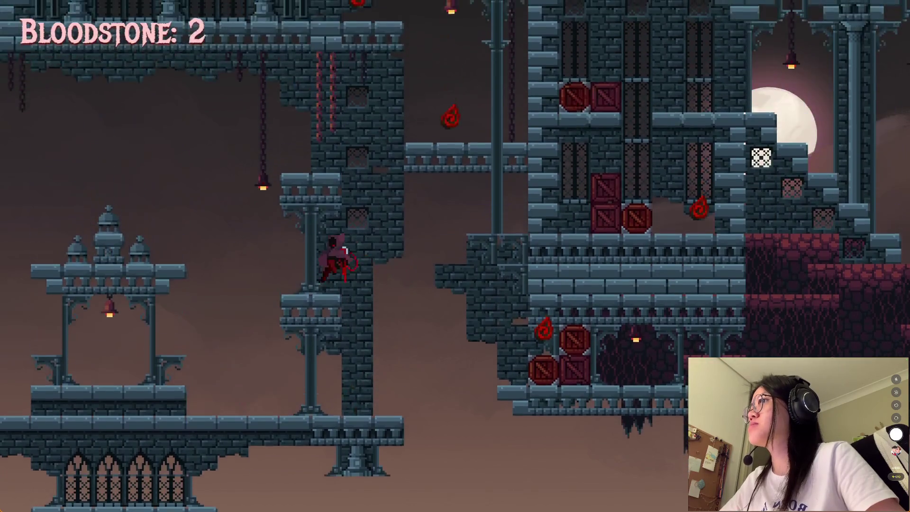
{"action": "key", "text": "space"}
{"action": "key", "text": "Left"}
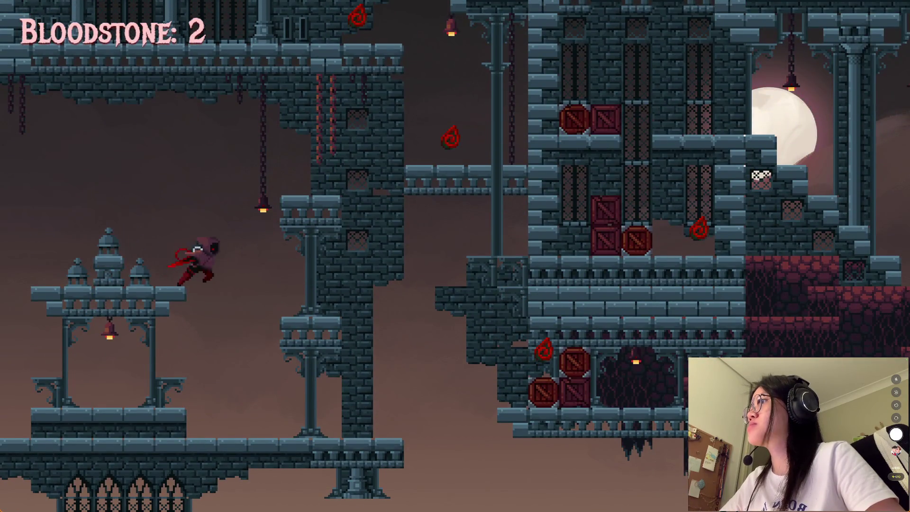
{"action": "key", "text": "Left"}
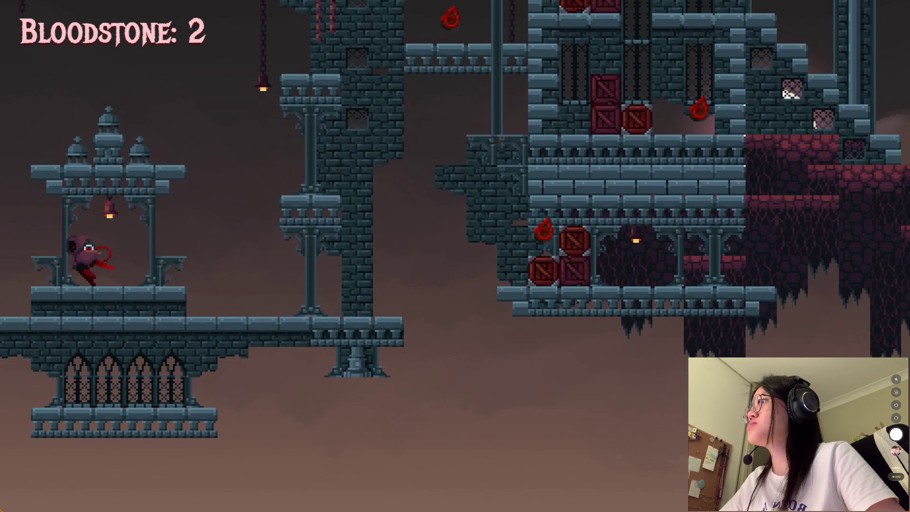
{"action": "key", "text": "Left"}
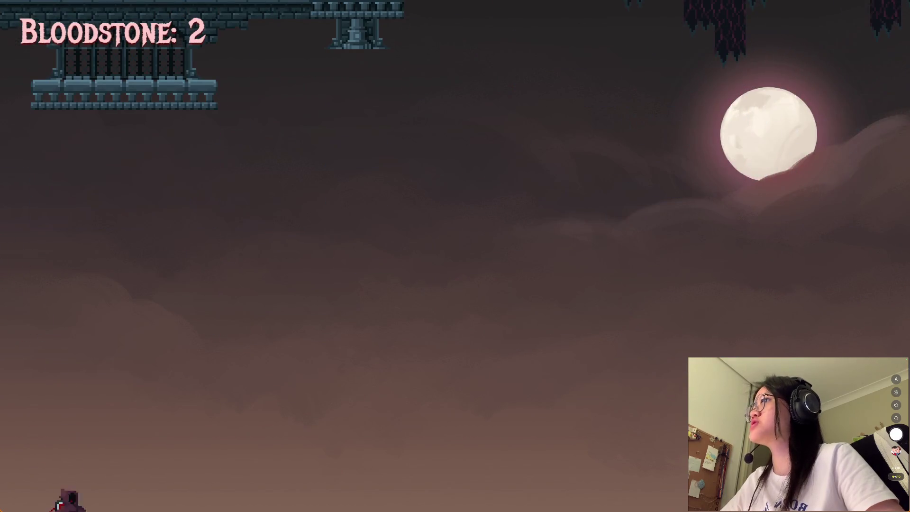
{"action": "left_click", "coordinate": [869, 2]}
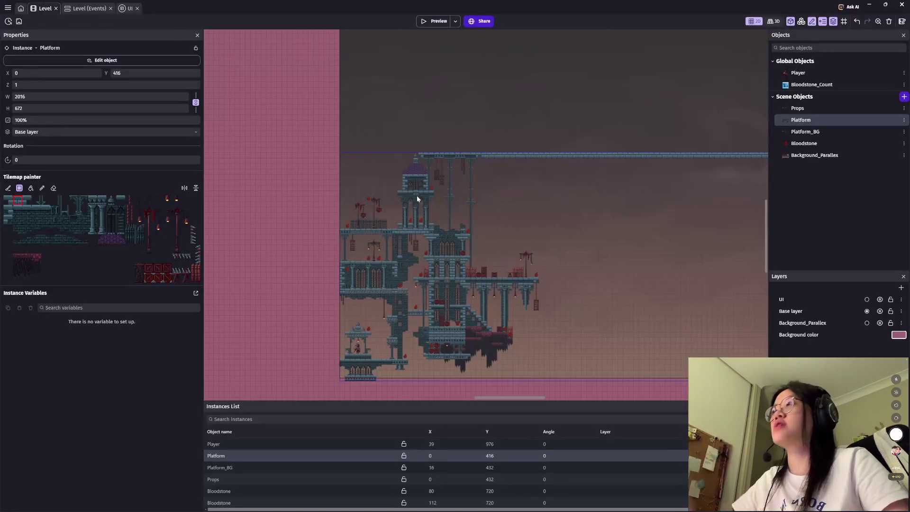
Step: Show the whole tower and select Player through Props plus one Bloodstone in the Instances List
{"action": "scroll", "coordinate": [433, 204], "scroll_direction": "down", "scroll_amount": 5}
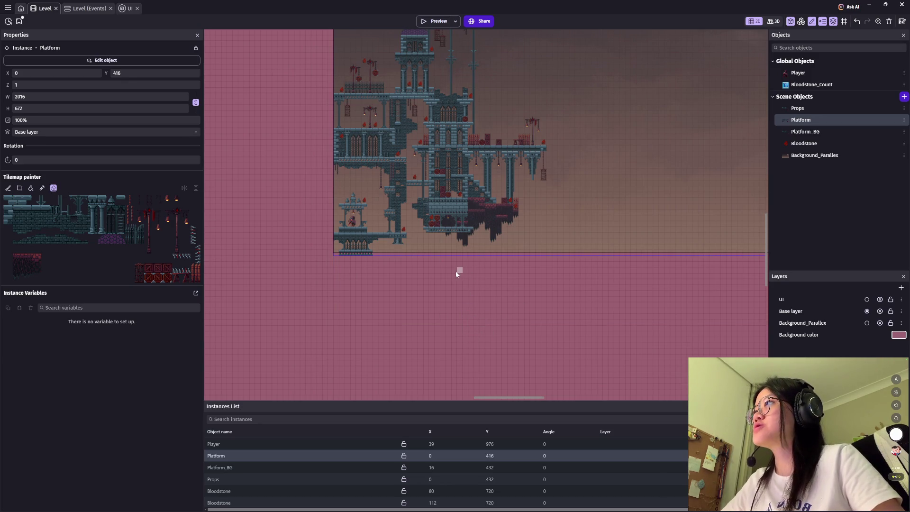
{"action": "scroll", "coordinate": [456, 271], "scroll_direction": "up", "scroll_amount": 1}
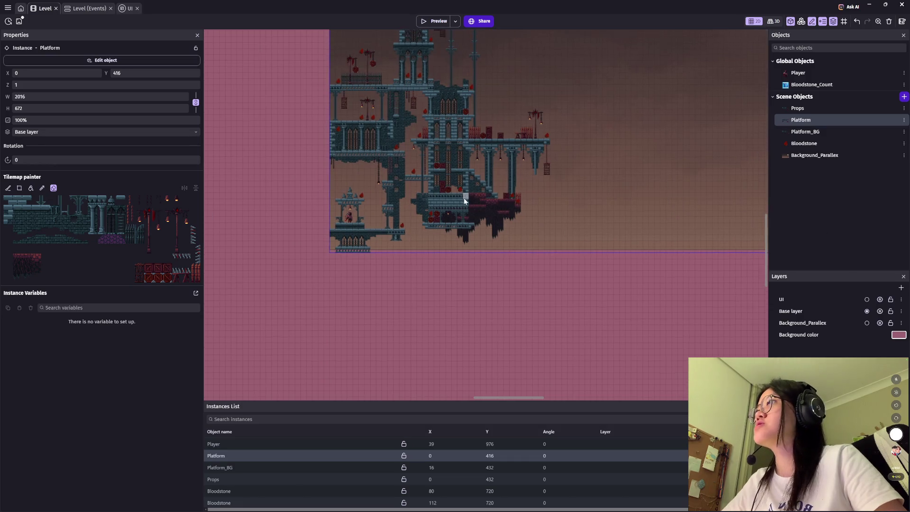
{"action": "left_click_drag", "start_coordinate": [464, 199], "coordinate": [438, 324]}
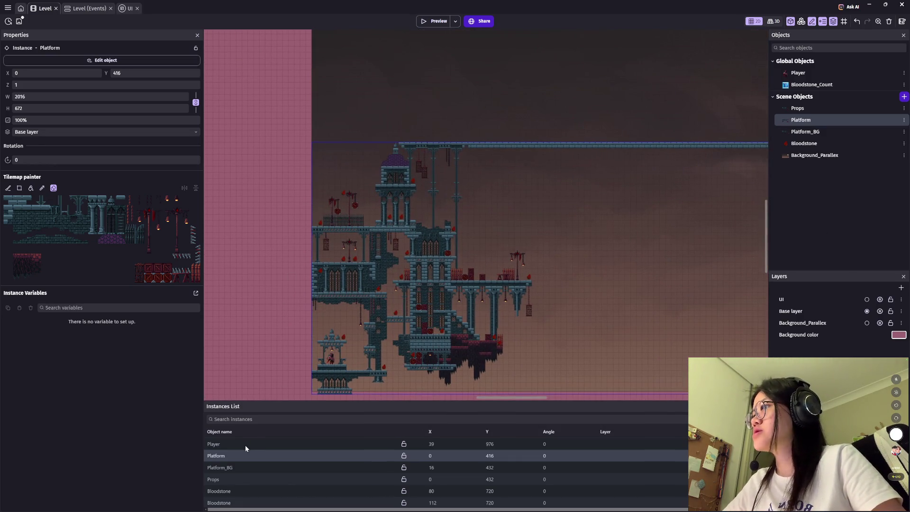
{"action": "left_click", "coordinate": [246, 446]}
{"action": "left_click", "coordinate": [242, 455], "text": "shift"}
{"action": "left_click", "coordinate": [240, 482], "text": "shift"}
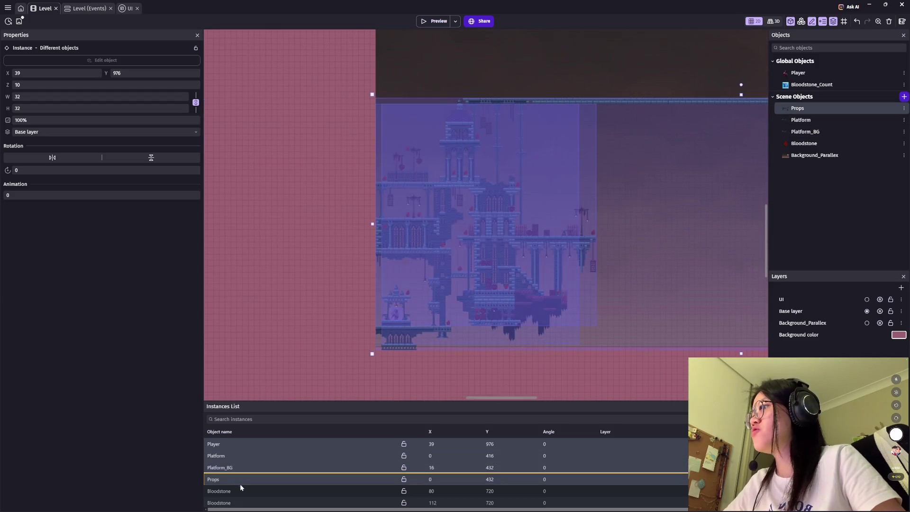
{"action": "left_click", "coordinate": [242, 490], "text": "shift"}
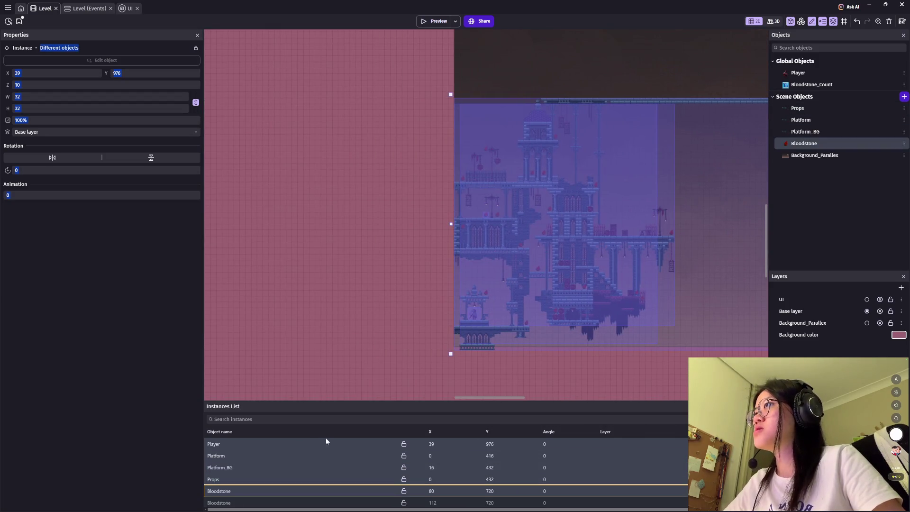
Step: Extend the selection to more Bloodstones, Props and Platform, including the Bloodstone at 256, 704
{"action": "scroll", "coordinate": [280, 469], "scroll_direction": "down", "scroll_amount": 3}
{"action": "scroll", "coordinate": [240, 453], "scroll_direction": "up", "scroll_amount": 3}
{"action": "left_click", "coordinate": [235, 465]}
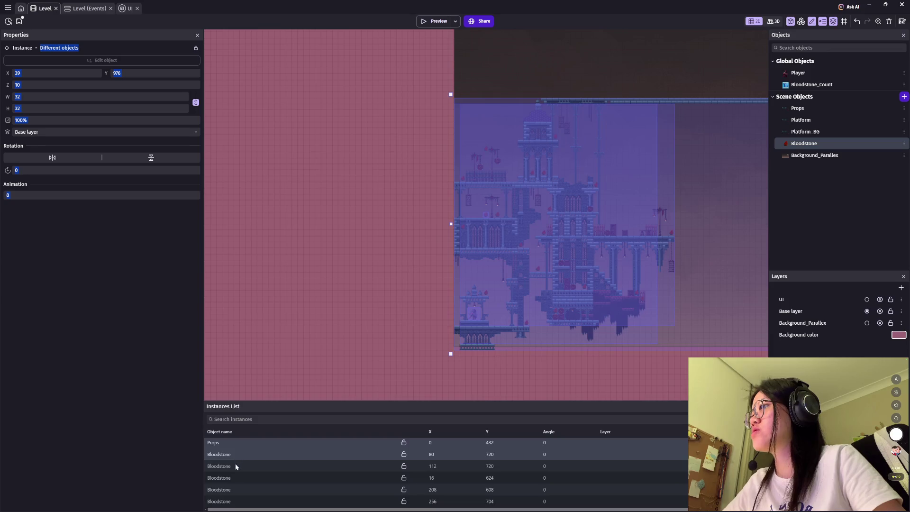
{"action": "left_click", "coordinate": [236, 489], "text": "shift"}
{"action": "left_click", "coordinate": [240, 455], "text": "shift"}
{"action": "left_click", "coordinate": [239, 443], "text": "shift"}
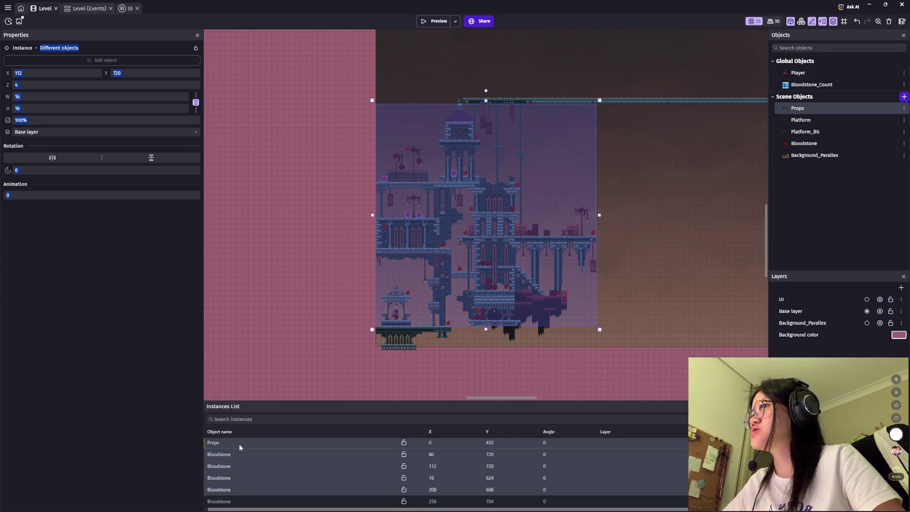
{"action": "scroll", "coordinate": [239, 443], "scroll_direction": "up", "scroll_amount": 2}
{"action": "left_click", "coordinate": [229, 456], "text": "shift"}
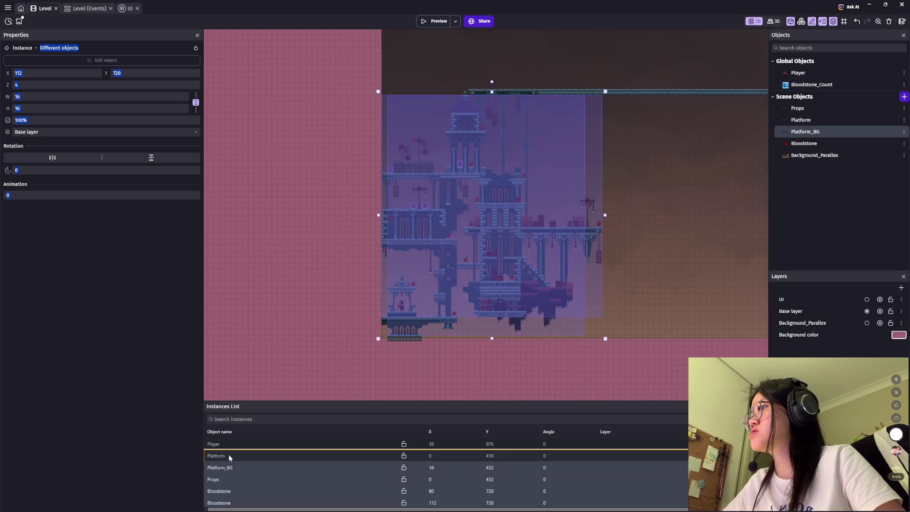
{"action": "scroll", "coordinate": [245, 461], "scroll_direction": "down", "scroll_amount": 3}
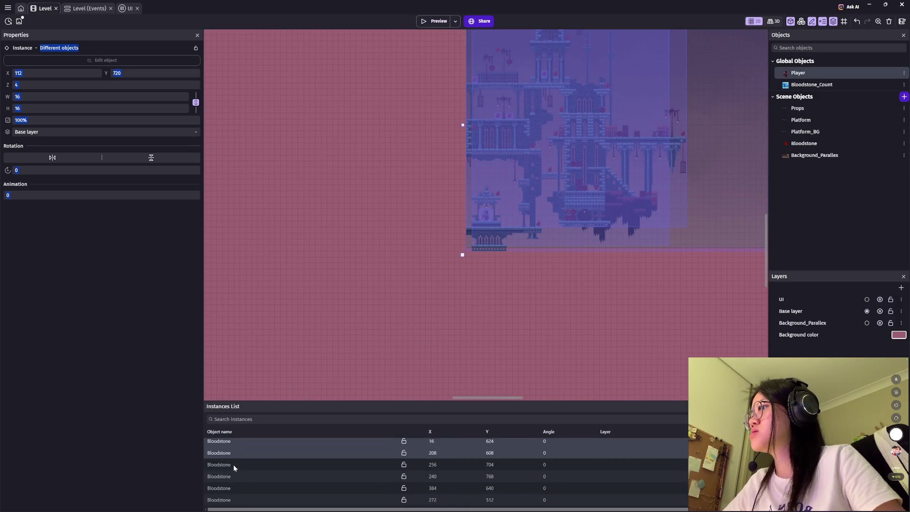
{"action": "left_click", "coordinate": [232, 465]}
{"action": "left_click", "coordinate": [229, 488], "text": "shift"}
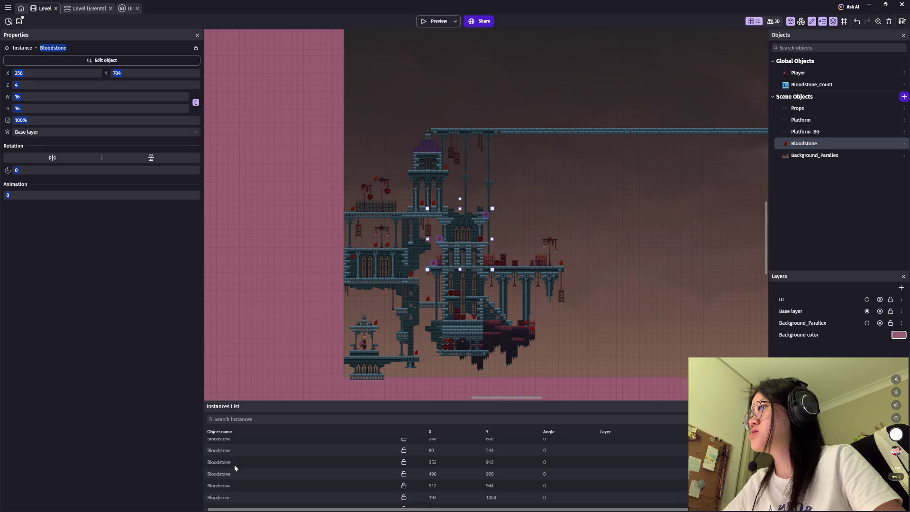
Step: Reselect Player, Platform, Platform_BG, Props and Bloodstones at 112, 720, 16, 624 and 384, 640
{"action": "scroll", "coordinate": [234, 465], "scroll_direction": "up", "scroll_amount": 3}
{"action": "left_click", "coordinate": [237, 444]}
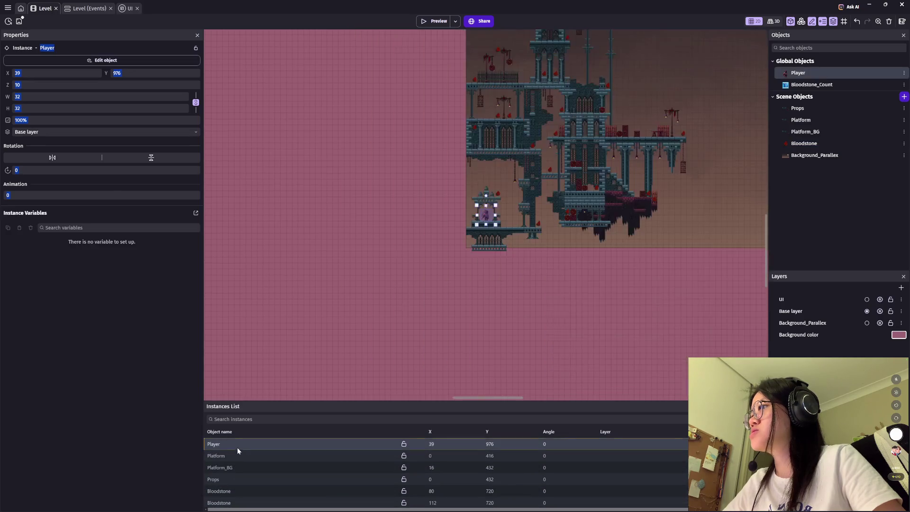
{"action": "left_click", "coordinate": [237, 456], "text": "shift"}
{"action": "left_click", "coordinate": [232, 478], "text": "shift"}
{"action": "left_click", "coordinate": [231, 490], "text": "shift"}
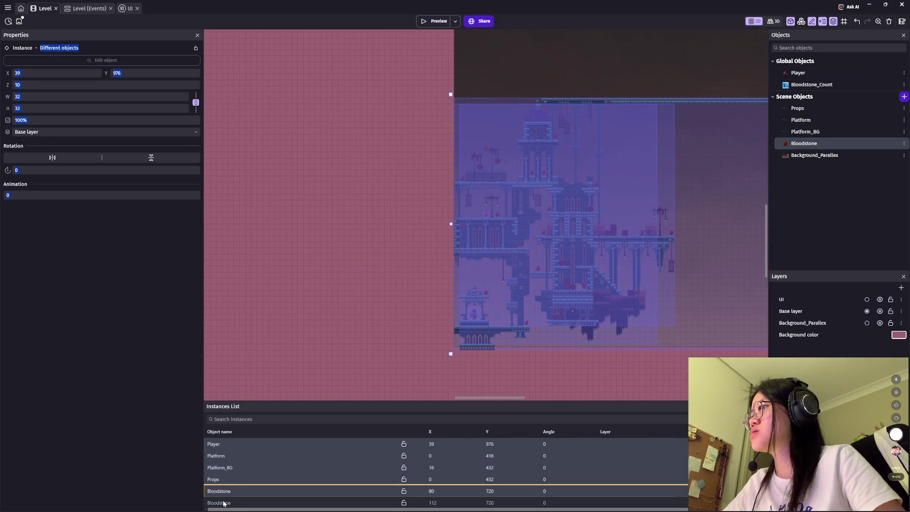
{"action": "left_click", "coordinate": [223, 504], "text": "shift"}
{"action": "scroll", "coordinate": [235, 477], "scroll_direction": "down", "scroll_amount": 1}
{"action": "left_click", "coordinate": [234, 478], "text": "shift"}
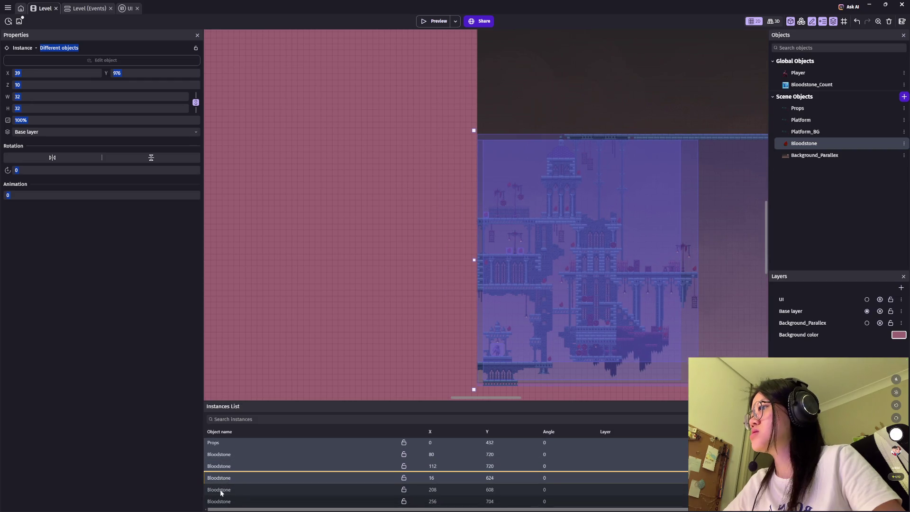
{"action": "scroll", "coordinate": [221, 493], "scroll_direction": "down", "scroll_amount": 2}
{"action": "left_click", "coordinate": [230, 478], "text": "shift"}
{"action": "left_click", "coordinate": [219, 488], "text": "shift"}
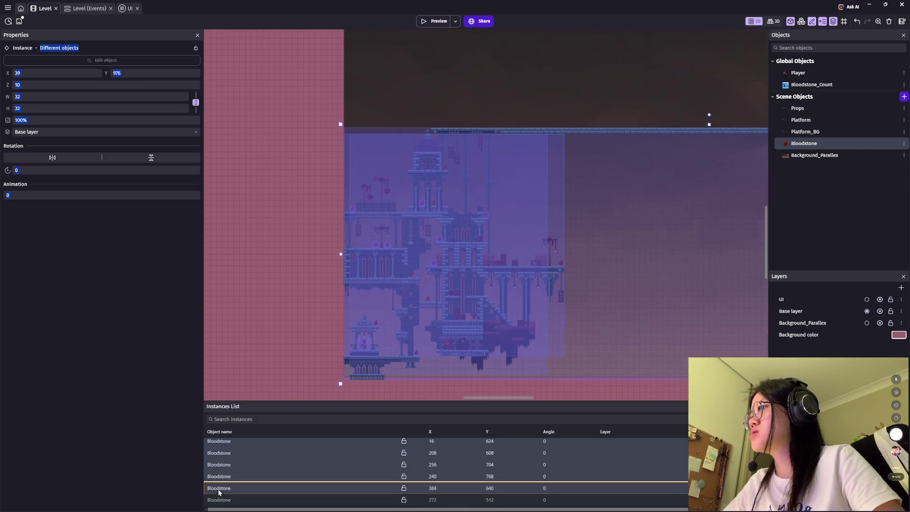
Step: Add the remaining Bloodstones, including those at 352, 912, 496, 928, 176, 800 and 592, 768
{"action": "scroll", "coordinate": [235, 479], "scroll_direction": "down", "scroll_amount": 1}
{"action": "left_click", "coordinate": [234, 479], "text": "shift"}
{"action": "left_click", "coordinate": [220, 499], "text": "shift"}
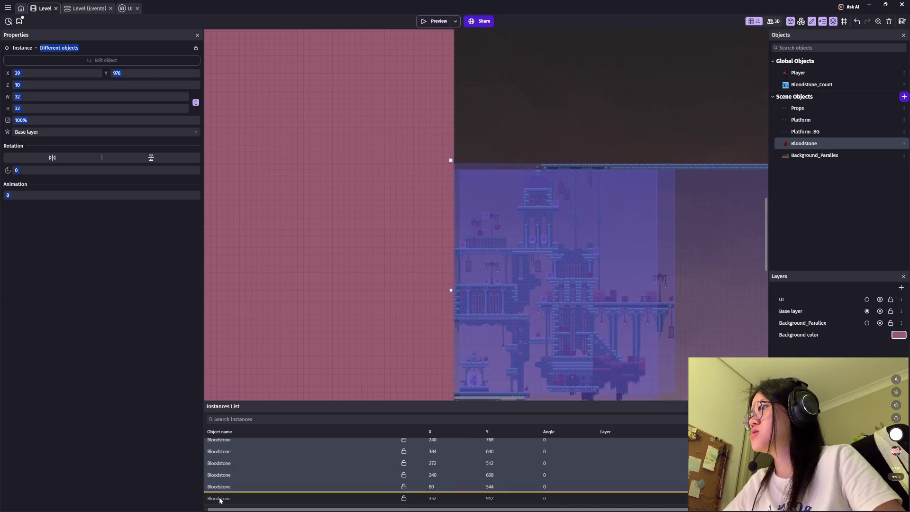
{"action": "scroll", "coordinate": [235, 473], "scroll_direction": "down", "scroll_amount": 1}
{"action": "left_click", "coordinate": [227, 473], "text": "shift"}
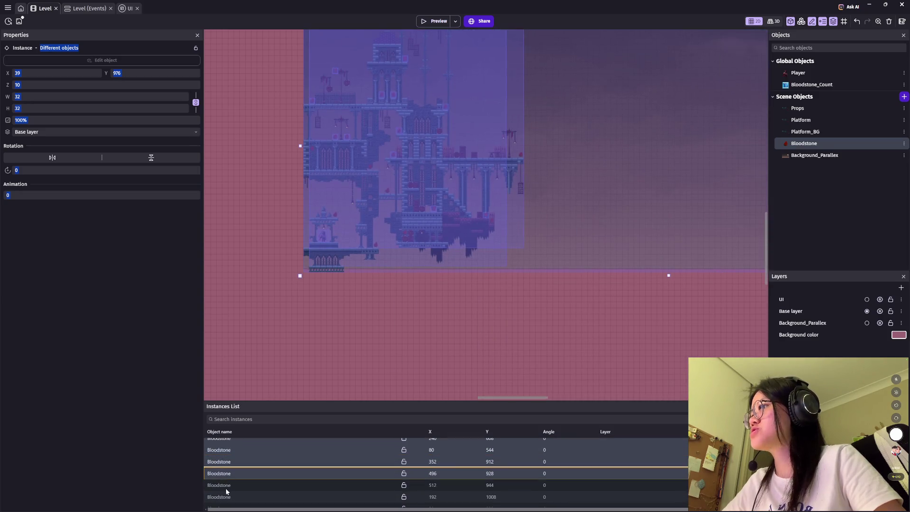
{"action": "scroll", "coordinate": [247, 477], "scroll_direction": "down", "scroll_amount": 1}
{"action": "left_click", "coordinate": [234, 477], "text": "shift"}
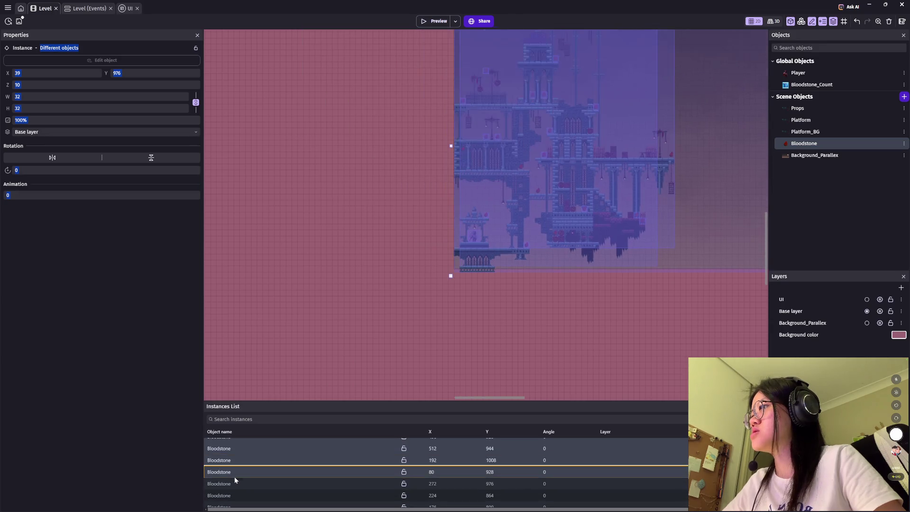
{"action": "scroll", "coordinate": [235, 486], "scroll_direction": "down", "scroll_amount": 1}
{"action": "left_click", "coordinate": [227, 471], "text": "shift"}
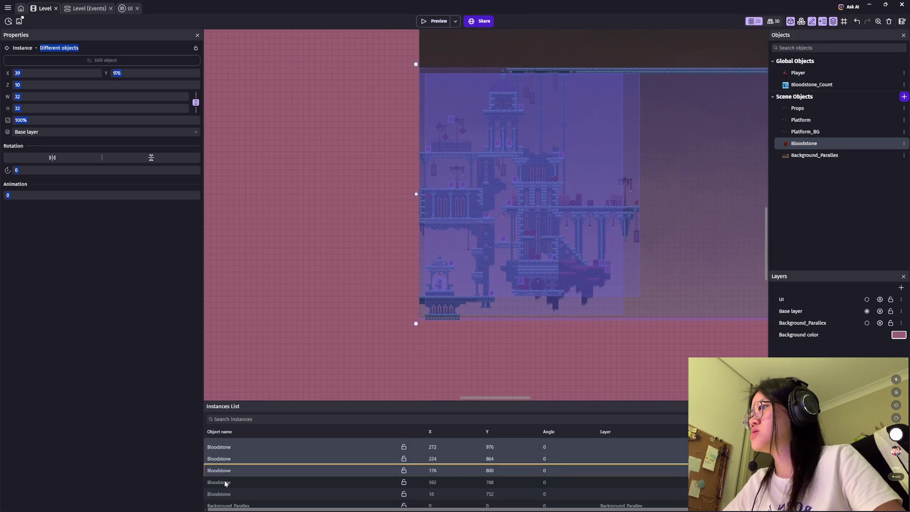
{"action": "left_click", "coordinate": [225, 483], "text": "shift"}
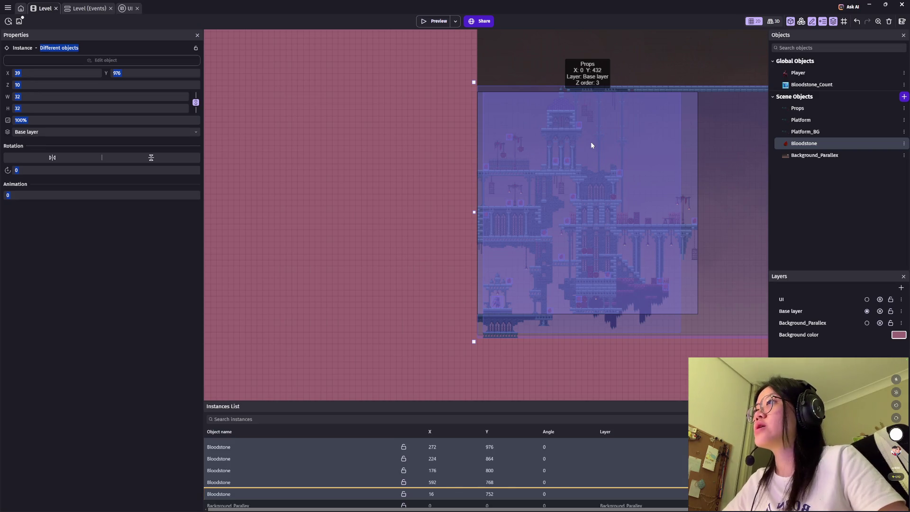
Step: Drag the selected instances 128 px right, check the Props settings unchanged, and launch a level preview
{"action": "scroll", "coordinate": [379, 235], "scroll_direction": "up", "scroll_amount": 5}
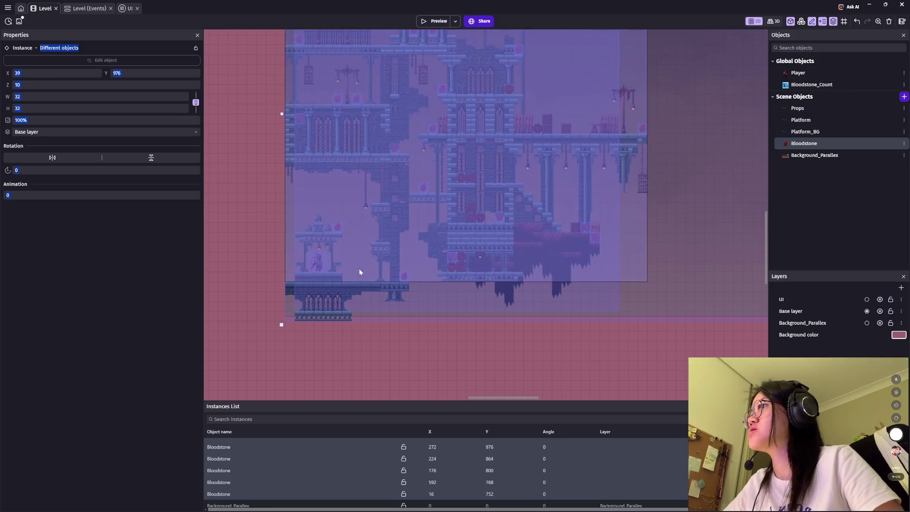
{"action": "mouse_move", "coordinate": [365, 273]}
{"action": "left_mouse_down"}
{"action": "mouse_move", "coordinate": [457, 277]}
{"action": "mouse_move", "coordinate": [441, 273]}
{"action": "left_mouse_up"}
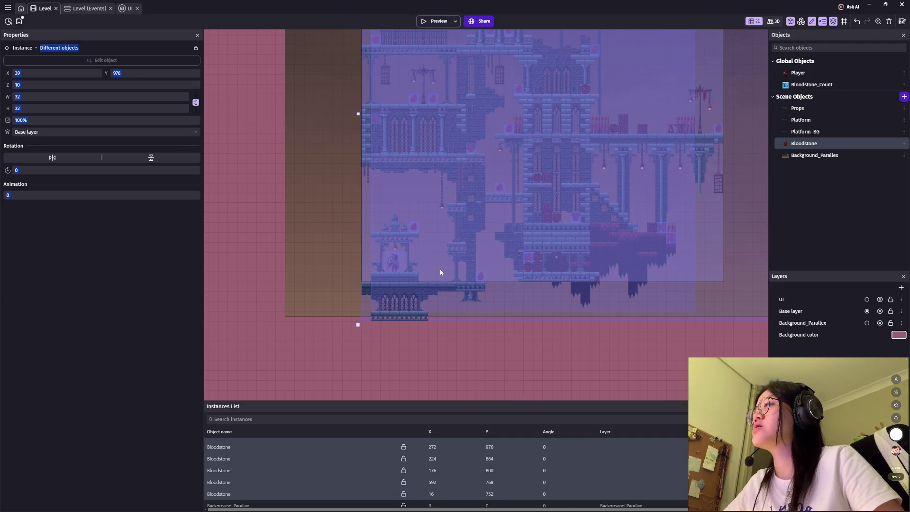
{"action": "double_click", "coordinate": [442, 270]}
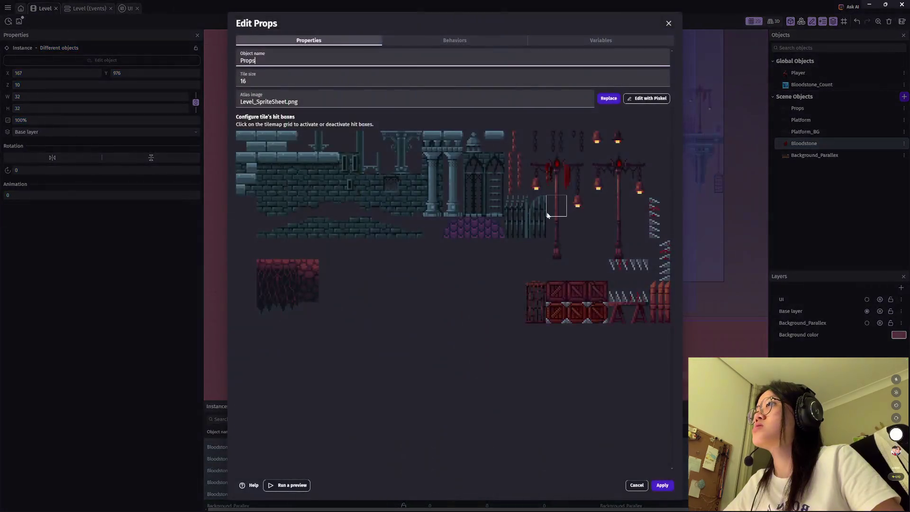
{"action": "left_click", "coordinate": [668, 24]}
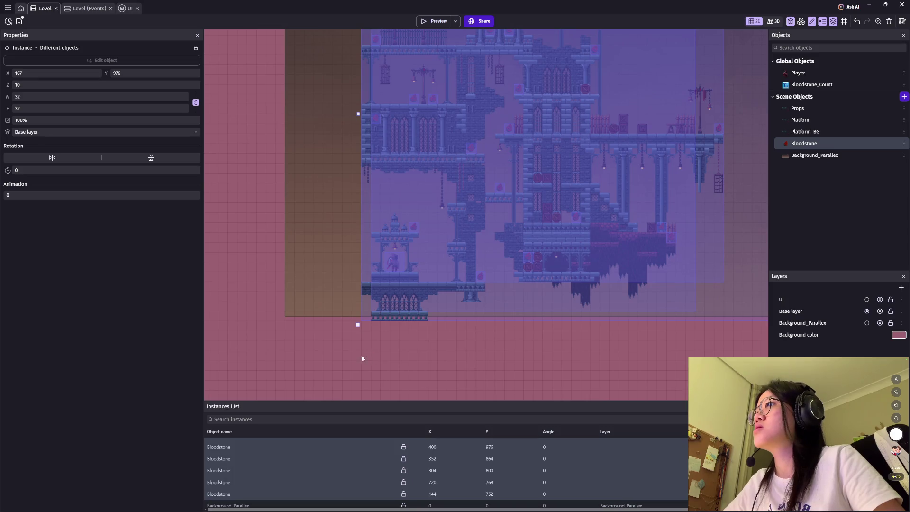
{"action": "left_click", "coordinate": [269, 446]}
{"action": "left_click", "coordinate": [437, 22]}
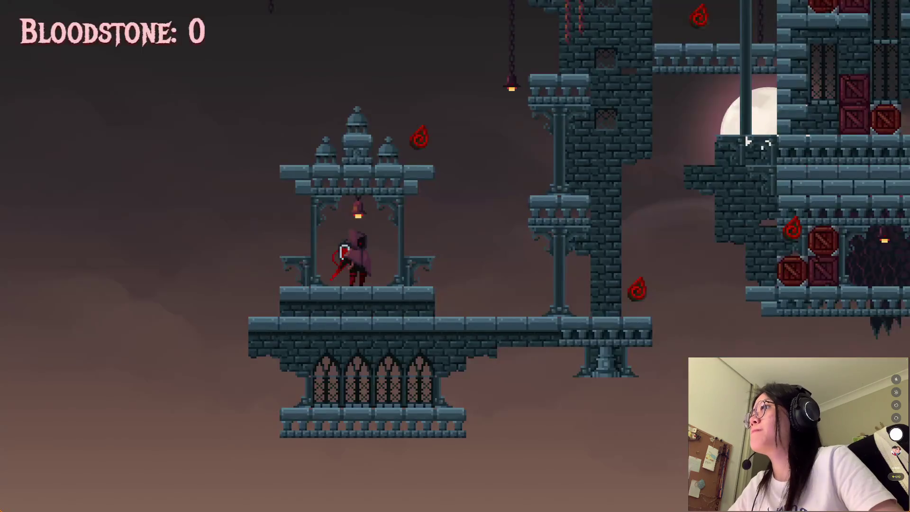
Step: Run off the gazebo and jump up the castle, collecting the first bloodstones
{"action": "key", "text": "Right"}
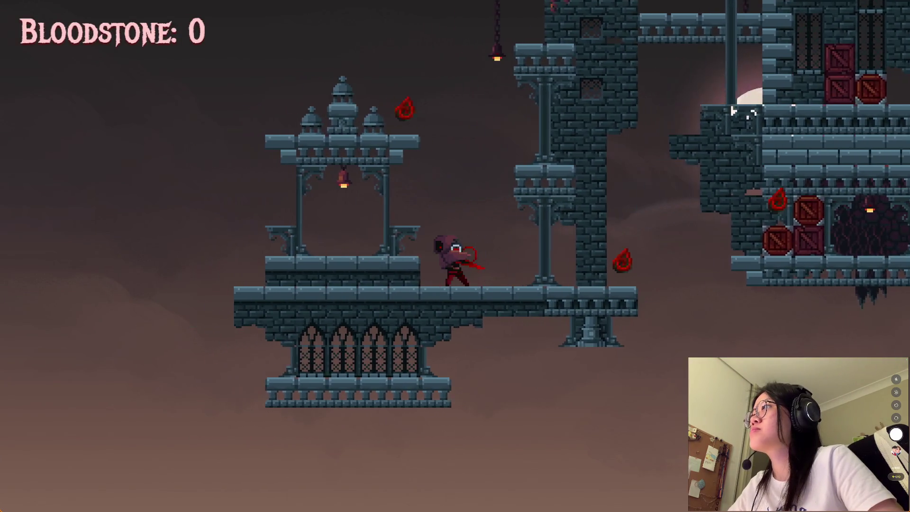
{"action": "key", "text": "Left"}
{"action": "key", "text": "Right"}
{"action": "key", "text": "space"}
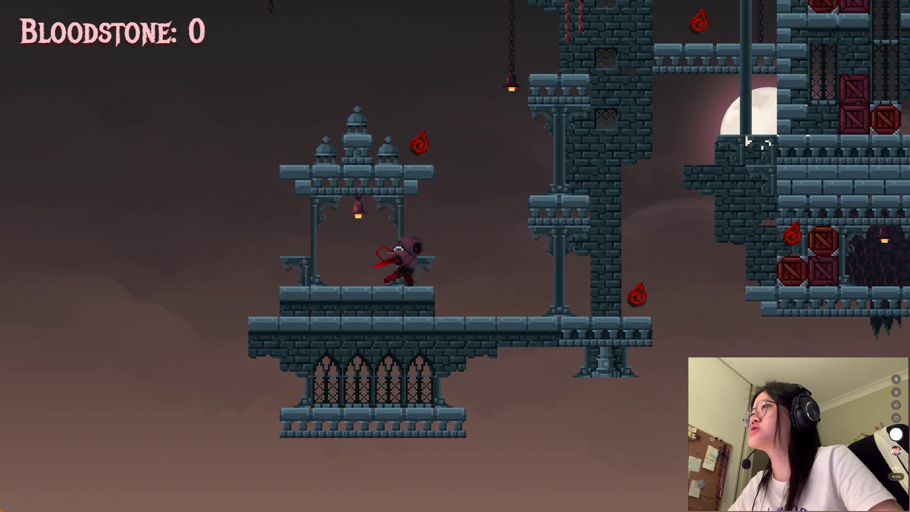
{"action": "key", "text": "Right"}
{"action": "key", "text": "space"}
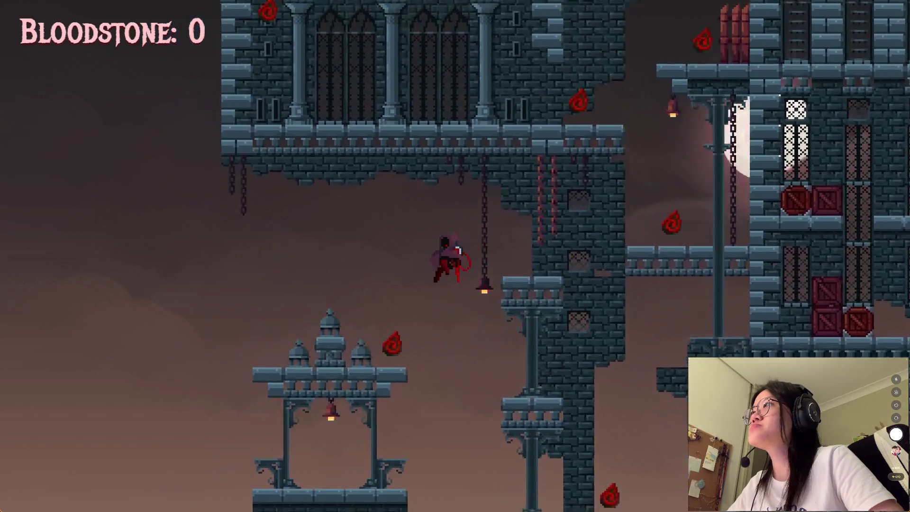
{"action": "key", "text": "space"}
{"action": "key", "text": "Right"}
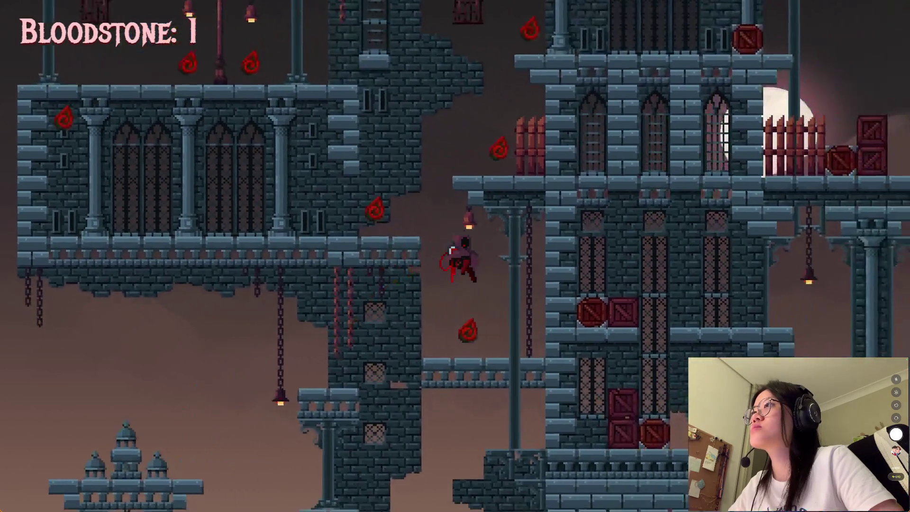
{"action": "key", "text": "space"}
{"action": "key", "text": "space"}
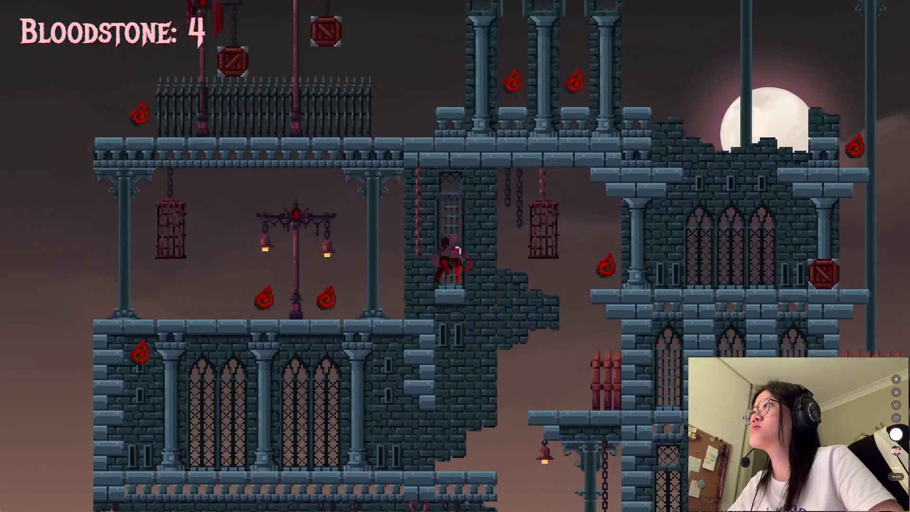
Step: Drop down, then climb from the crate onto the tower's dome, collecting more bloodstones
{"action": "key", "text": "Left"}
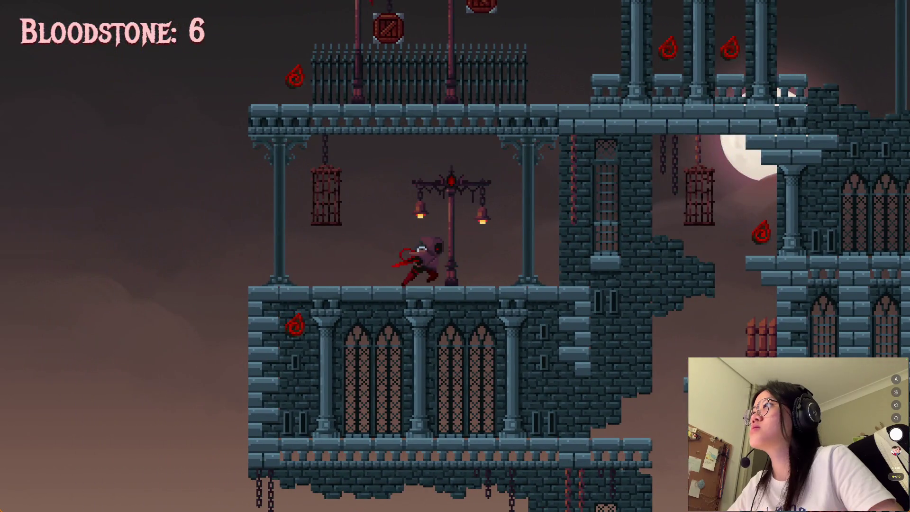
{"action": "key", "text": "Right"}
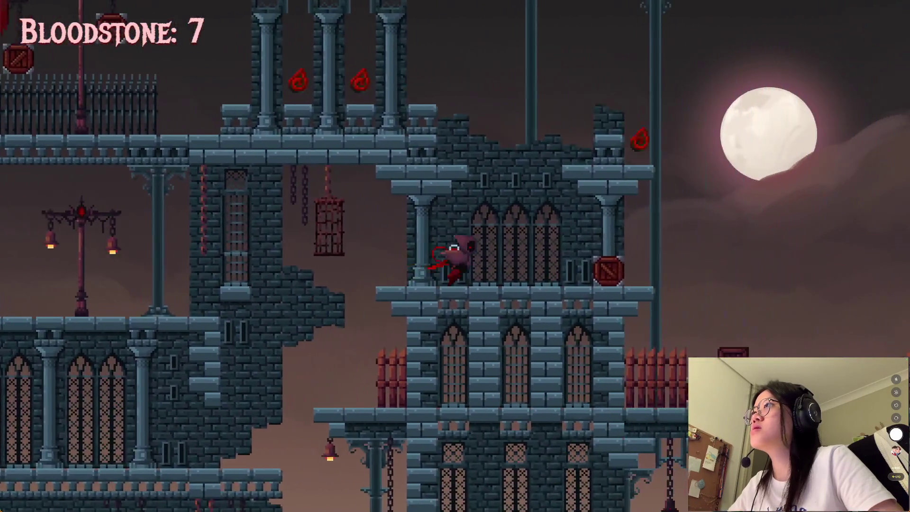
{"action": "key", "text": "space"}
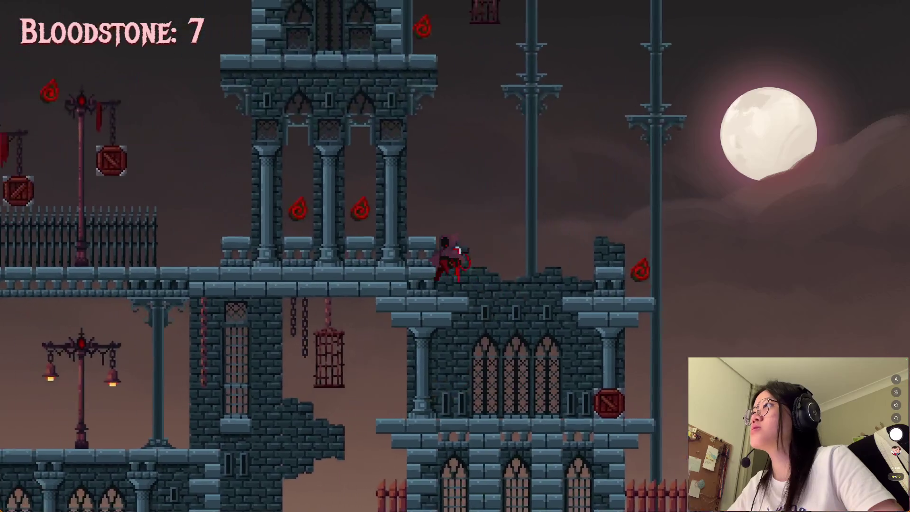
{"action": "key", "text": "space"}
{"action": "key", "text": "space"}
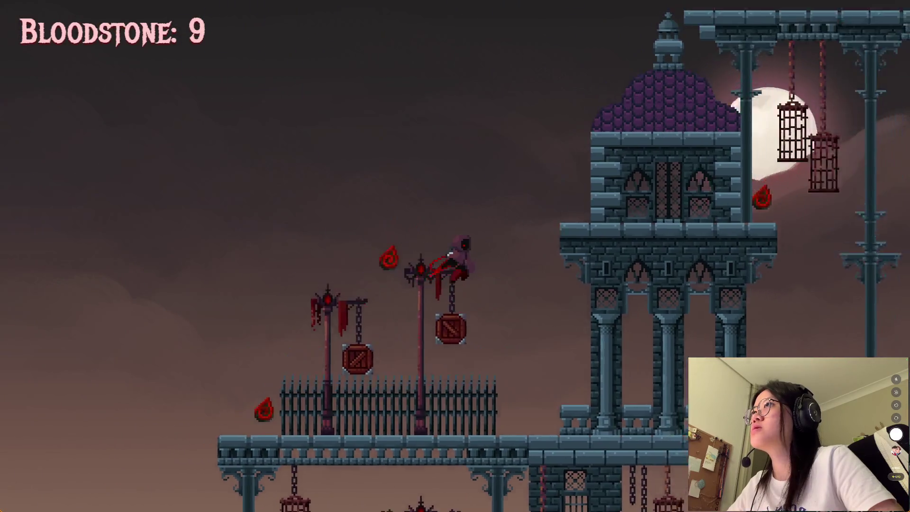
{"action": "key", "text": "space"}
{"action": "key", "text": "space"}
{"action": "key", "text": "Left"}
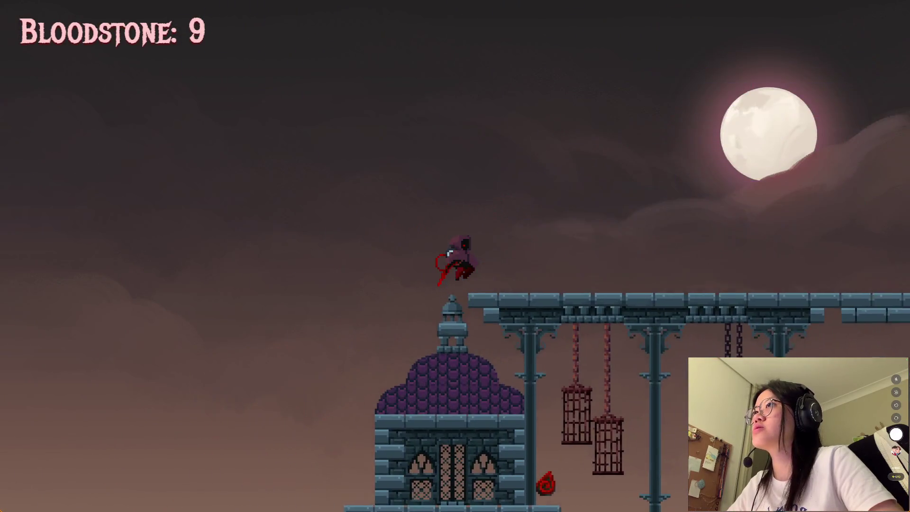
Step: Run right along the bridge until the counter reads Bloodstone: 9, then close the preview
{"action": "key", "text": "Right"}
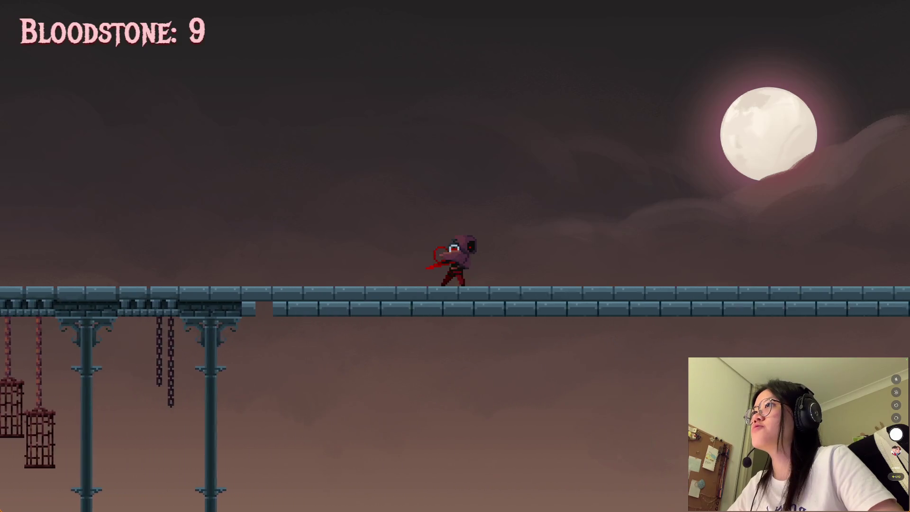
{"action": "key", "text": "Right"}
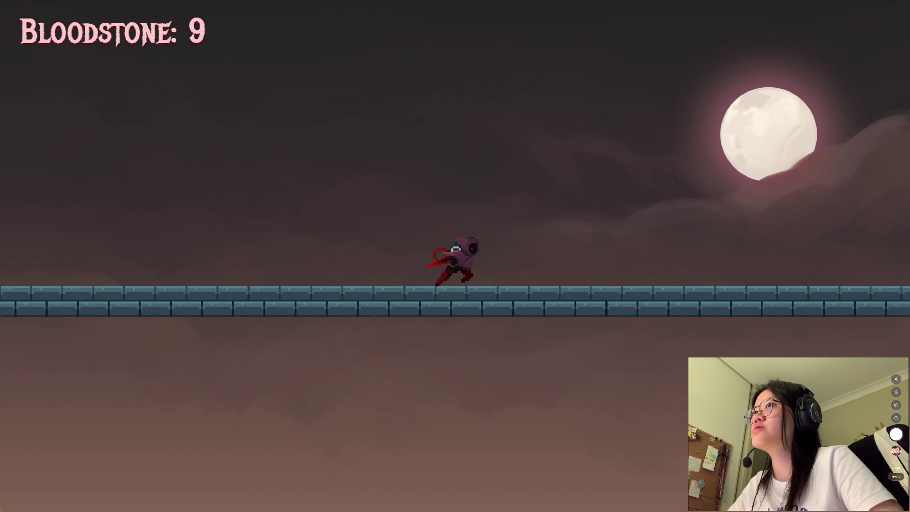
{"action": "key", "text": "Right"}
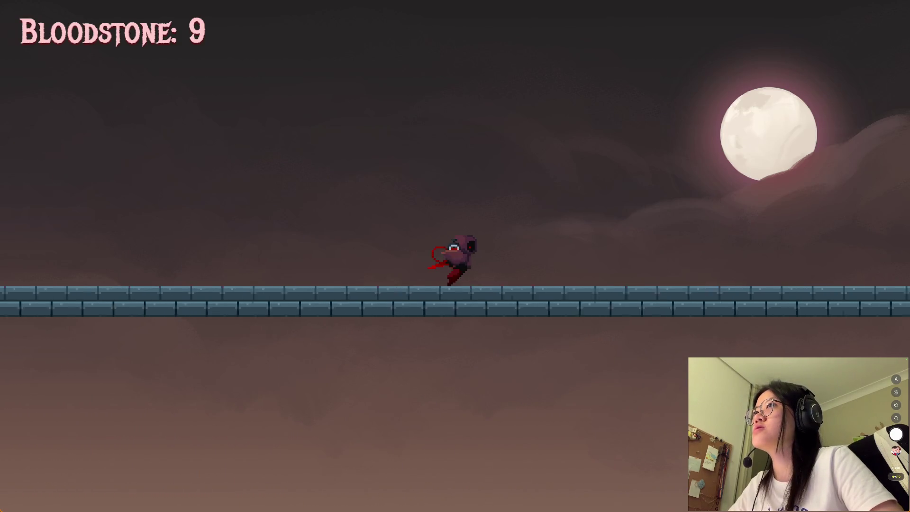
{"action": "key", "text": "Right"}
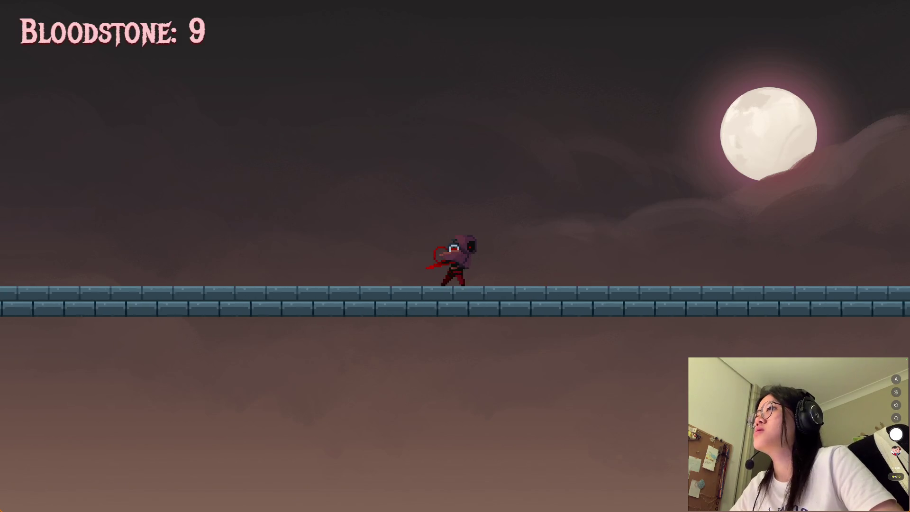
{"action": "key", "text": "Right"}
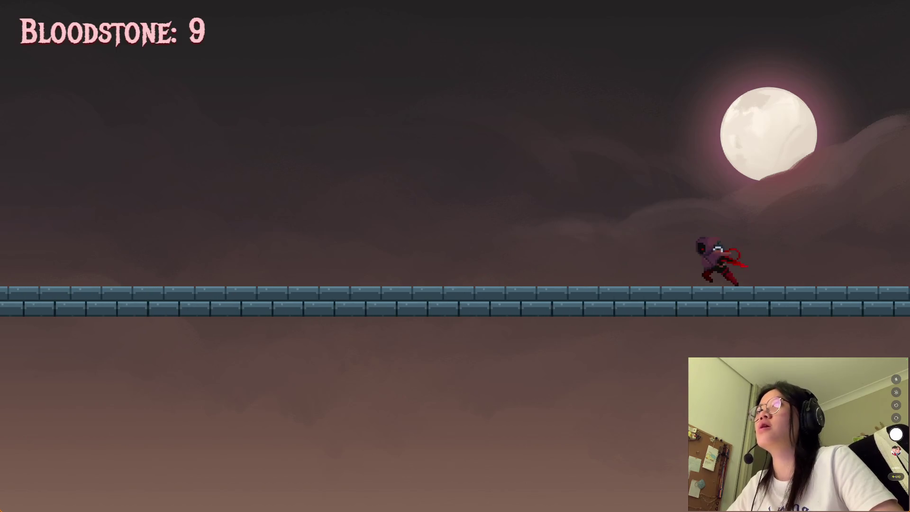
{"action": "key", "text": "alt+F4"}
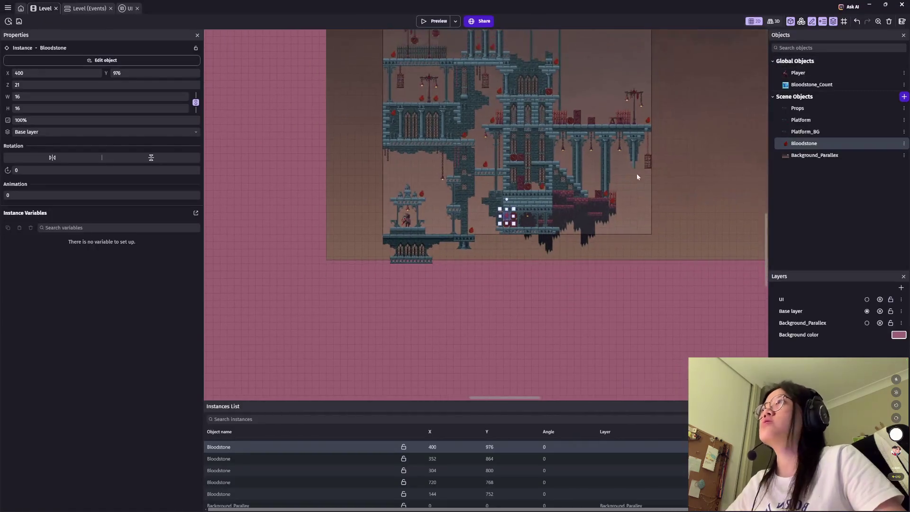
Step: Bring the whole castle into view and select the Platform tilemap instance
{"action": "scroll", "coordinate": [637, 174], "scroll_direction": "left", "scroll_amount": 5}
{"action": "scroll", "coordinate": [455, 264], "scroll_direction": "up", "scroll_amount": 3}
{"action": "scroll", "coordinate": [437, 346], "scroll_direction": "up", "scroll_amount": 2}
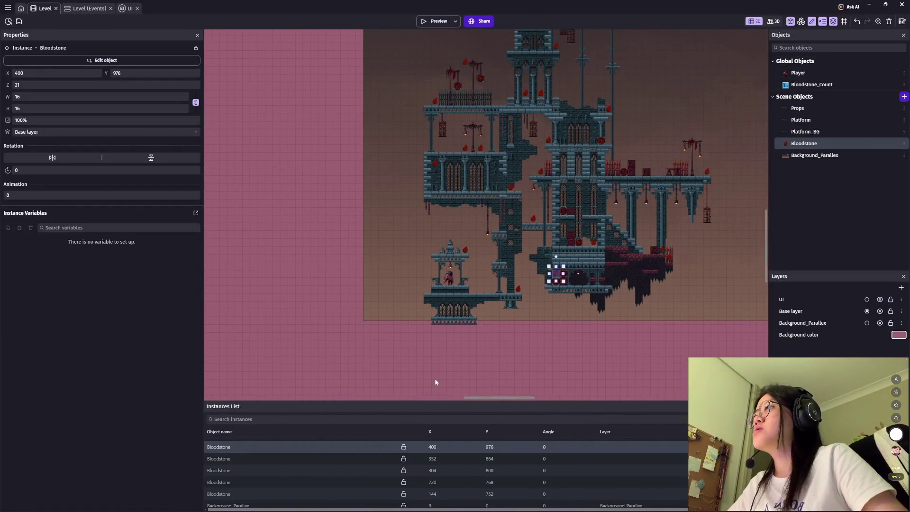
{"action": "scroll", "coordinate": [438, 334], "scroll_direction": "up", "scroll_amount": 1}
{"action": "scroll", "coordinate": [417, 325], "scroll_direction": "up", "scroll_amount": 2}
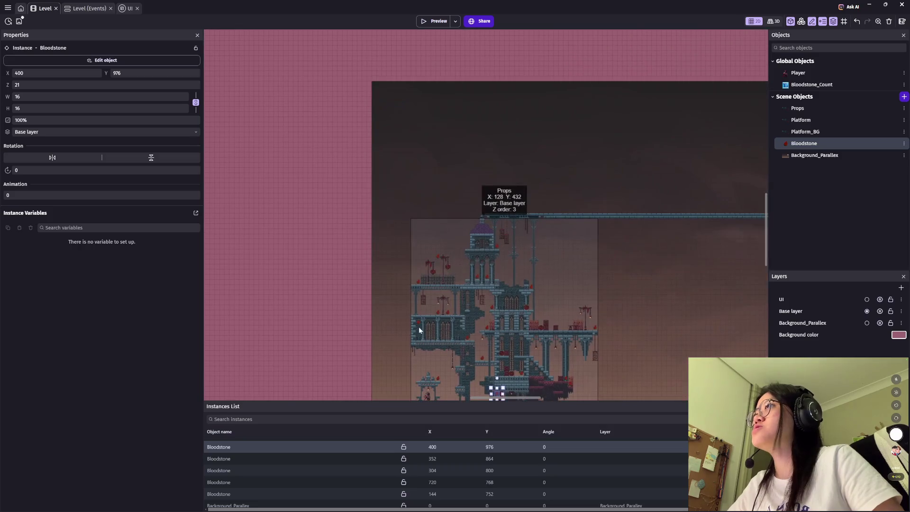
{"action": "left_click_drag", "start_coordinate": [321, 195], "coordinate": [365, 132]}
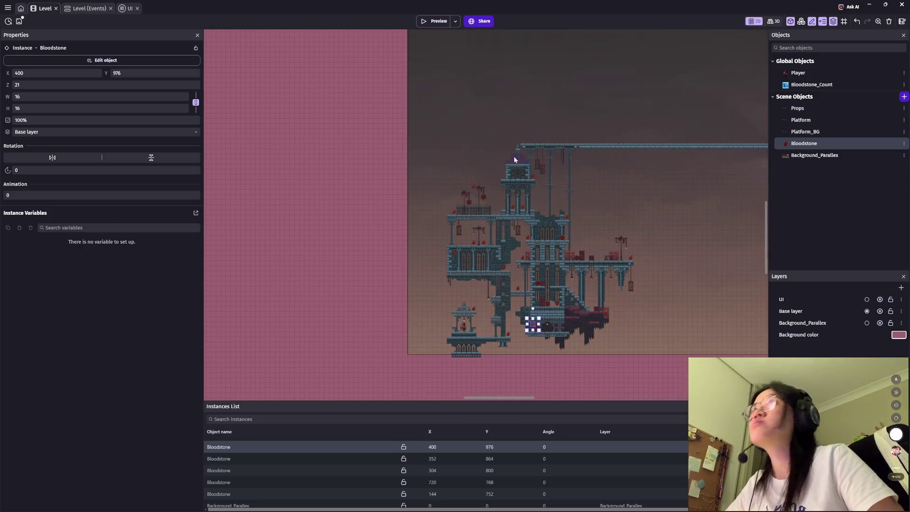
{"action": "left_click", "coordinate": [801, 120]}
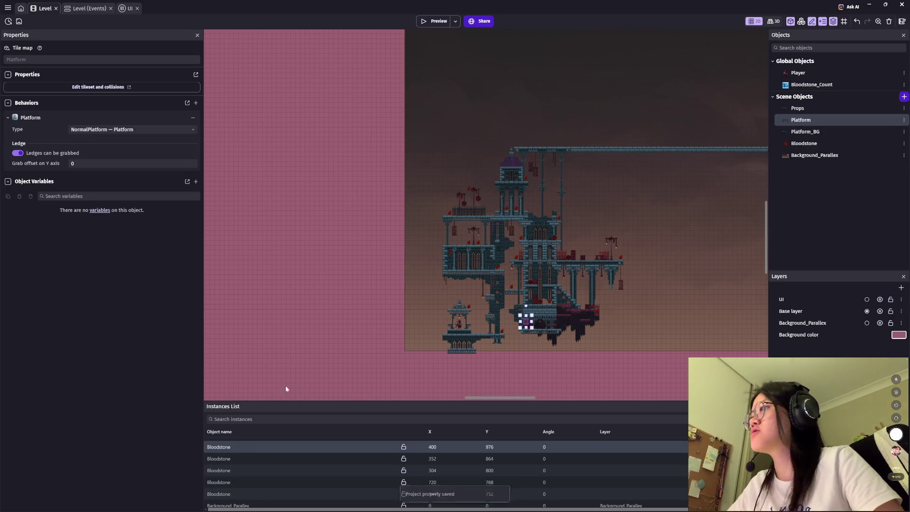
{"action": "scroll", "coordinate": [248, 467], "scroll_direction": "up", "scroll_amount": 3}
{"action": "left_click", "coordinate": [227, 455]}
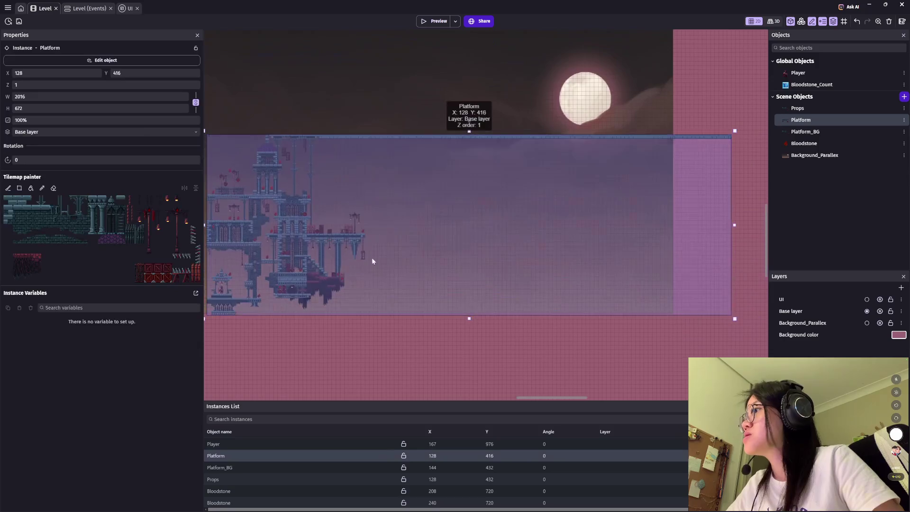
Step: Paint wall tiles up the Platform's left edge and along its top, undoing an extra row
{"action": "left_click", "coordinate": [19, 202]}
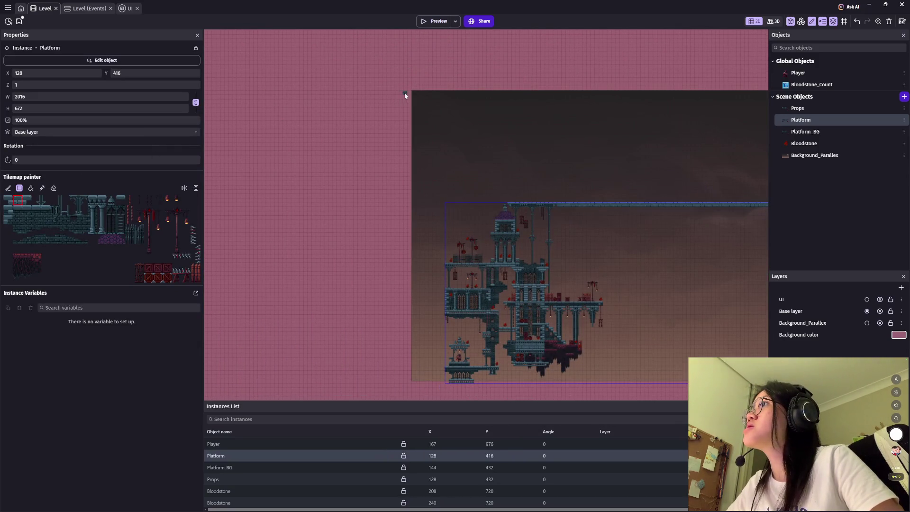
{"action": "left_click", "coordinate": [405, 94]}
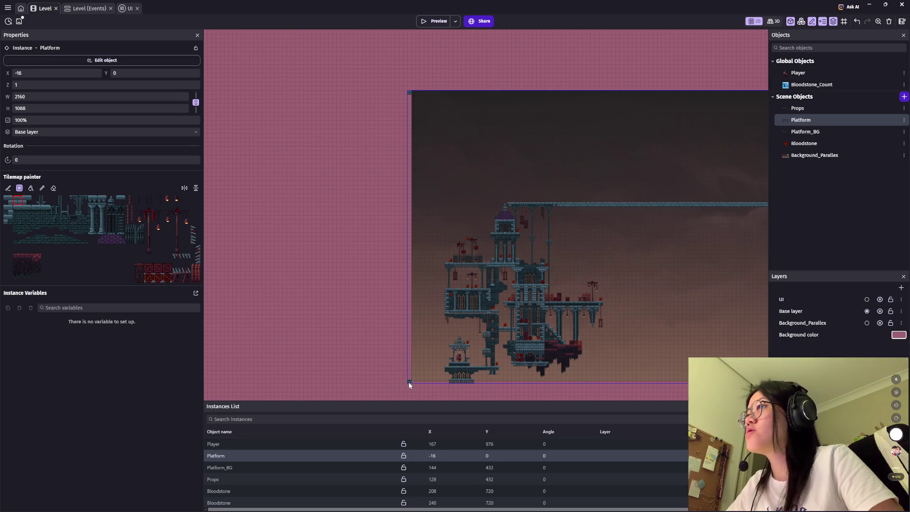
{"action": "left_click_drag", "start_coordinate": [408, 377], "coordinate": [411, 122]}
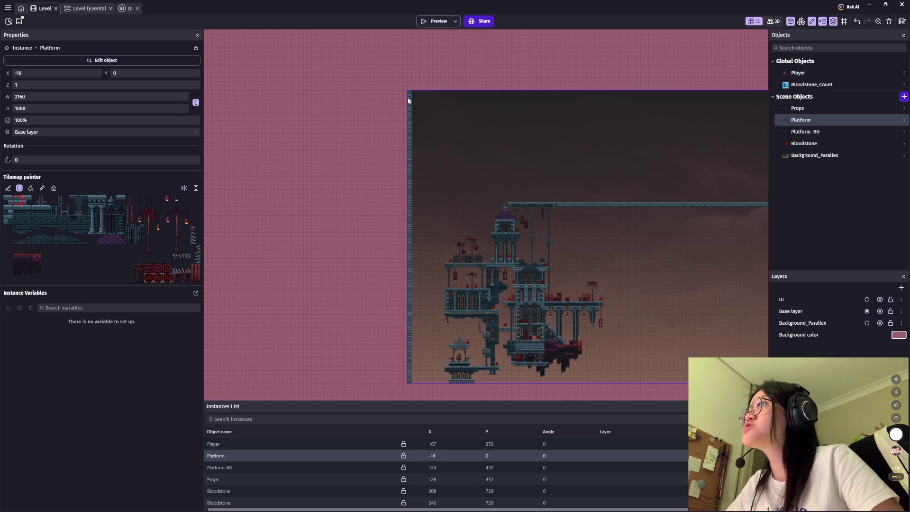
{"action": "mouse_move", "coordinate": [412, 90]}
{"action": "left_mouse_down"}
{"action": "mouse_move", "coordinate": [605, 90]}
{"action": "mouse_move", "coordinate": [319, 98]}
{"action": "left_mouse_up"}
{"action": "left_click", "coordinate": [608, 87]}
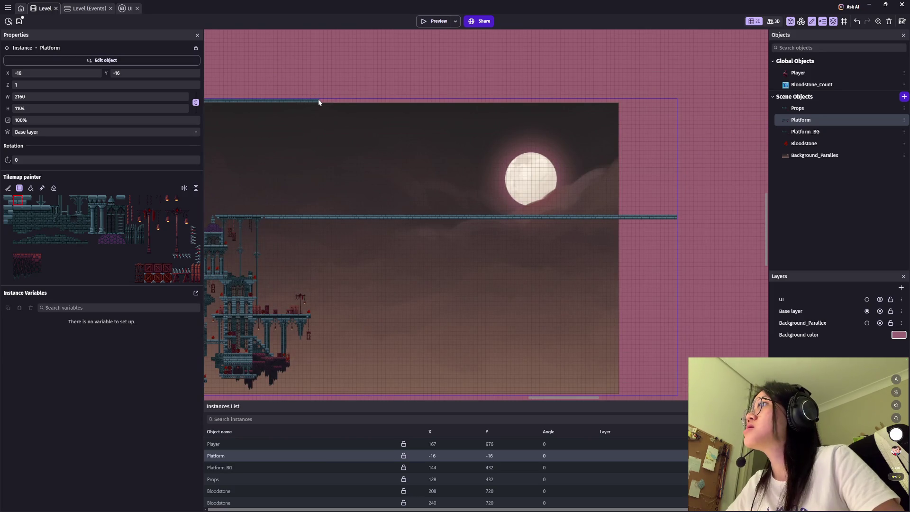
{"action": "key", "text": "ctrl+z"}
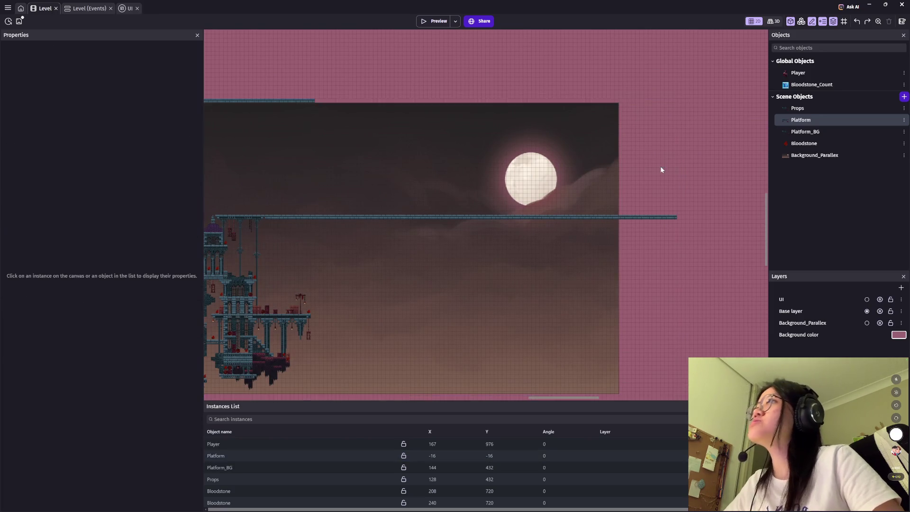
{"action": "left_click_drag", "start_coordinate": [391, 173], "coordinate": [654, 150]}
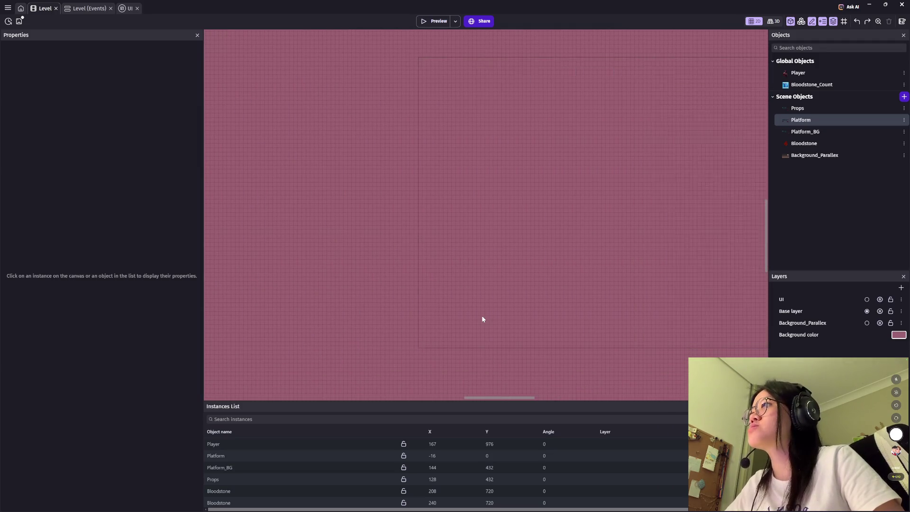
Step: Reselect the Platform tilemap, undo the last tile change, and switch the painter to erasing
{"action": "scroll", "coordinate": [431, 272], "scroll_direction": "up", "scroll_amount": 5}
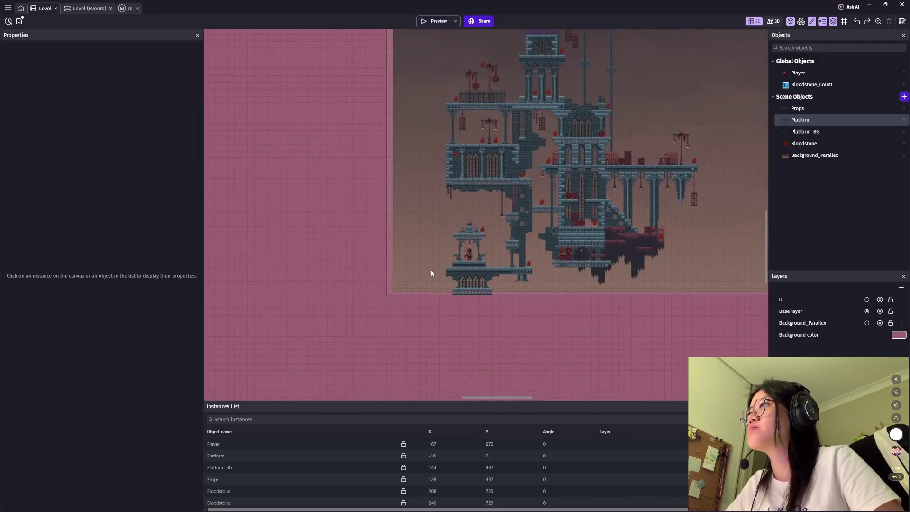
{"action": "scroll", "coordinate": [431, 273], "scroll_direction": "up", "scroll_amount": 5}
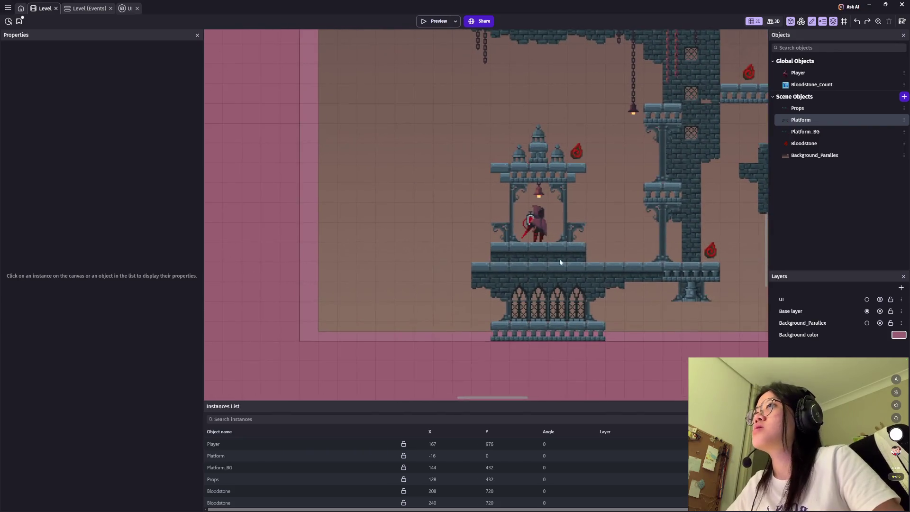
{"action": "scroll", "coordinate": [490, 314], "scroll_direction": "down", "scroll_amount": 1}
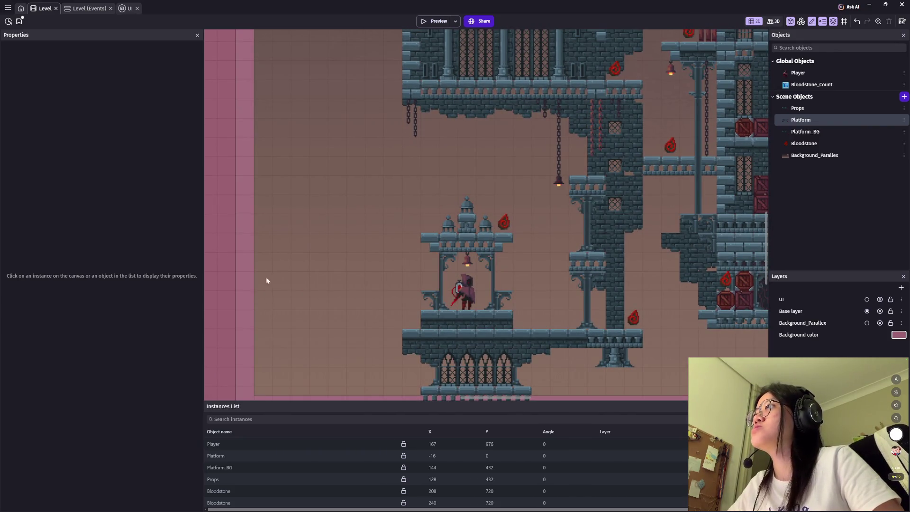
{"action": "double_click", "coordinate": [218, 456]}
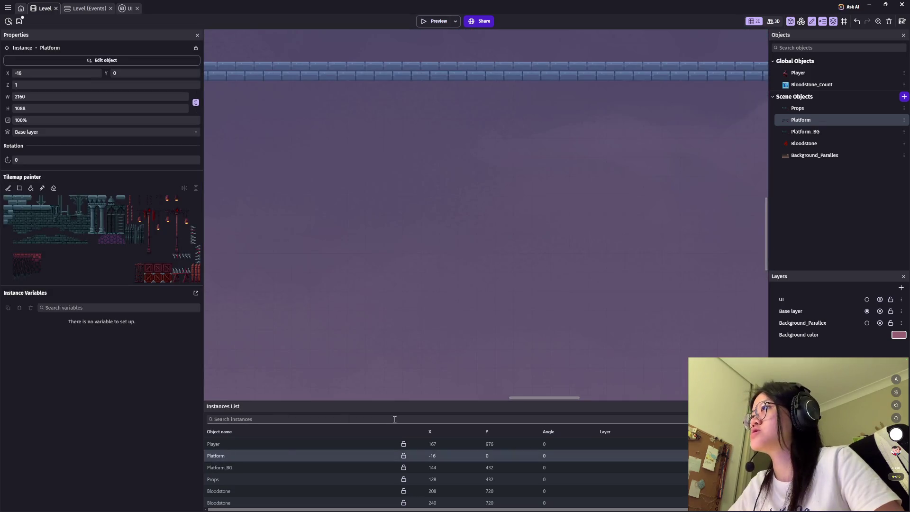
{"action": "scroll", "coordinate": [430, 308], "scroll_direction": "down", "scroll_amount": 5}
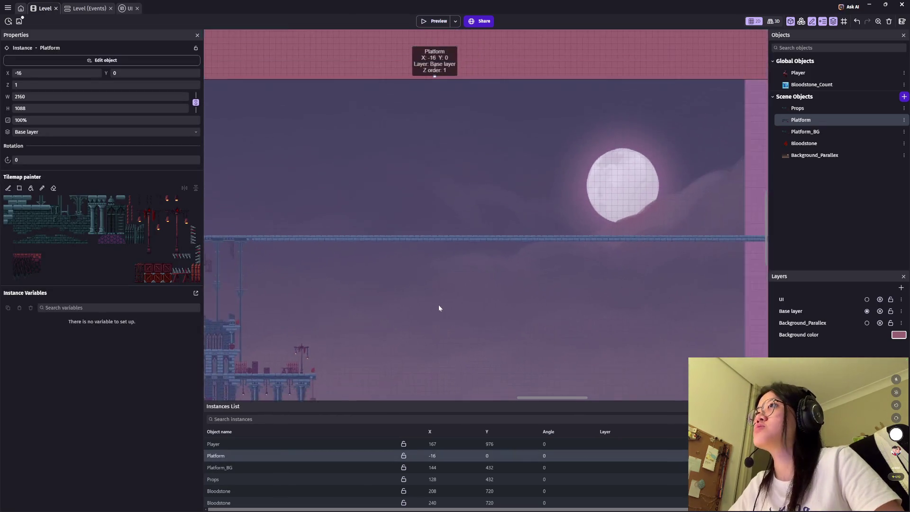
{"action": "scroll", "coordinate": [439, 308], "scroll_direction": "down", "scroll_amount": 2}
{"action": "scroll", "coordinate": [429, 273], "scroll_direction": "down", "scroll_amount": 1}
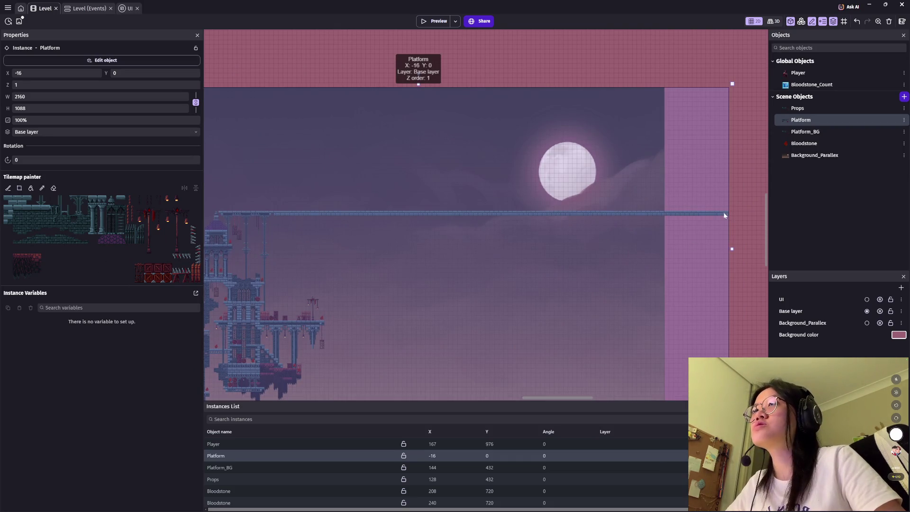
{"action": "scroll", "coordinate": [621, 267], "scroll_direction": "down", "scroll_amount": 2}
{"action": "scroll", "coordinate": [607, 295], "scroll_direction": "down", "scroll_amount": 1}
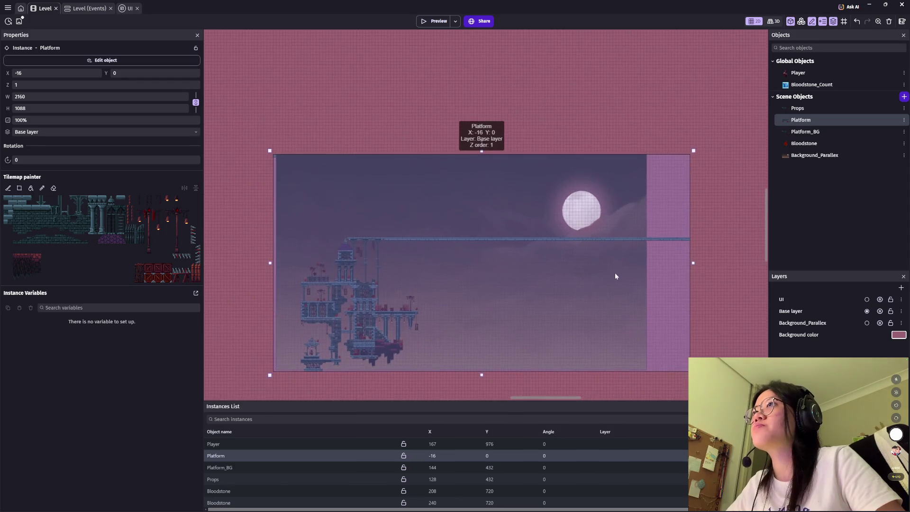
{"action": "scroll", "coordinate": [616, 276], "scroll_direction": "up", "scroll_amount": 2}
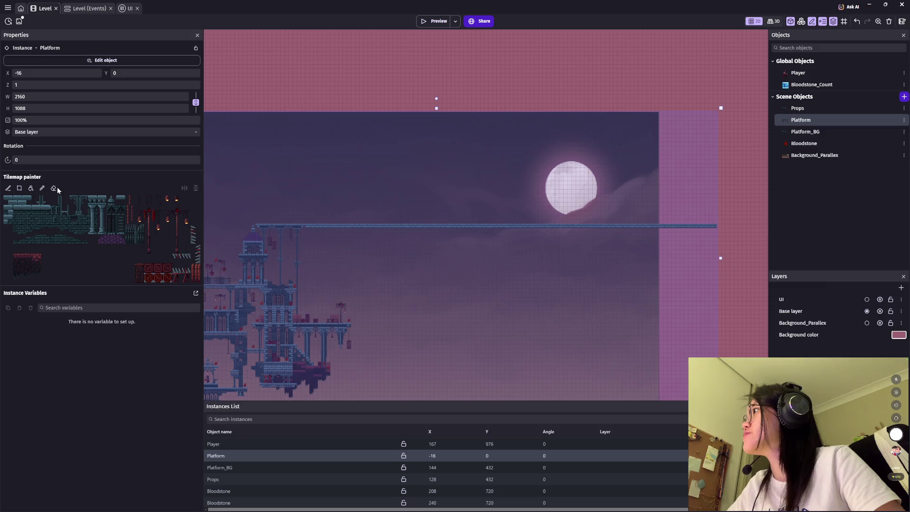
{"action": "left_click", "coordinate": [55, 188]}
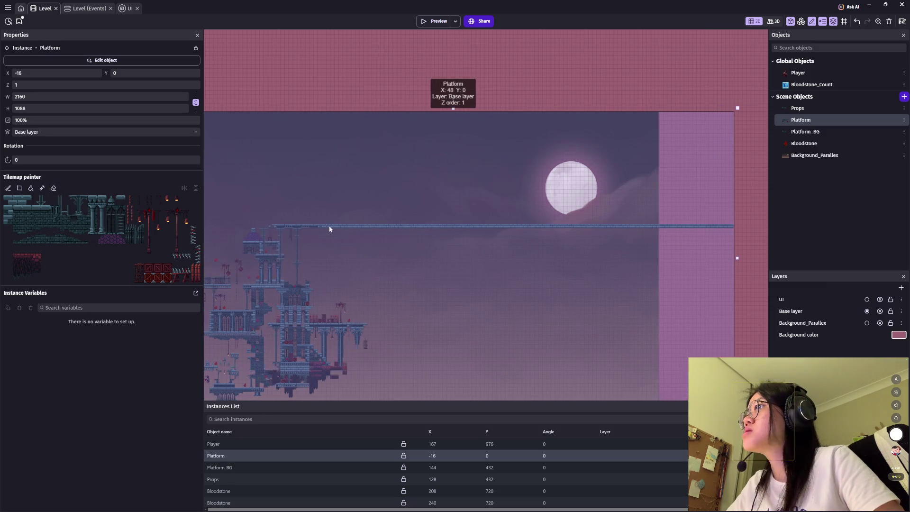
{"action": "key", "text": "ctrl+z"}
{"action": "left_click", "coordinate": [272, 458]}
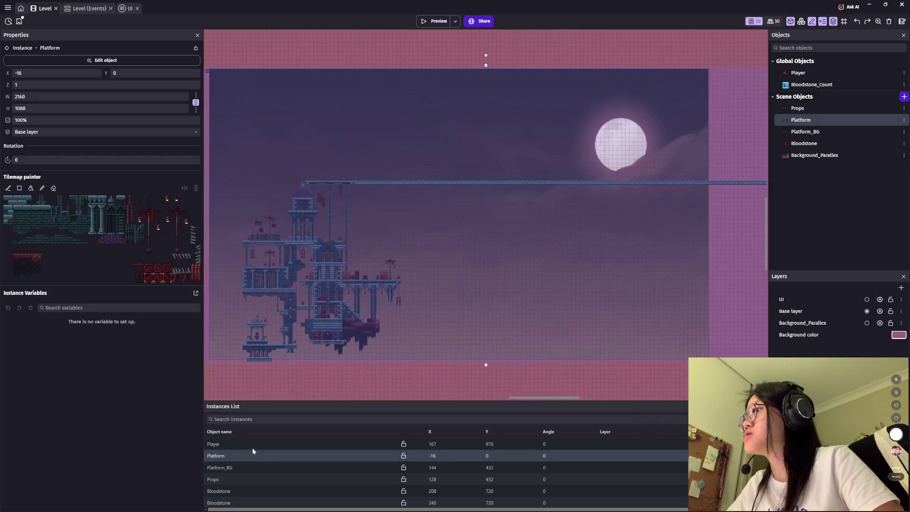
{"action": "left_click", "coordinate": [54, 188]}
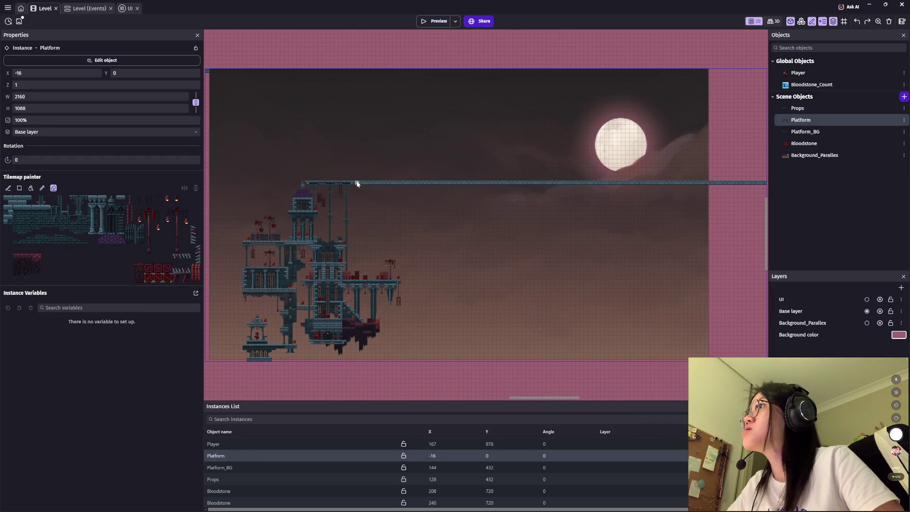
Step: Erase the long platform strip across the top and save the project
{"action": "left_click_drag", "start_coordinate": [744, 185], "coordinate": [747, 185]}
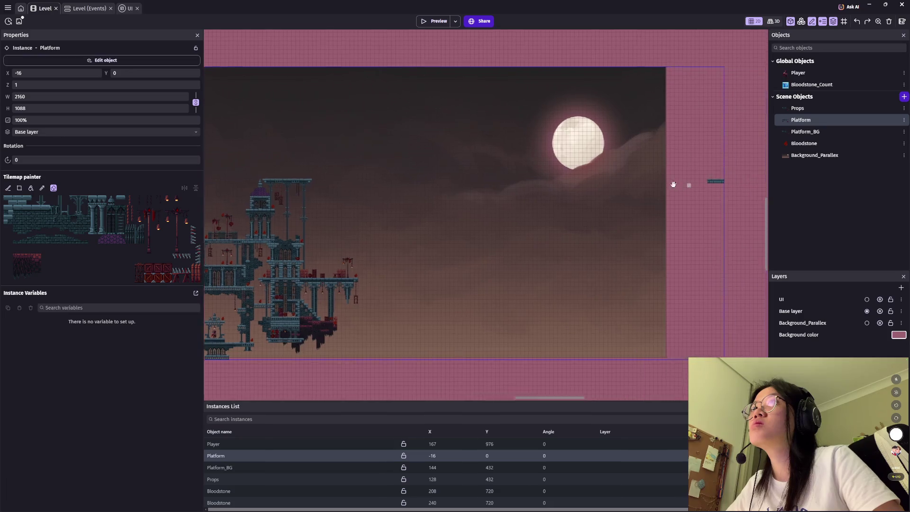
{"action": "scroll", "coordinate": [675, 184], "scroll_direction": "right", "scroll_amount": 3}
{"action": "key", "text": "ctrl+s"}
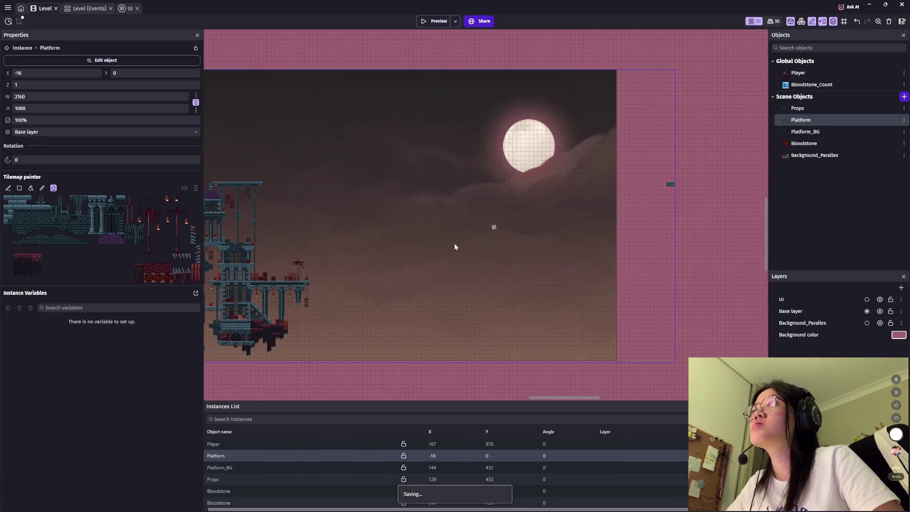
Step: Paint a platform tile left of the player's ledge to extend the platform
{"action": "scroll", "coordinate": [450, 266], "scroll_direction": "up", "scroll_amount": 2}
{"action": "scroll", "coordinate": [474, 298], "scroll_direction": "up", "scroll_amount": 2}
{"action": "scroll", "coordinate": [466, 323], "scroll_direction": "up", "scroll_amount": 2}
{"action": "scroll", "coordinate": [446, 261], "scroll_direction": "up", "scroll_amount": 2}
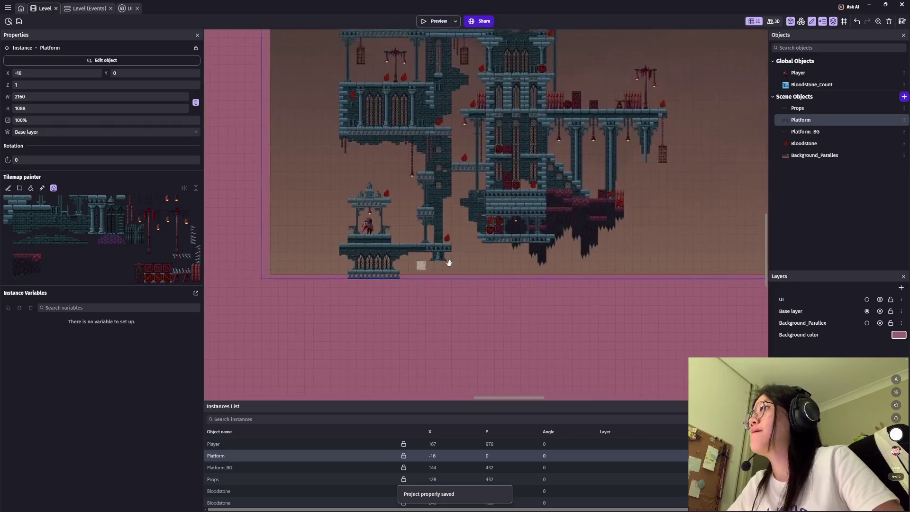
{"action": "scroll", "coordinate": [443, 258], "scroll_direction": "up", "scroll_amount": 2}
{"action": "scroll", "coordinate": [451, 256], "scroll_direction": "up", "scroll_amount": 1}
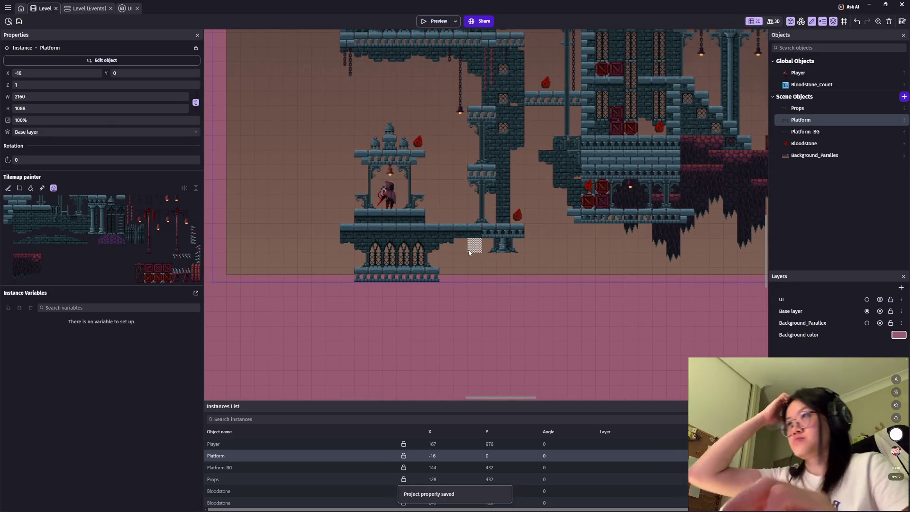
{"action": "scroll", "coordinate": [448, 230], "scroll_direction": "up", "scroll_amount": 1}
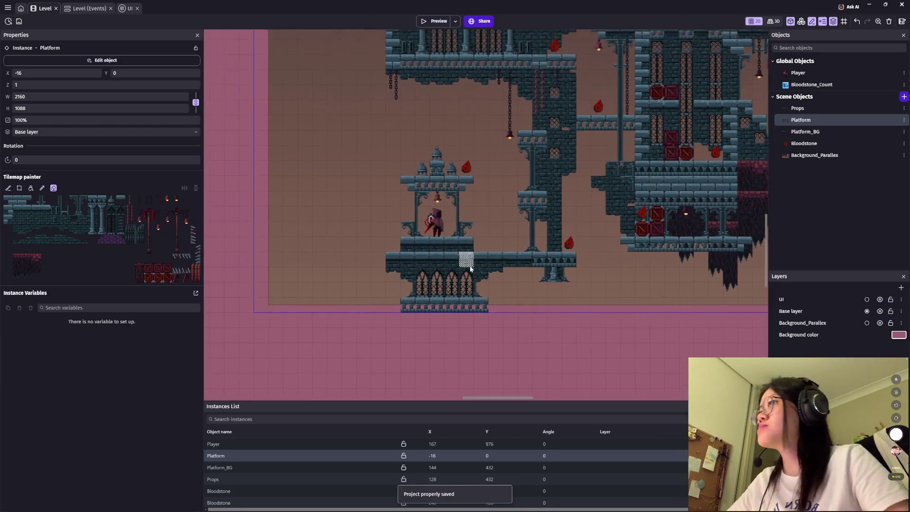
{"action": "scroll", "coordinate": [469, 247], "scroll_direction": "up", "scroll_amount": 2}
{"action": "scroll", "coordinate": [493, 261], "scroll_direction": "up", "scroll_amount": 2}
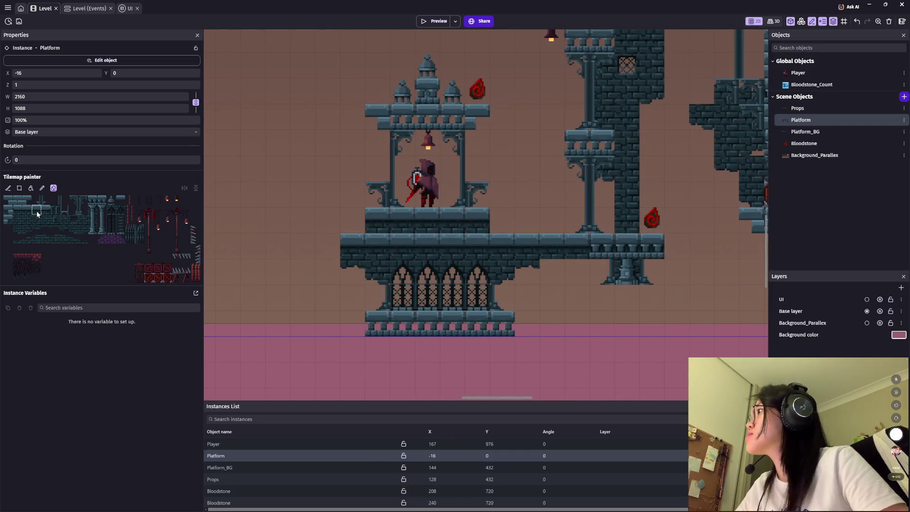
{"action": "left_click", "coordinate": [19, 209]}
{"action": "left_click", "coordinate": [319, 249]}
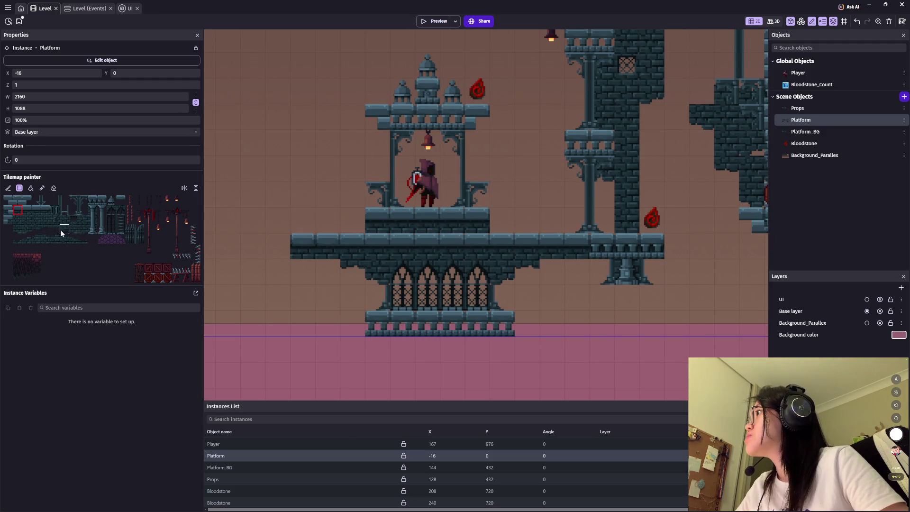
Step: Ctrl-drag a Bloodstone copy onto the platform's left end at 320, 1008
{"action": "left_click", "coordinate": [55, 229]}
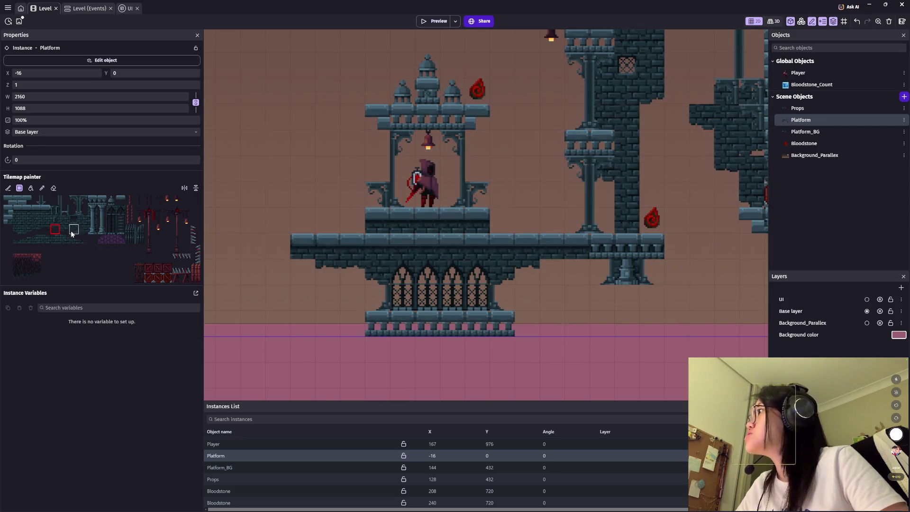
{"action": "left_click", "coordinate": [93, 200]}
{"action": "scroll", "coordinate": [376, 278], "scroll_direction": "down", "scroll_amount": 2}
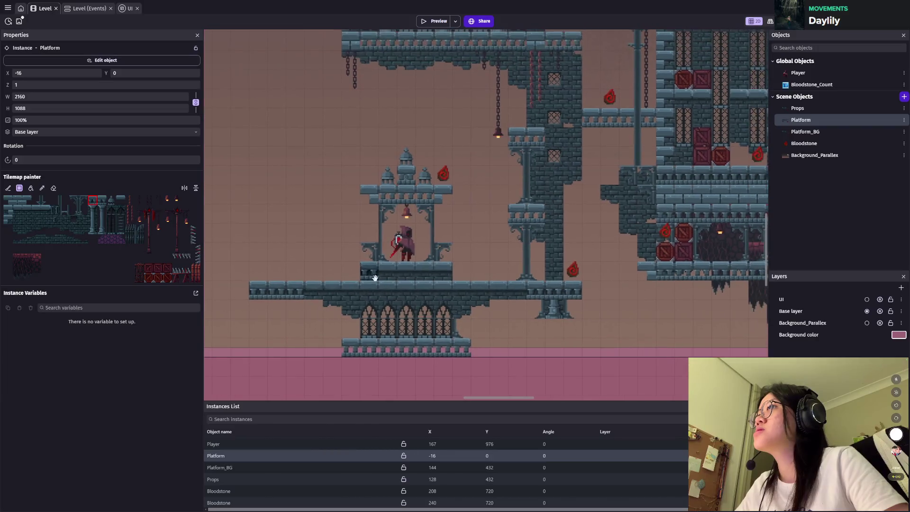
{"action": "left_click_drag", "start_coordinate": [572, 270], "coordinate": [369, 252]}
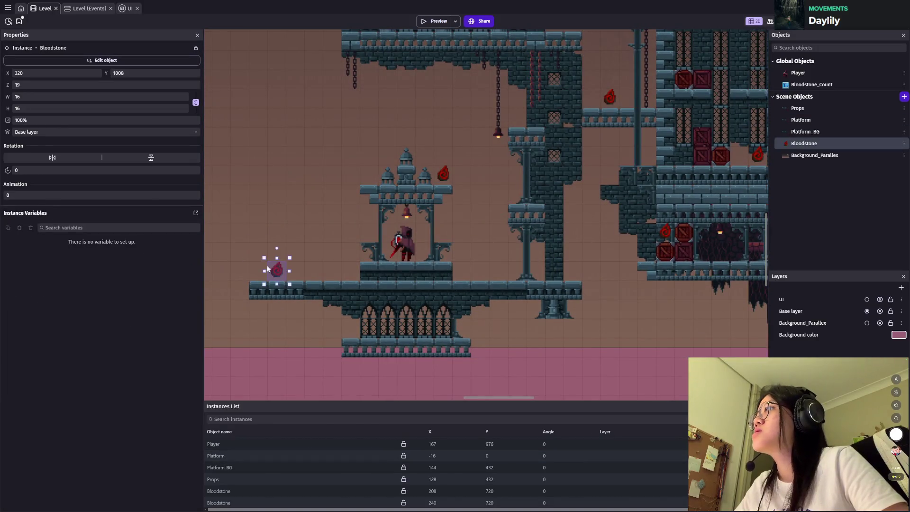
Step: Set the new bloodstone's X position to 64 and save the project
{"action": "left_click", "coordinate": [267, 266]}
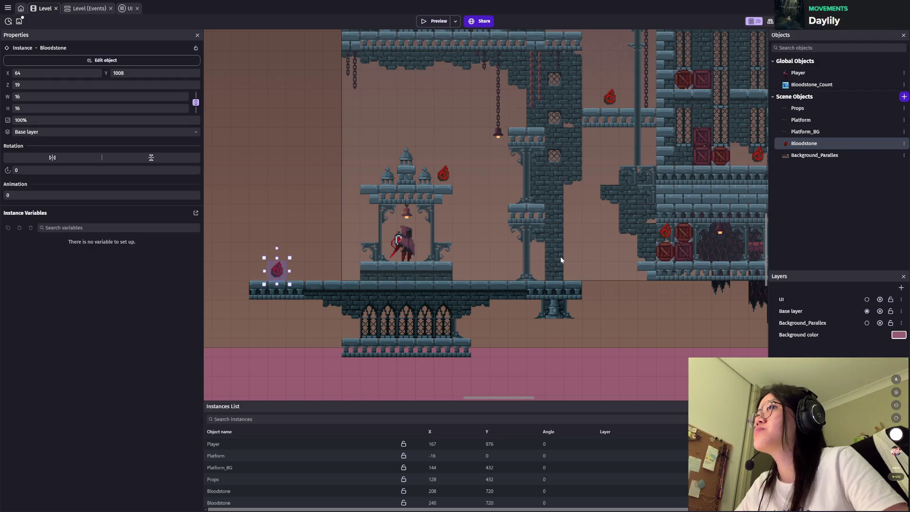
{"action": "scroll", "coordinate": [560, 257], "scroll_direction": "up", "scroll_amount": 1}
{"action": "key", "text": "ctrl+s"}
Step: Paint a horizontally flipped table from the Props tilemap at the platform's left end
{"action": "scroll", "coordinate": [315, 265], "scroll_direction": "up", "scroll_amount": 2}
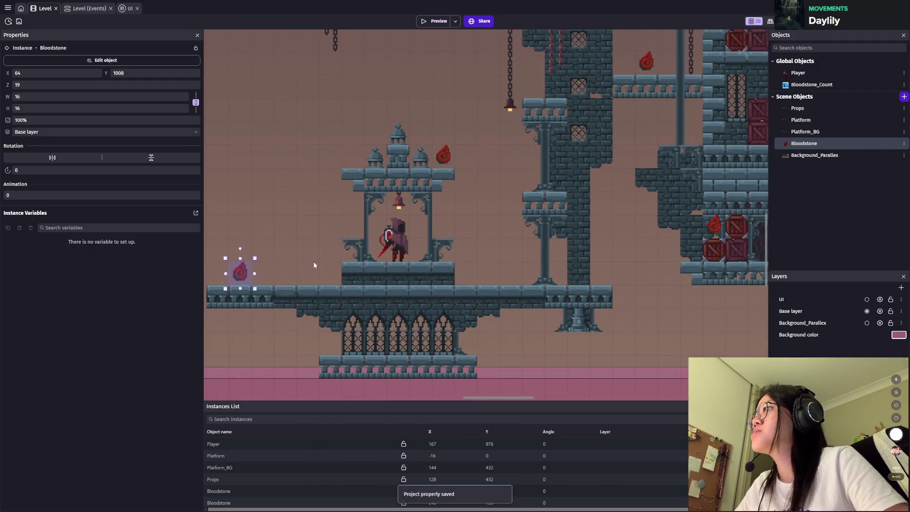
{"action": "scroll", "coordinate": [314, 265], "scroll_direction": "down", "scroll_amount": 2}
{"action": "scroll", "coordinate": [316, 262], "scroll_direction": "up", "scroll_amount": 1}
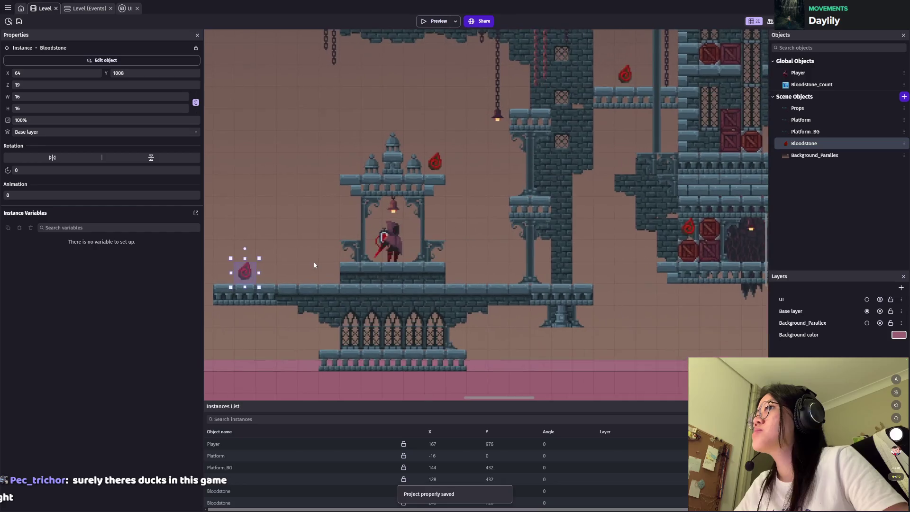
{"action": "left_click_drag", "start_coordinate": [325, 240], "coordinate": [338, 244]}
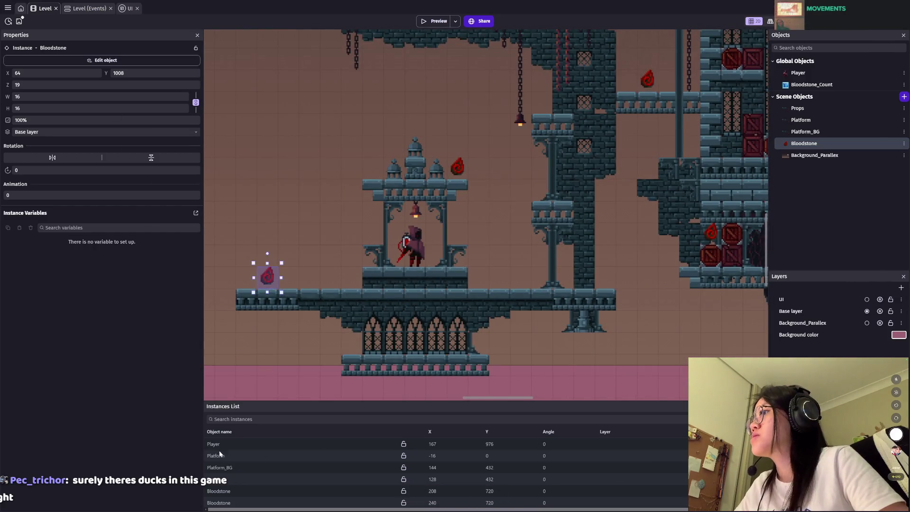
{"action": "left_click", "coordinate": [218, 479]}
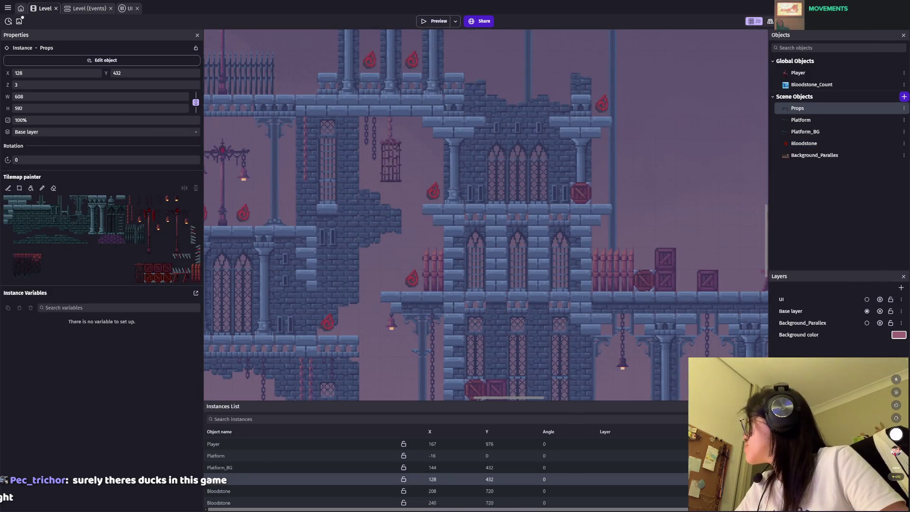
{"action": "scroll", "coordinate": [331, 314], "scroll_direction": "up", "scroll_amount": 3}
{"action": "scroll", "coordinate": [393, 326], "scroll_direction": "down", "scroll_amount": 5}
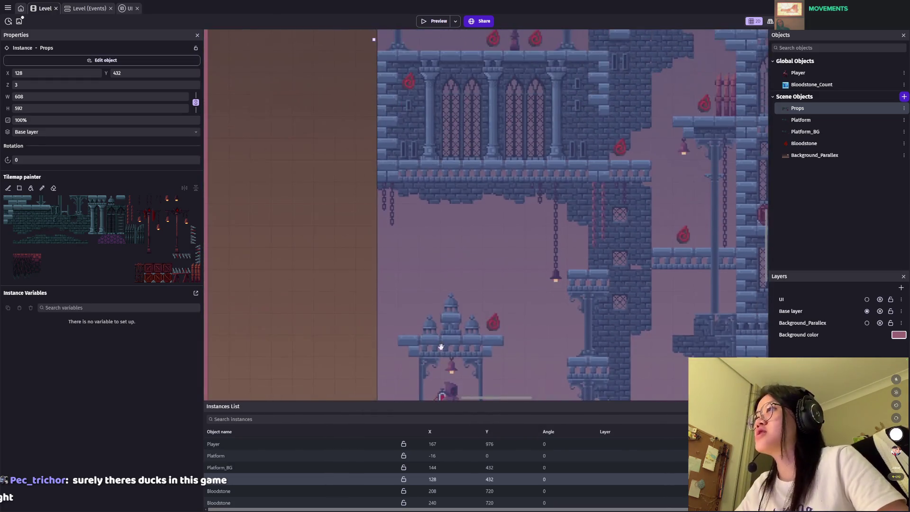
{"action": "scroll", "coordinate": [327, 294], "scroll_direction": "down", "scroll_amount": 3}
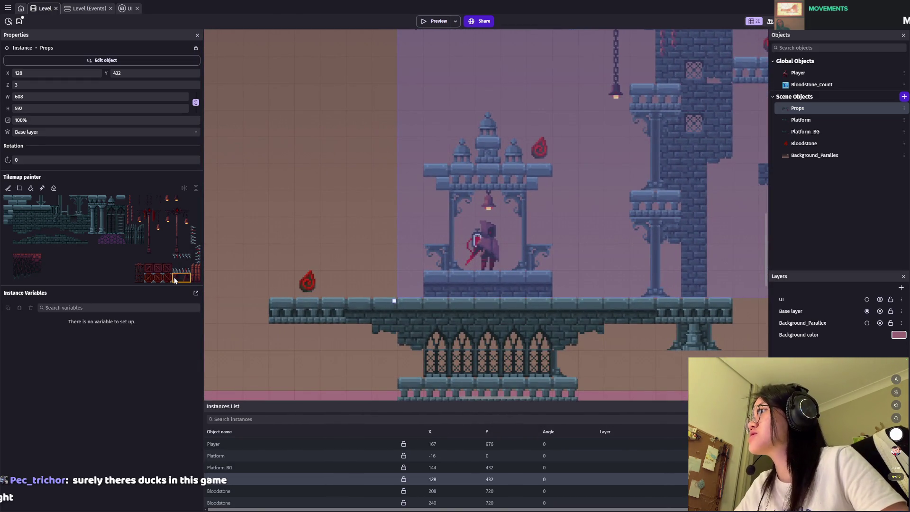
{"action": "left_click", "coordinate": [174, 281]}
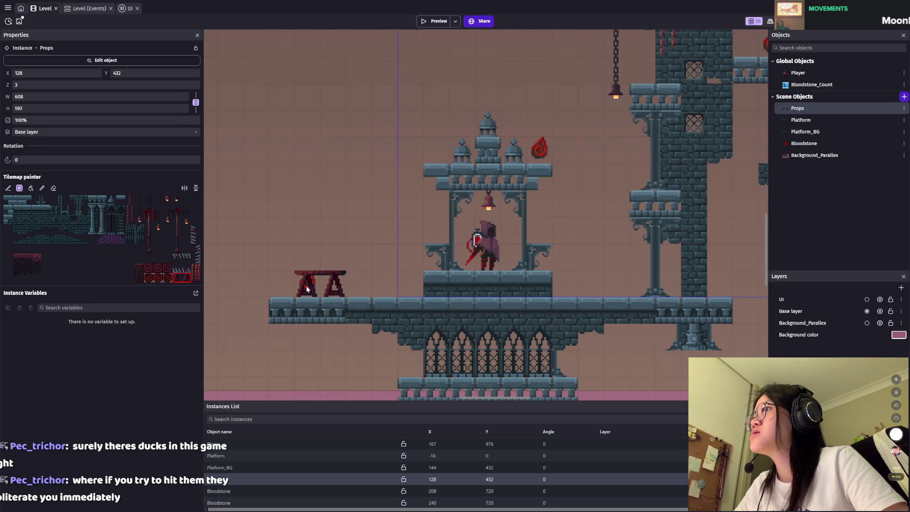
{"action": "left_click", "coordinate": [185, 188]}
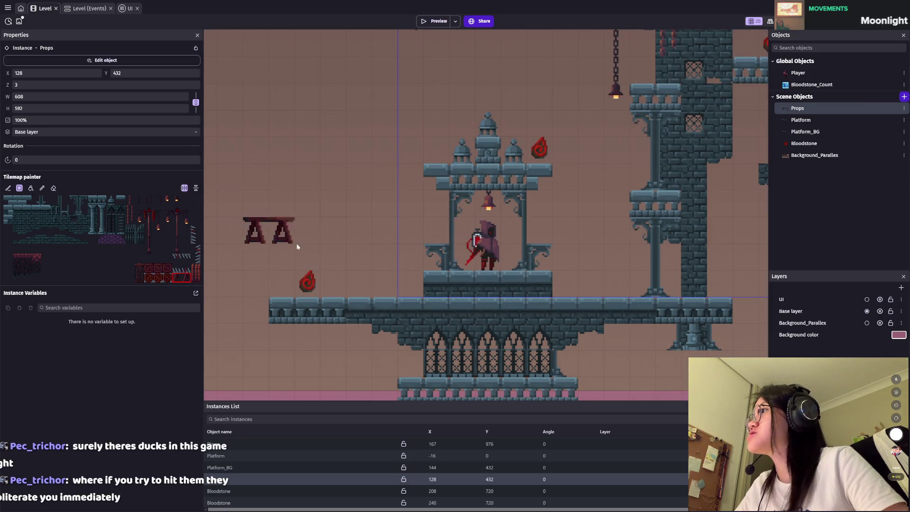
{"action": "left_click", "coordinate": [185, 188]}
{"action": "left_click", "coordinate": [300, 282]}
Step: Move the bloodstone onto the table at 80, 992 and save
{"action": "left_click_drag", "start_coordinate": [299, 282], "coordinate": [326, 254]}
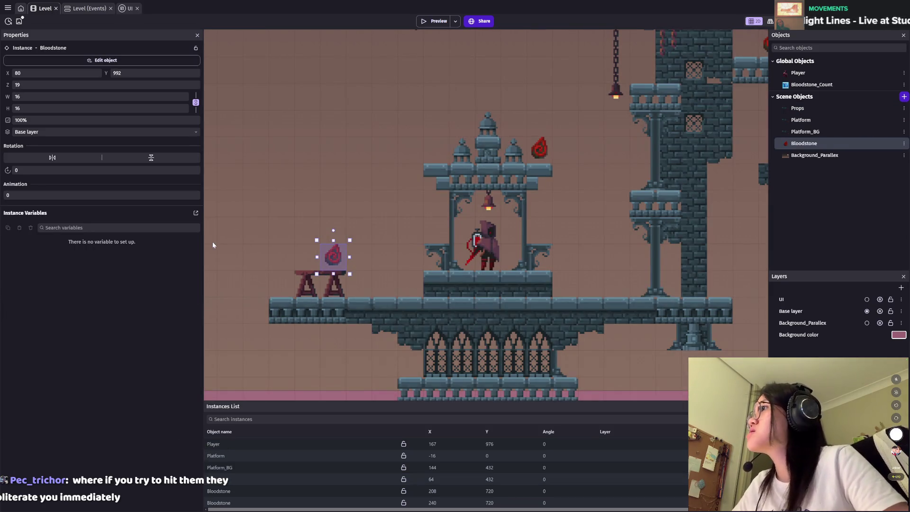
{"action": "key", "text": "ctrl+s"}
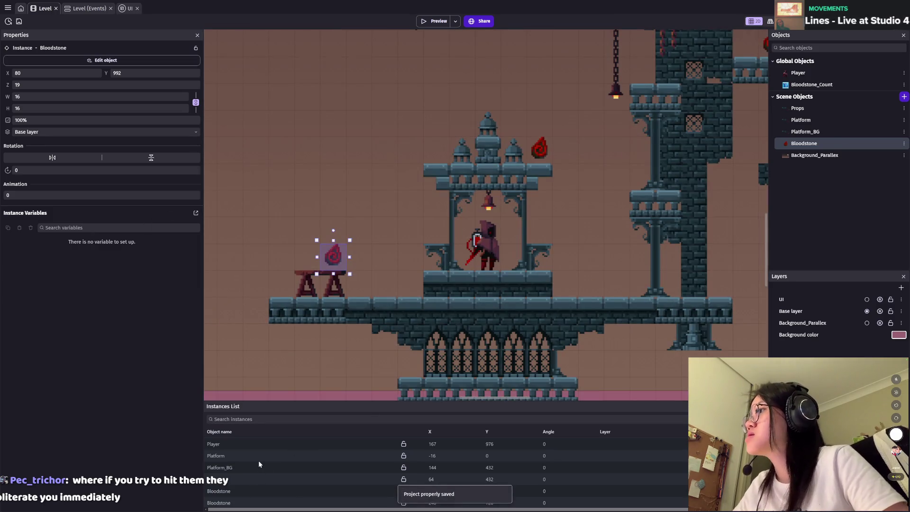
{"action": "left_click", "coordinate": [258, 456]}
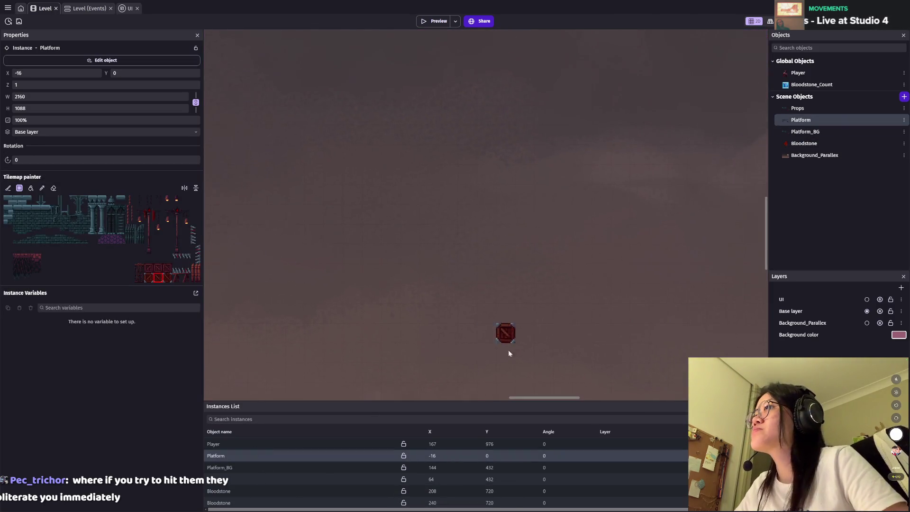
Step: Paint tall iron fence tiles from the Platform tileset on both sides of the shrine
{"action": "scroll", "coordinate": [451, 248], "scroll_direction": "down", "scroll_amount": 10}
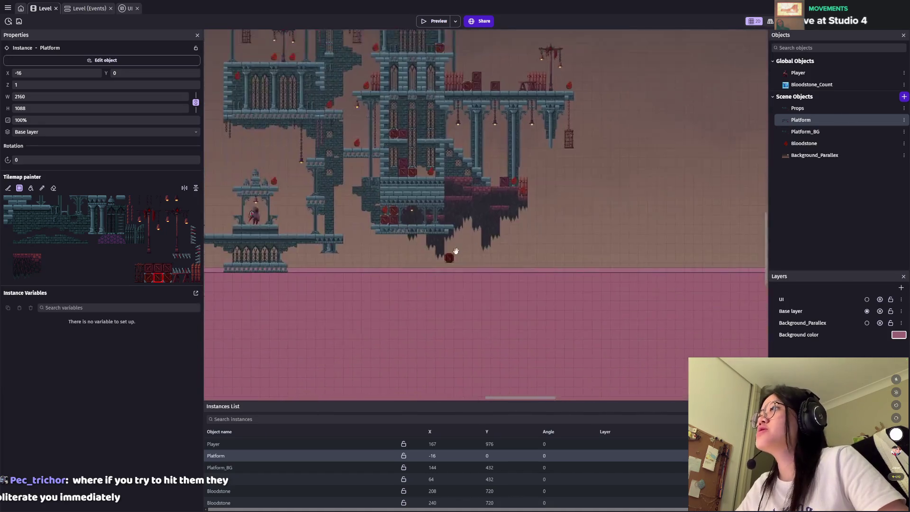
{"action": "scroll", "coordinate": [403, 313], "scroll_direction": "up", "scroll_amount": 3}
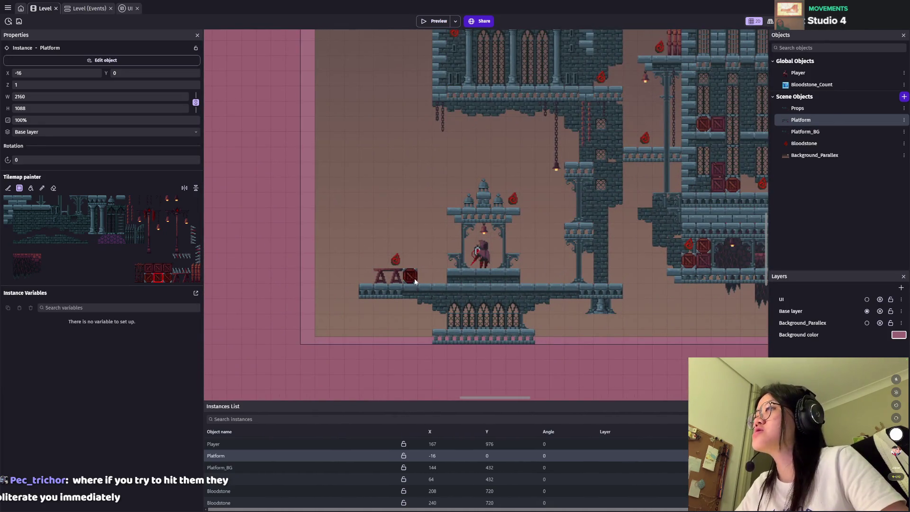
{"action": "scroll", "coordinate": [429, 280], "scroll_direction": "up", "scroll_amount": 2}
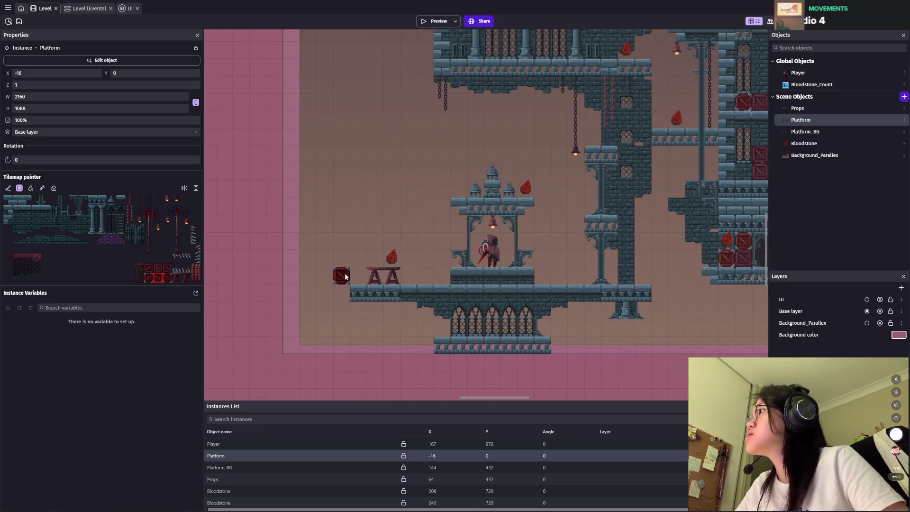
{"action": "left_click", "coordinate": [140, 230]}
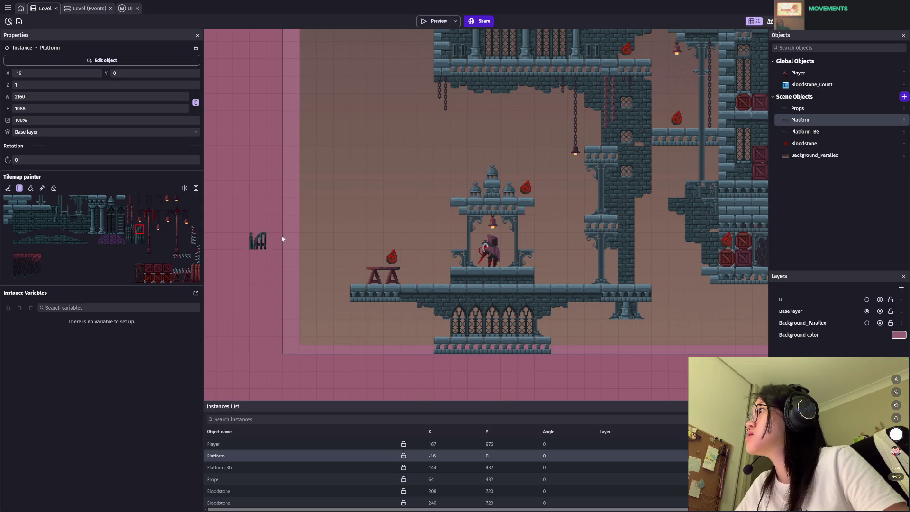
{"action": "left_click", "coordinate": [131, 229]}
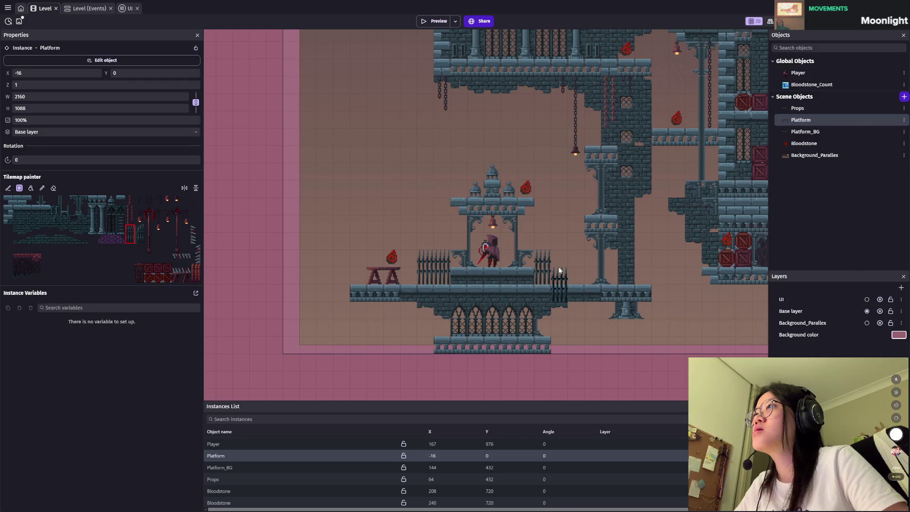
{"action": "left_click", "coordinate": [555, 271]}
{"action": "key", "text": "Escape"}
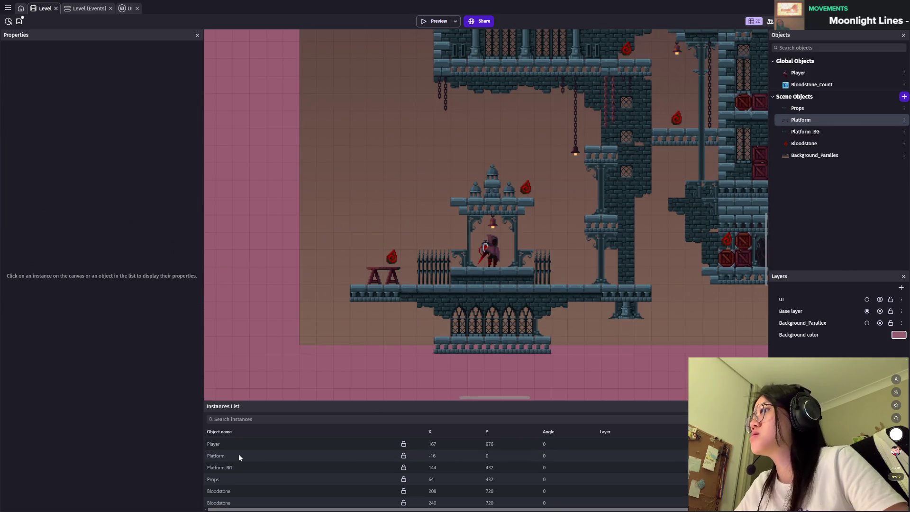
{"action": "left_click", "coordinate": [238, 455]}
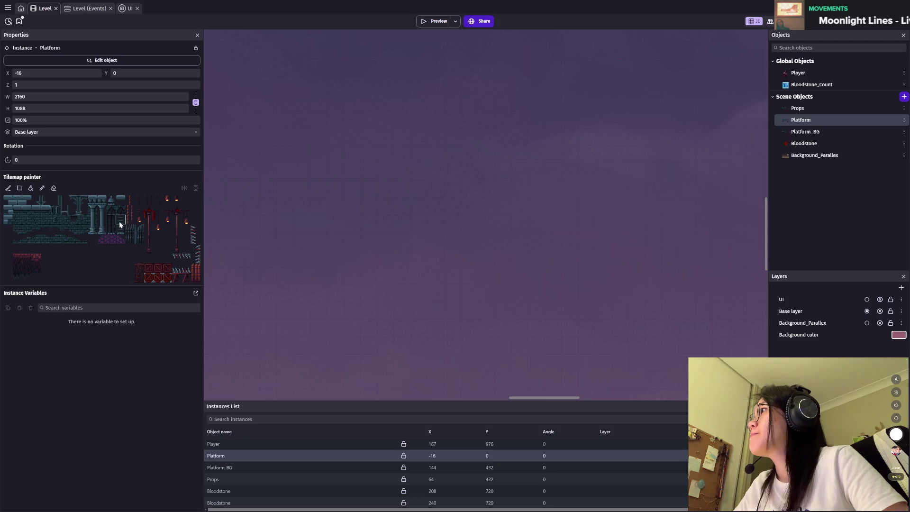
{"action": "left_click", "coordinate": [133, 228]}
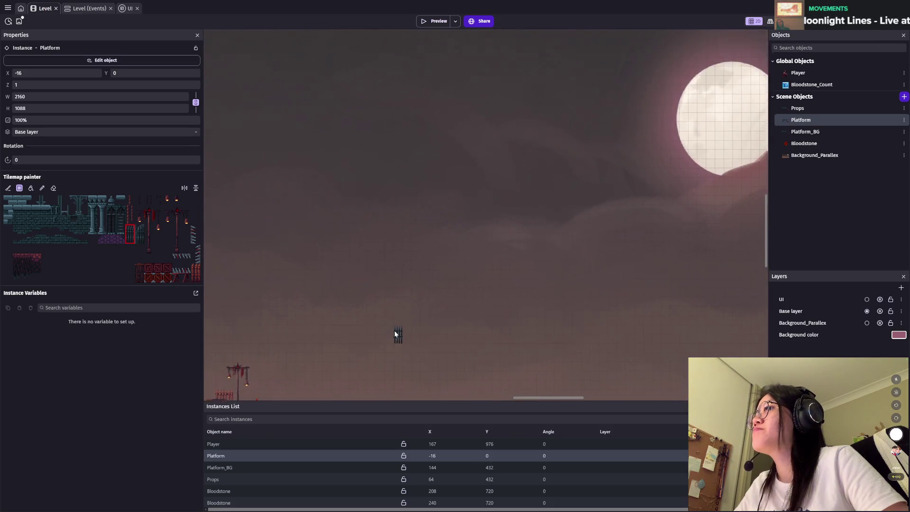
Step: Paint a two-tile pillar block below the column base under the shrine platform's right end
{"action": "scroll", "coordinate": [405, 362], "scroll_direction": "down", "scroll_amount": 1}
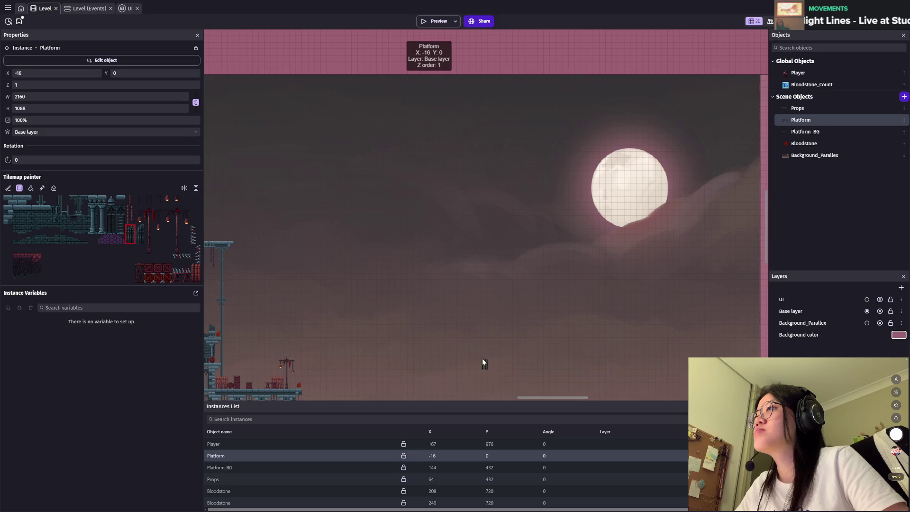
{"action": "scroll", "coordinate": [489, 359], "scroll_direction": "down", "scroll_amount": 2}
{"action": "scroll", "coordinate": [567, 276], "scroll_direction": "up", "scroll_amount": 3}
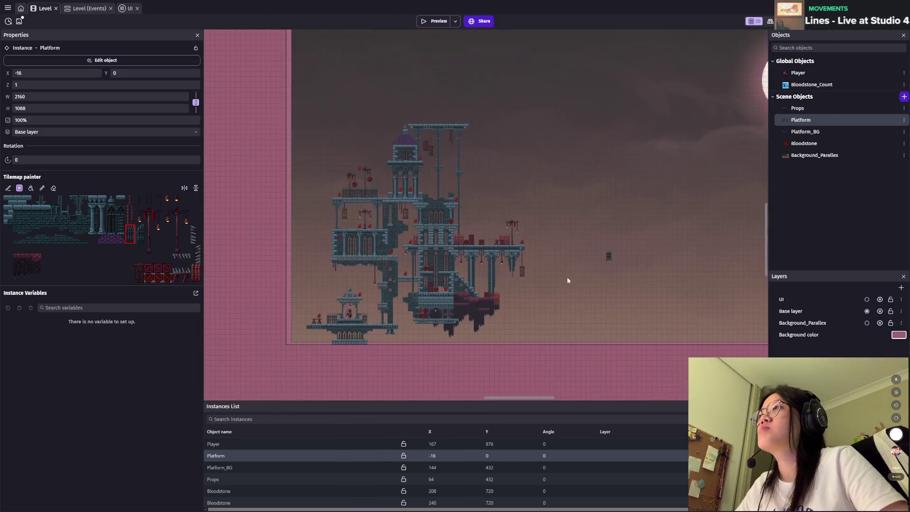
{"action": "scroll", "coordinate": [511, 252], "scroll_direction": "up", "scroll_amount": 2}
{"action": "scroll", "coordinate": [502, 242], "scroll_direction": "up", "scroll_amount": 1}
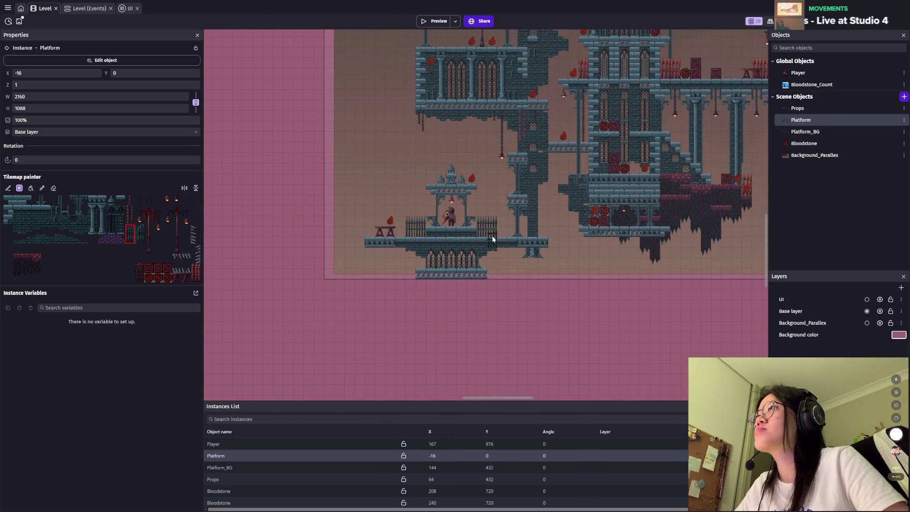
{"action": "scroll", "coordinate": [474, 266], "scroll_direction": "up", "scroll_amount": 1}
{"action": "scroll", "coordinate": [416, 280], "scroll_direction": "up", "scroll_amount": 1}
{"action": "scroll", "coordinate": [380, 270], "scroll_direction": "up", "scroll_amount": 1}
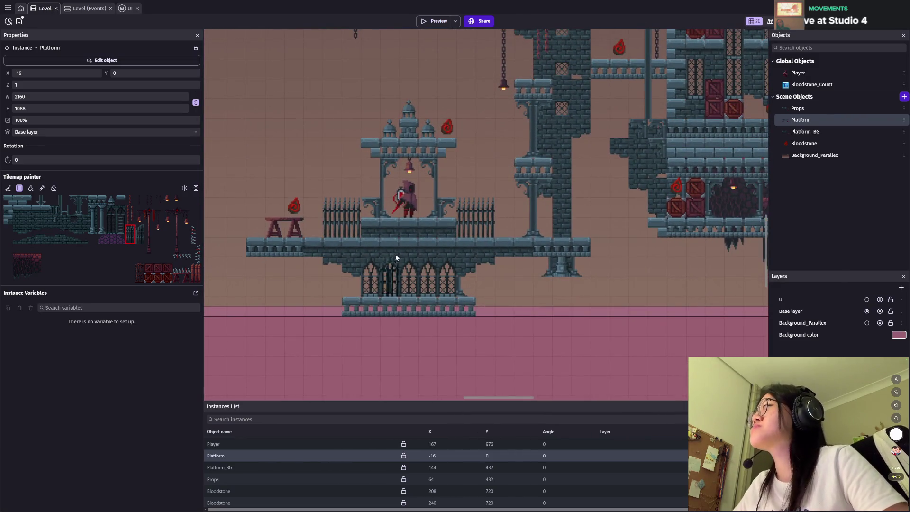
{"action": "scroll", "coordinate": [587, 284], "scroll_direction": "down", "scroll_amount": 1}
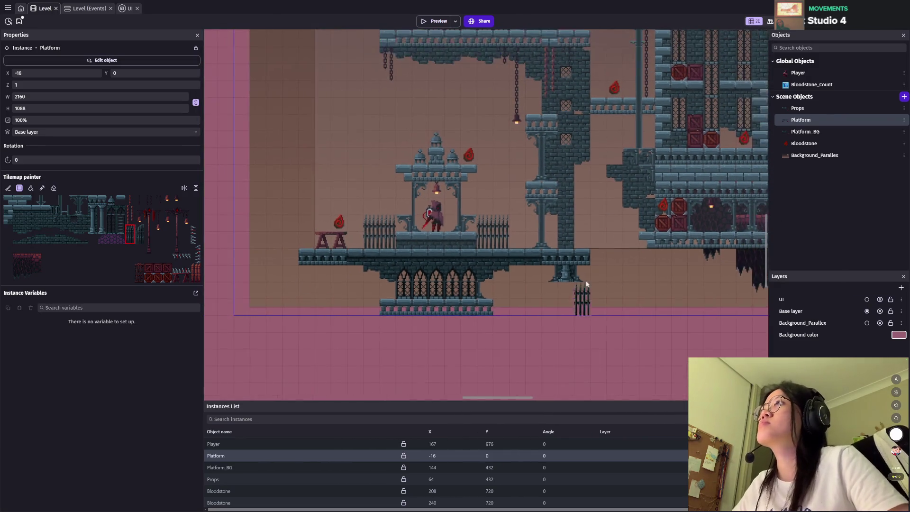
{"action": "scroll", "coordinate": [641, 245], "scroll_direction": "left", "scroll_amount": 2}
{"action": "scroll", "coordinate": [542, 289], "scroll_direction": "up", "scroll_amount": 1}
{"action": "scroll", "coordinate": [507, 302], "scroll_direction": "up", "scroll_amount": 1}
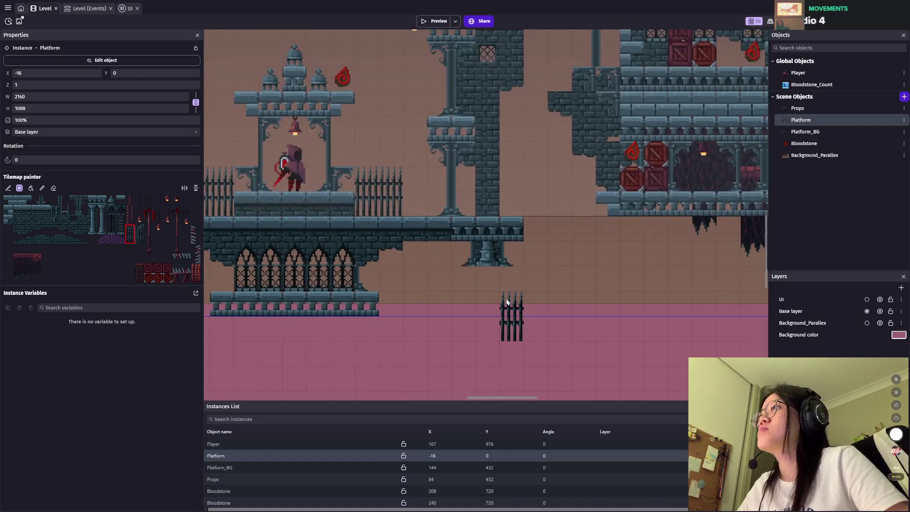
{"action": "left_click_drag", "start_coordinate": [114, 206], "coordinate": [122, 209]}
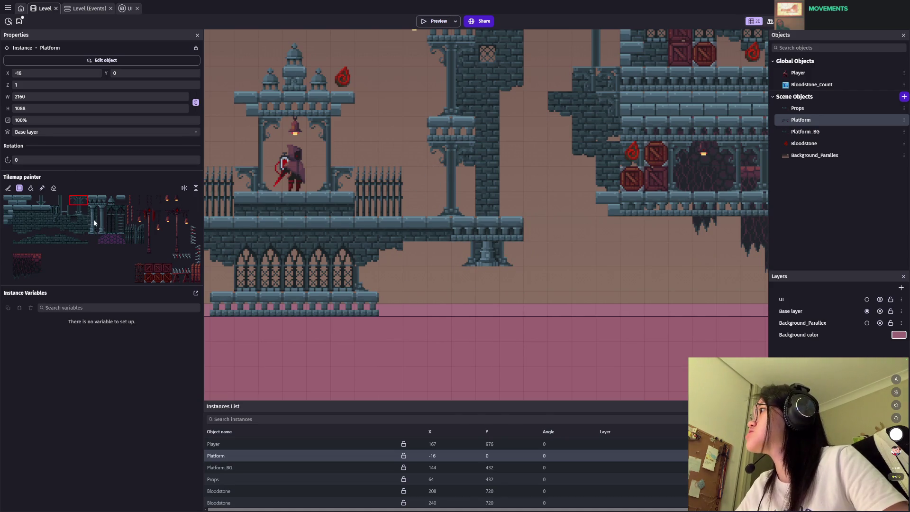
{"action": "left_click", "coordinate": [477, 286]}
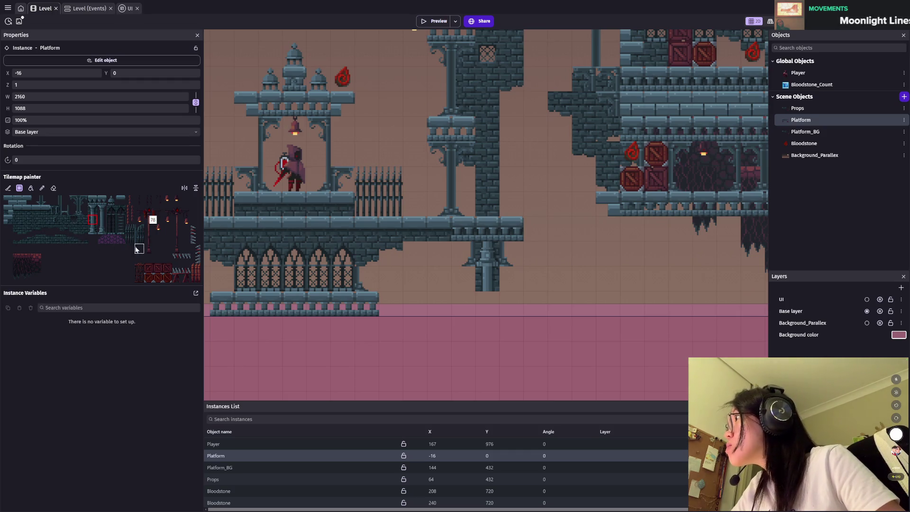
{"action": "scroll", "coordinate": [565, 266], "scroll_direction": "down", "scroll_amount": 2}
{"action": "scroll", "coordinate": [567, 268], "scroll_direction": "down", "scroll_amount": 2}
{"action": "scroll", "coordinate": [592, 243], "scroll_direction": "down", "scroll_amount": 2}
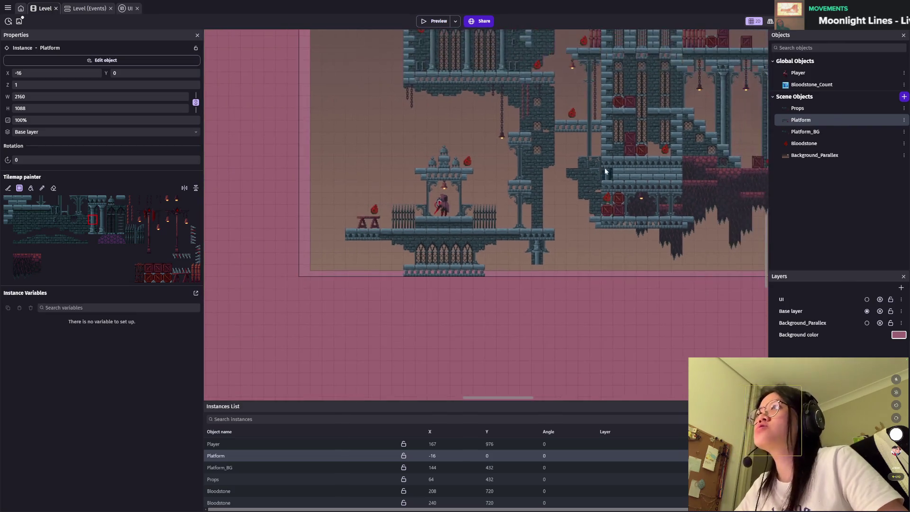
{"action": "scroll", "coordinate": [407, 260], "scroll_direction": "up", "scroll_amount": 3}
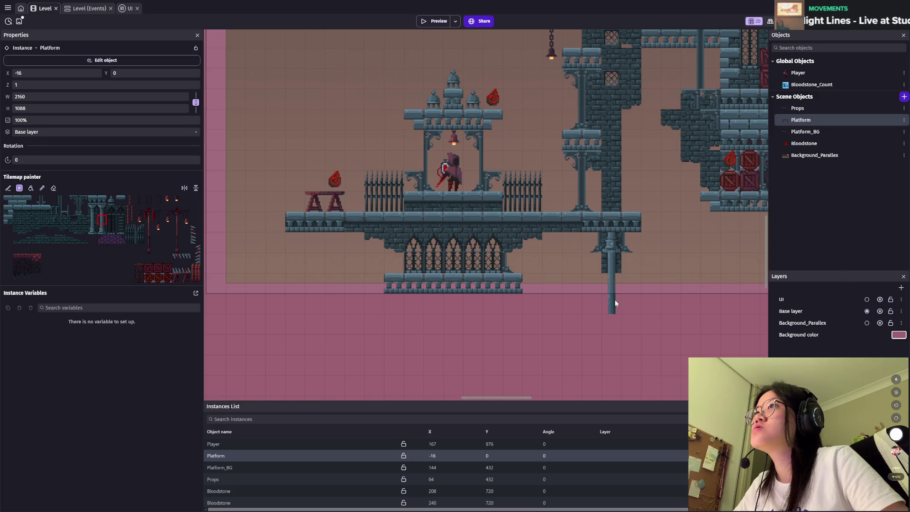
Step: Extend the pillar's bottom and paint a single platform-top tile onto it
{"action": "left_click", "coordinate": [616, 300]}
{"action": "scroll", "coordinate": [522, 275], "scroll_direction": "right", "scroll_amount": 5}
{"action": "scroll", "coordinate": [457, 267], "scroll_direction": "right", "scroll_amount": 5}
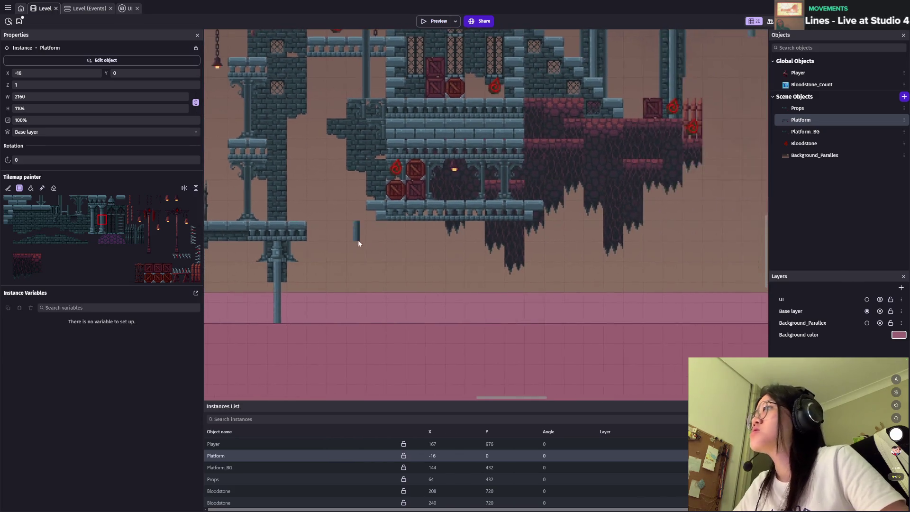
{"action": "scroll", "coordinate": [358, 240], "scroll_direction": "up", "scroll_amount": 1}
{"action": "left_click", "coordinate": [106, 210]}
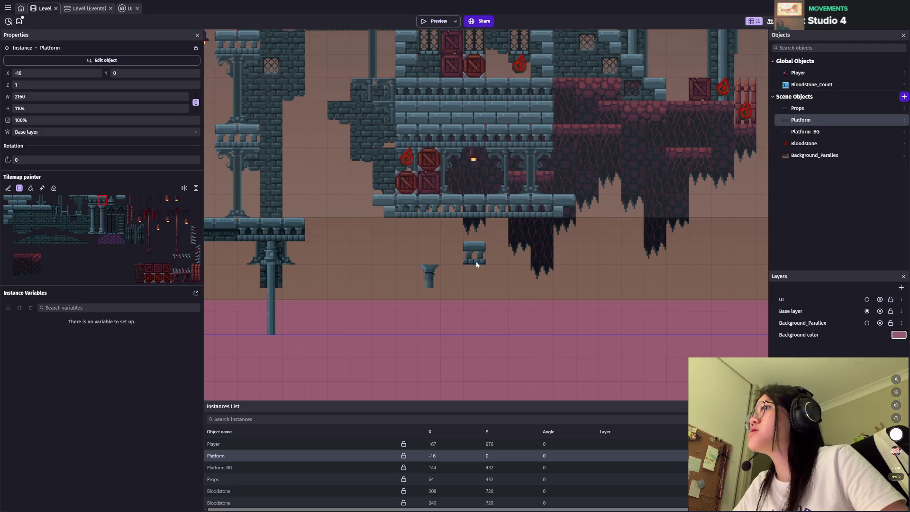
{"action": "left_click", "coordinate": [427, 252]}
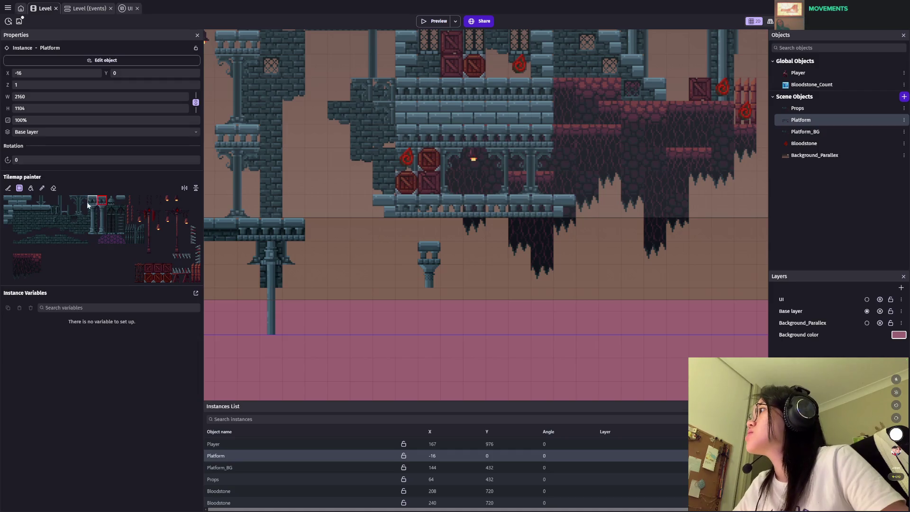
Step: Hang bracket tiles and a dark tile under the platform edge beside the pillar
{"action": "left_click", "coordinate": [404, 229]}
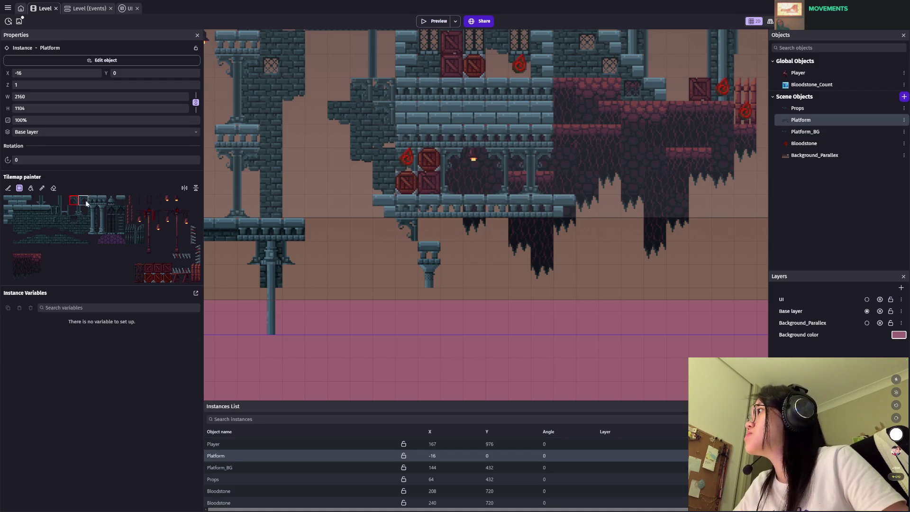
{"action": "left_click_drag", "start_coordinate": [453, 233], "coordinate": [439, 234]}
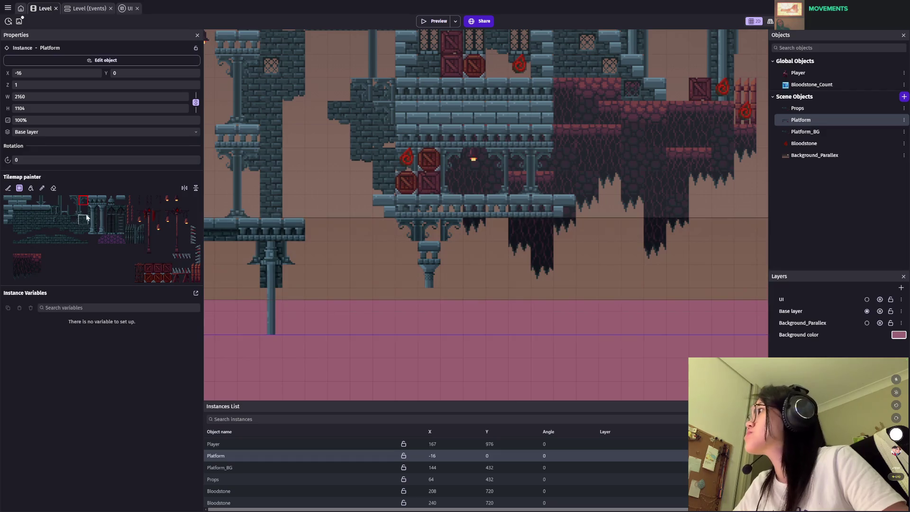
{"action": "left_click", "coordinate": [95, 213]}
{"action": "left_click", "coordinate": [451, 230]}
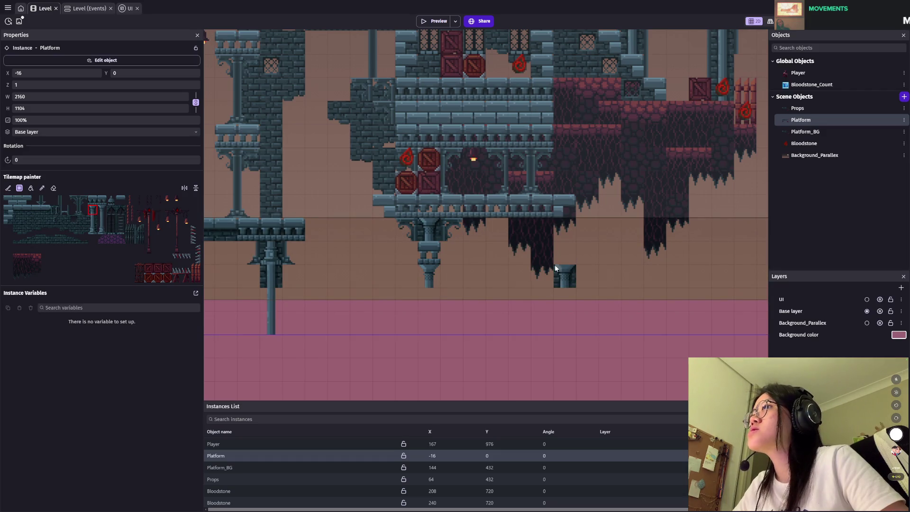
{"action": "scroll", "coordinate": [512, 251], "scroll_direction": "down", "scroll_amount": 3}
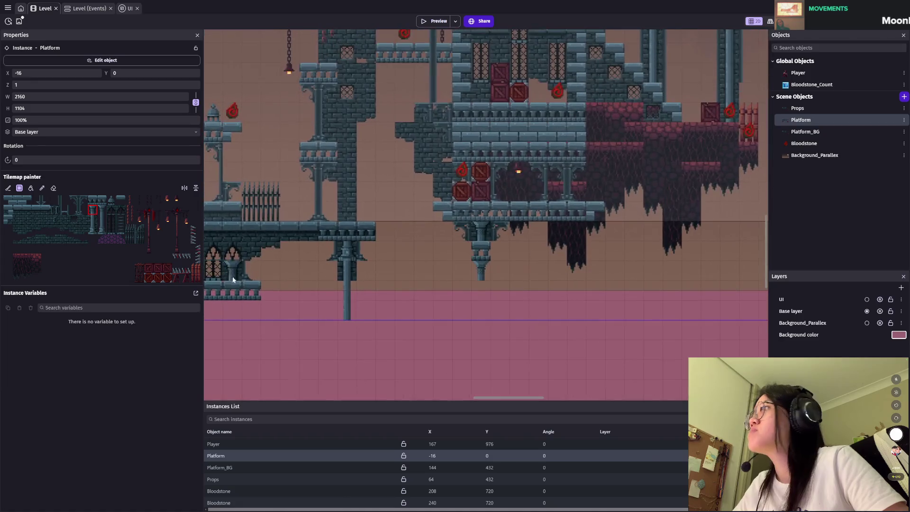
{"action": "left_click", "coordinate": [105, 224]}
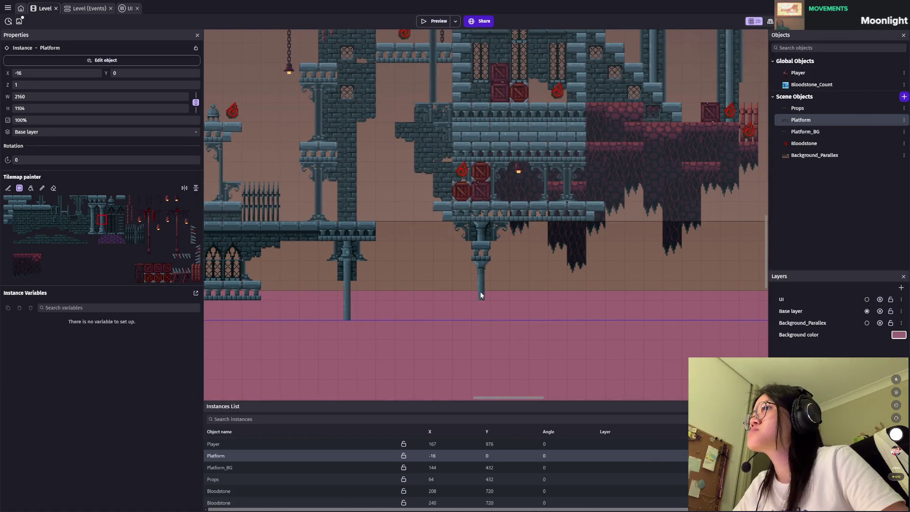
{"action": "scroll", "coordinate": [484, 285], "scroll_direction": "up", "scroll_amount": 2}
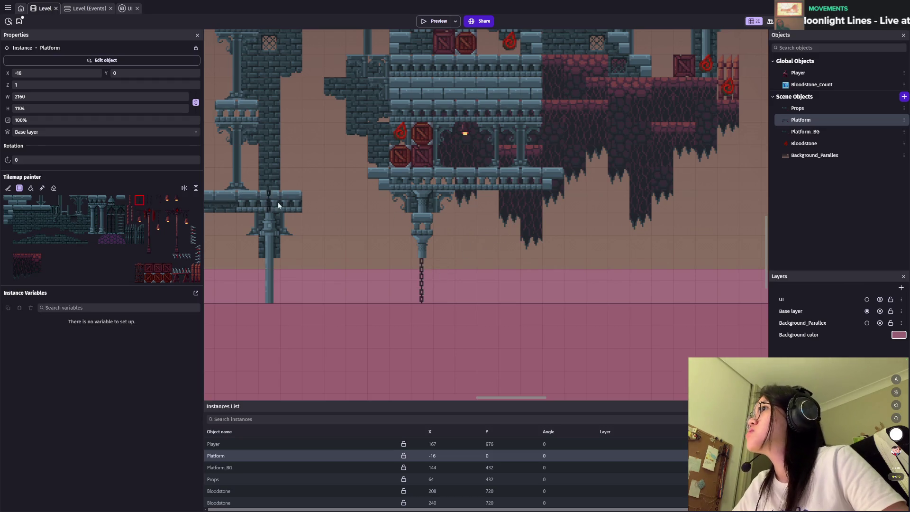
Step: Try several pillar tiles, then erase the misplaced pillar tiles with the eraser
{"action": "scroll", "coordinate": [512, 244], "scroll_direction": "down", "scroll_amount": 2}
{"action": "scroll", "coordinate": [515, 249], "scroll_direction": "up", "scroll_amount": 3}
{"action": "scroll", "coordinate": [523, 249], "scroll_direction": "up", "scroll_amount": 3}
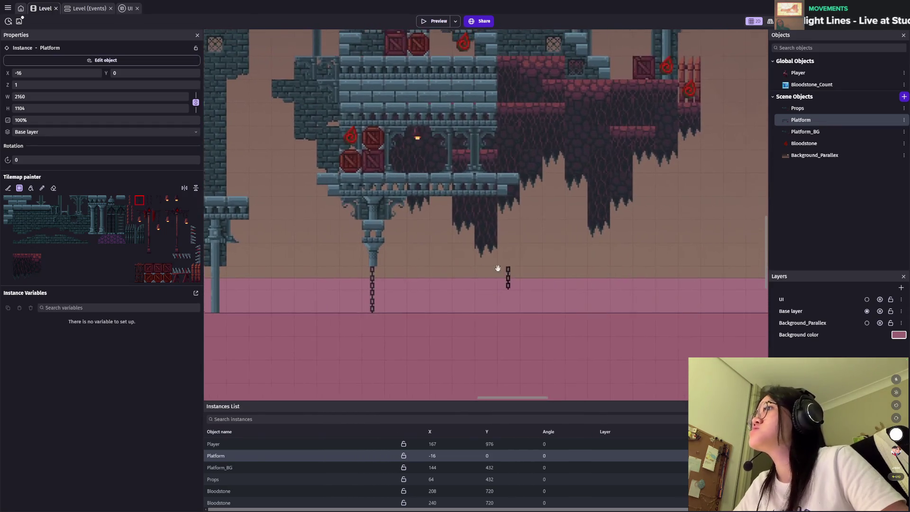
{"action": "left_click", "coordinate": [74, 201]}
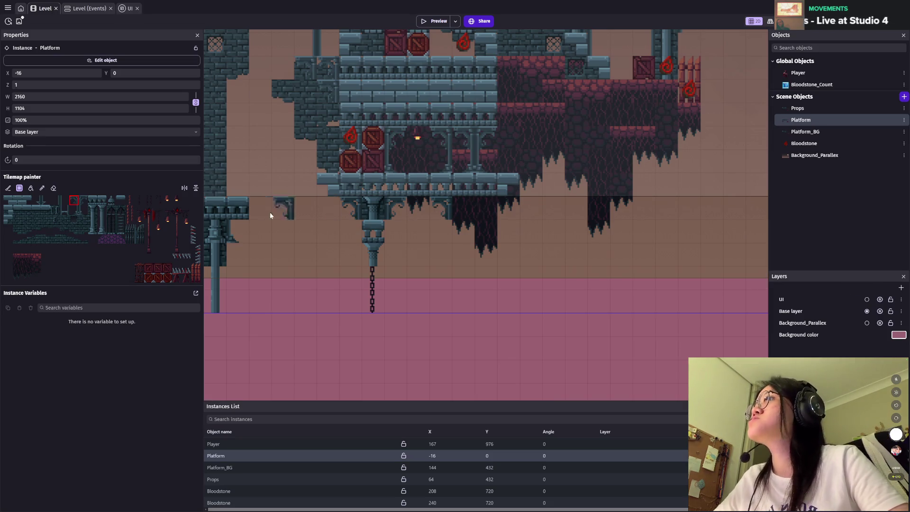
{"action": "left_click", "coordinate": [84, 201]}
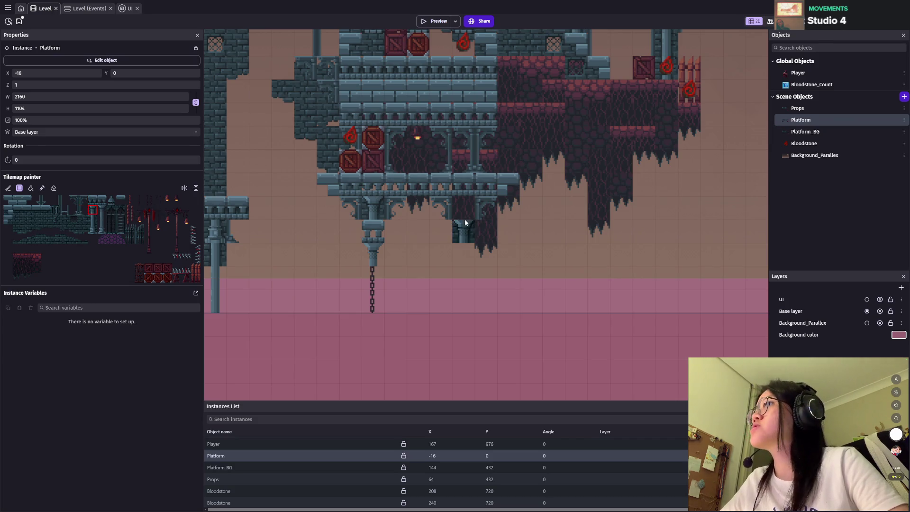
{"action": "left_click", "coordinate": [101, 200]}
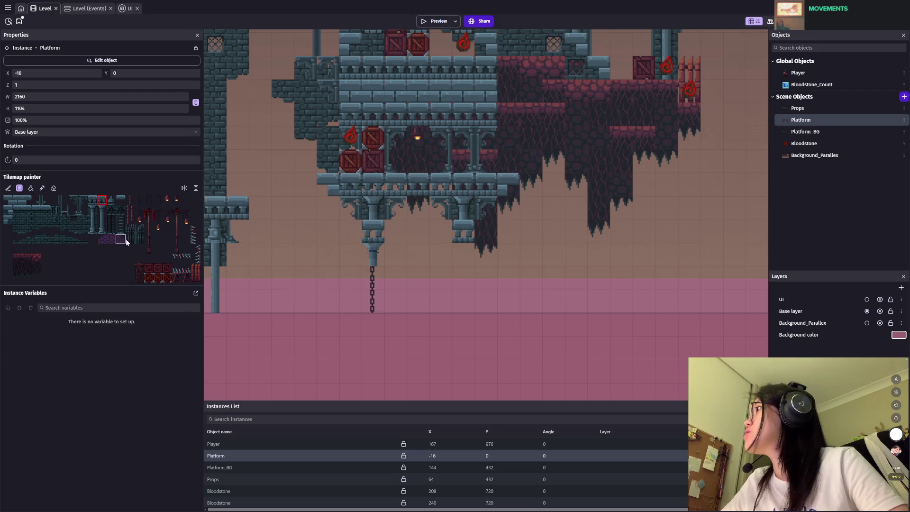
{"action": "left_click", "coordinate": [104, 212]}
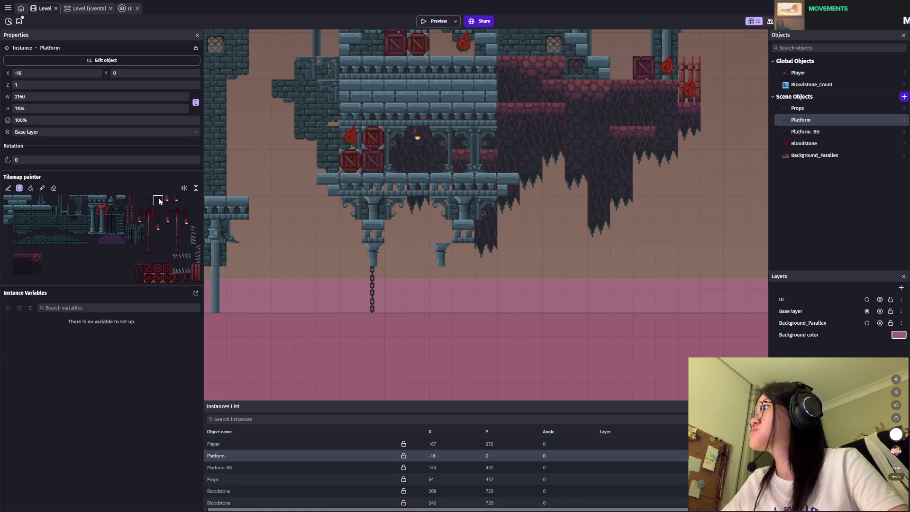
{"action": "left_click", "coordinate": [53, 188]}
{"action": "left_click_drag", "start_coordinate": [464, 256], "coordinate": [386, 254]}
Step: Paint a long chain hanging down from the second pillar, raising tilemap height to 1136
{"action": "left_click", "coordinate": [103, 210]}
{"action": "left_click", "coordinate": [138, 201]}
{"action": "left_click_drag", "start_coordinate": [462, 269], "coordinate": [461, 289]}
{"action": "left_click_drag", "start_coordinate": [462, 324], "coordinate": [465, 326]}
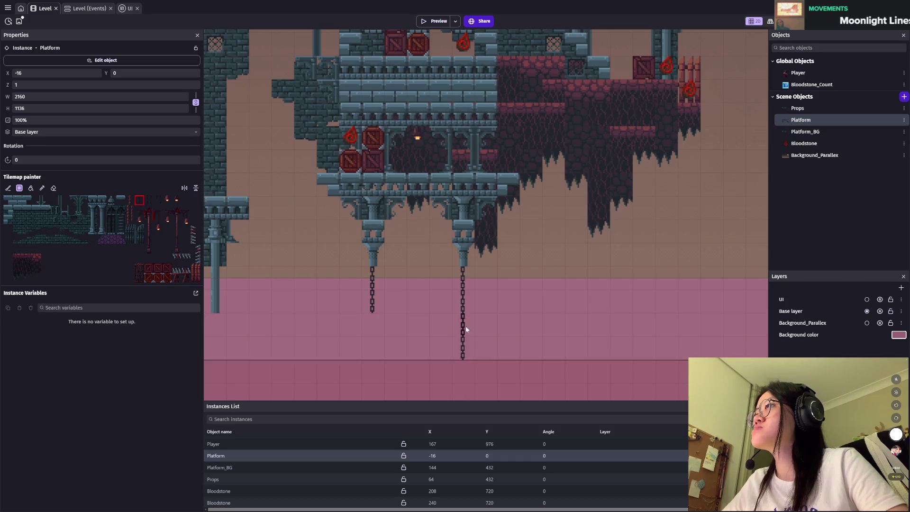
{"action": "scroll", "coordinate": [463, 303], "scroll_direction": "down", "scroll_amount": 5}
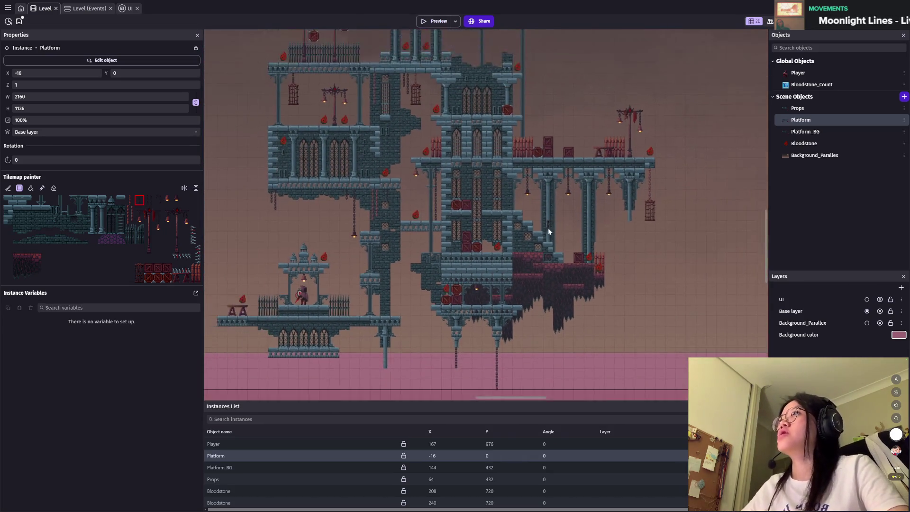
Step: Deselect the Platform tilemap and save the project with the new pillar and chain
{"action": "scroll", "coordinate": [549, 229], "scroll_direction": "up", "scroll_amount": 3}
{"action": "scroll", "coordinate": [555, 258], "scroll_direction": "down", "scroll_amount": 3}
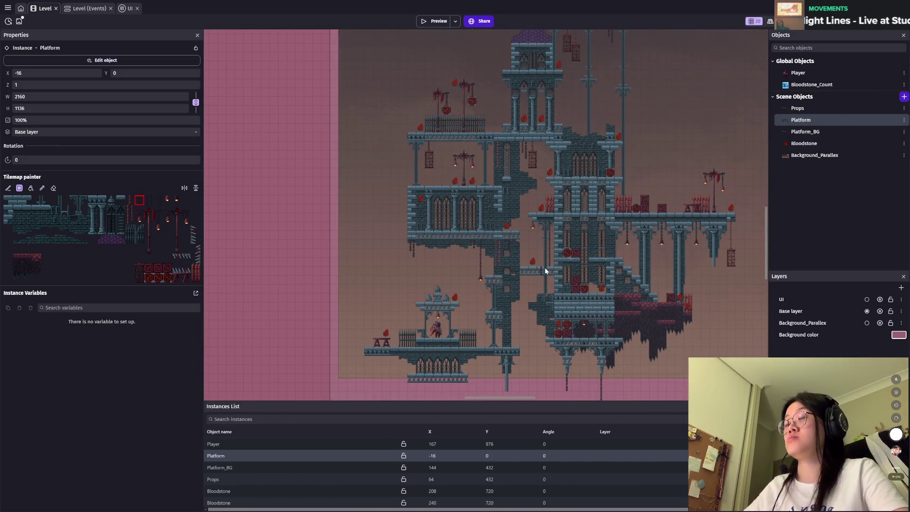
{"action": "scroll", "coordinate": [546, 269], "scroll_direction": "up", "scroll_amount": 5}
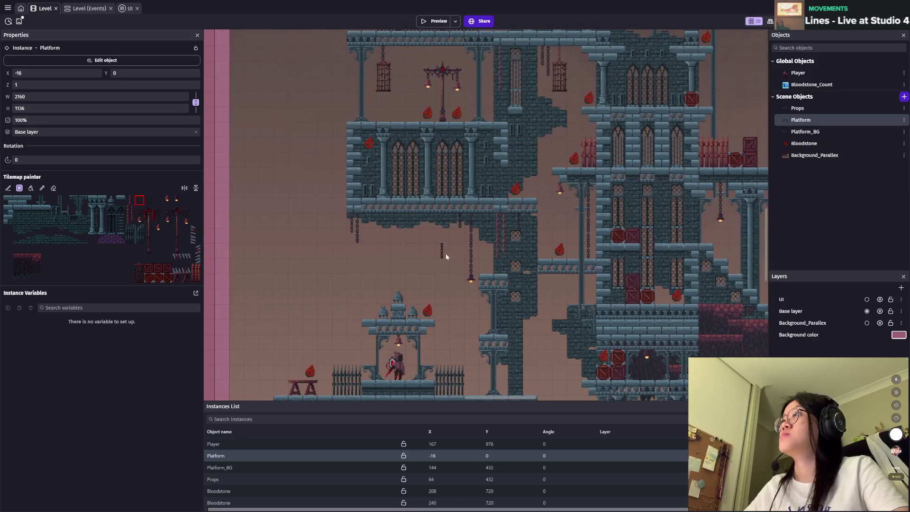
{"action": "scroll", "coordinate": [432, 255], "scroll_direction": "up", "scroll_amount": 2}
{"action": "scroll", "coordinate": [410, 253], "scroll_direction": "up", "scroll_amount": 1}
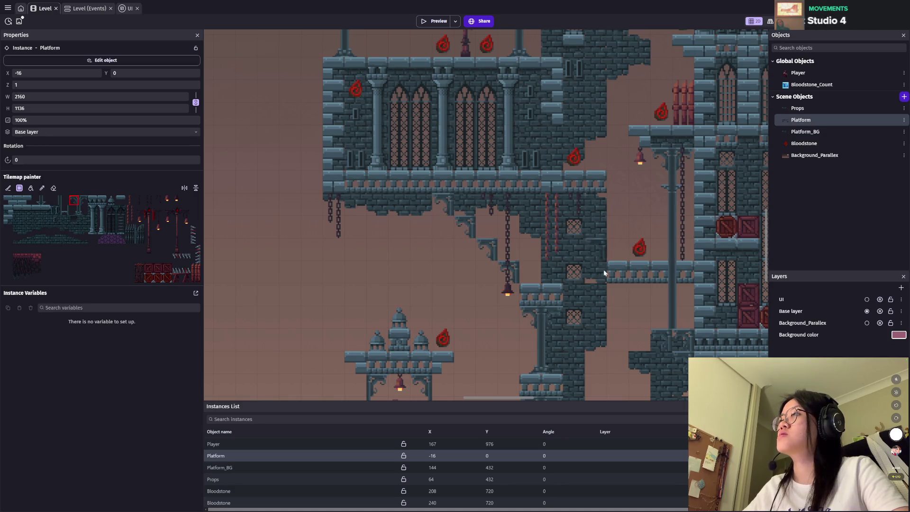
{"action": "scroll", "coordinate": [604, 269], "scroll_direction": "down", "scroll_amount": 3}
{"action": "scroll", "coordinate": [489, 253], "scroll_direction": "up", "scroll_amount": 2}
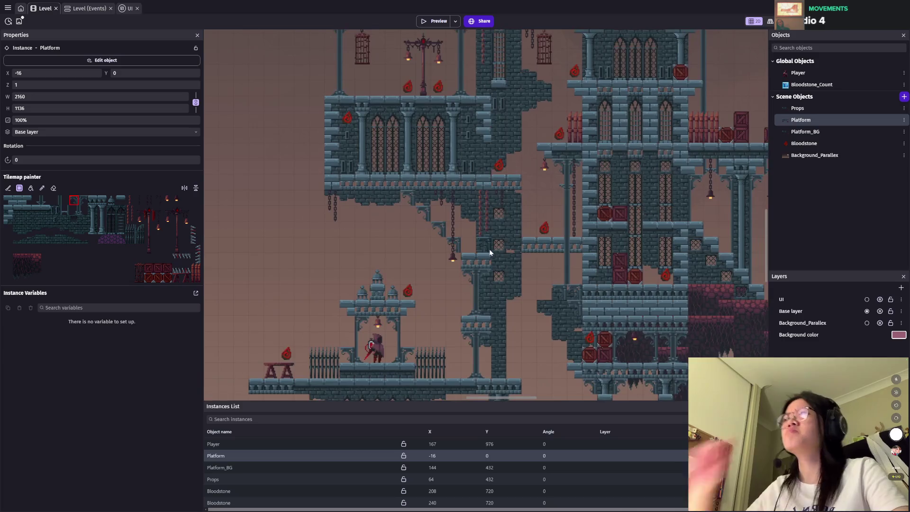
{"action": "scroll", "coordinate": [381, 271], "scroll_direction": "up", "scroll_amount": 1}
{"action": "scroll", "coordinate": [381, 274], "scroll_direction": "up", "scroll_amount": 1}
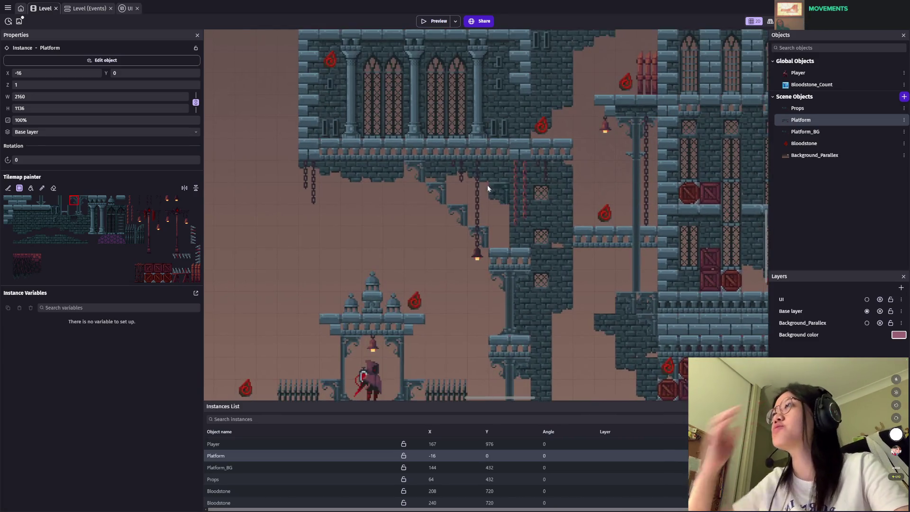
{"action": "key", "text": "Escape"}
{"action": "scroll", "coordinate": [519, 206], "scroll_direction": "down", "scroll_amount": 2}
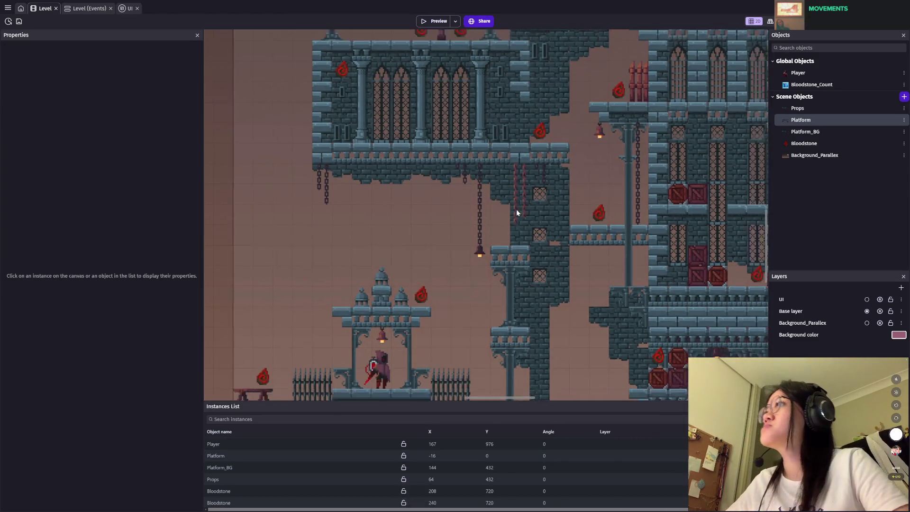
{"action": "key", "text": "ctrl+s"}
Step: View the Platform tile map's properties, then select the Props tile map instance
{"action": "scroll", "coordinate": [485, 194], "scroll_direction": "up", "scroll_amount": 2}
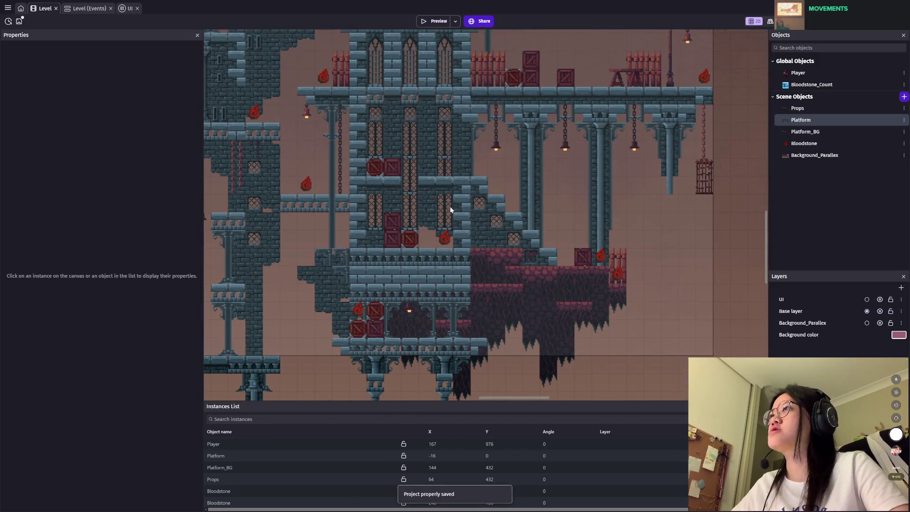
{"action": "scroll", "coordinate": [512, 211], "scroll_direction": "down", "scroll_amount": 2}
{"action": "scroll", "coordinate": [557, 162], "scroll_direction": "up", "scroll_amount": 2}
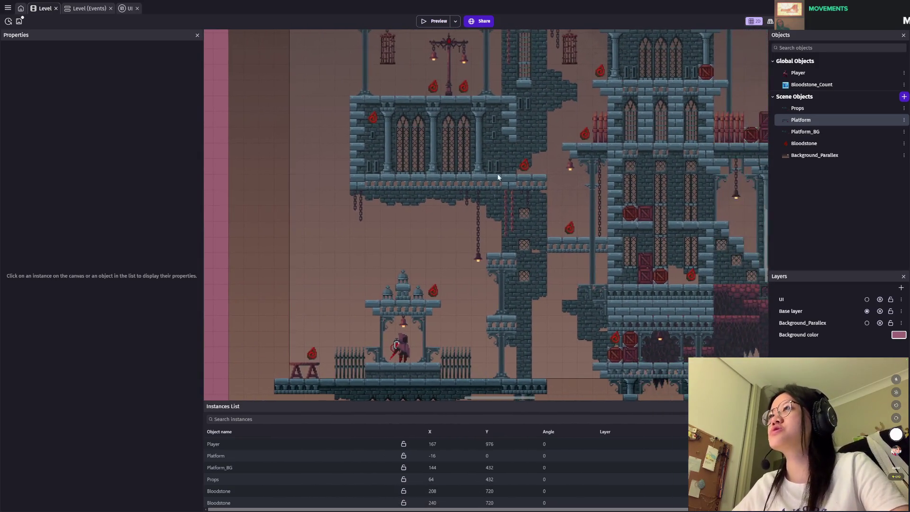
{"action": "scroll", "coordinate": [497, 178], "scroll_direction": "up", "scroll_amount": 1}
{"action": "scroll", "coordinate": [500, 177], "scroll_direction": "up", "scroll_amount": 1}
{"action": "scroll", "coordinate": [503, 202], "scroll_direction": "up", "scroll_amount": 1}
{"action": "scroll", "coordinate": [510, 246], "scroll_direction": "up", "scroll_amount": 1}
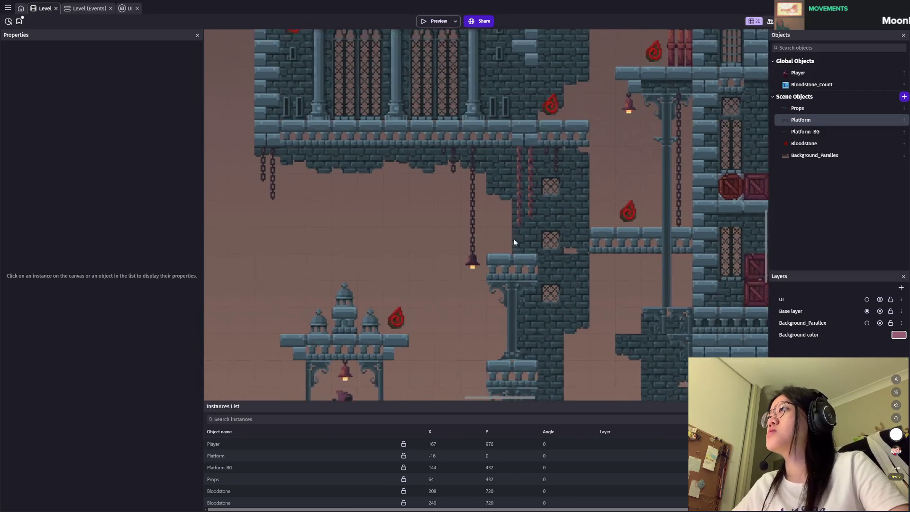
{"action": "scroll", "coordinate": [514, 243], "scroll_direction": "up", "scroll_amount": 1}
{"action": "left_click", "coordinate": [801, 121]}
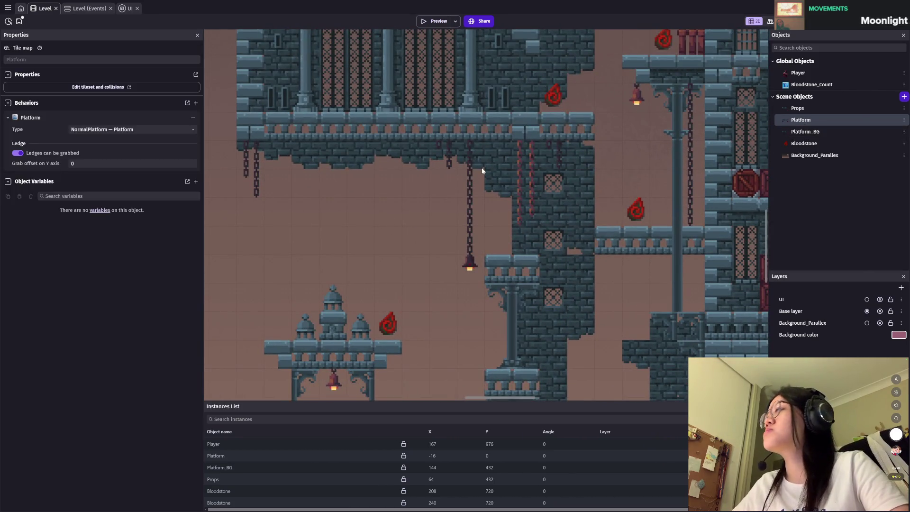
{"action": "left_click", "coordinate": [218, 479]}
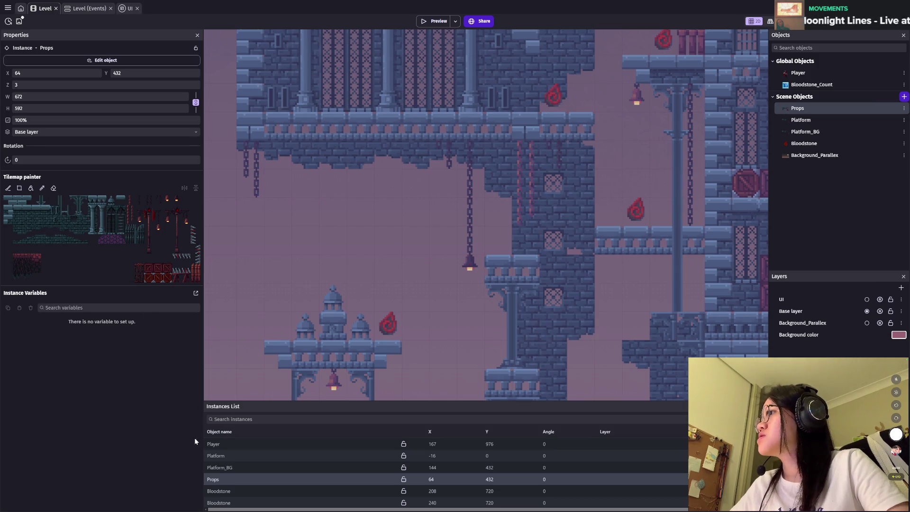
Step: Select the Props tile map instance and bring the upper castle floor into view
{"action": "left_click", "coordinate": [212, 456]}
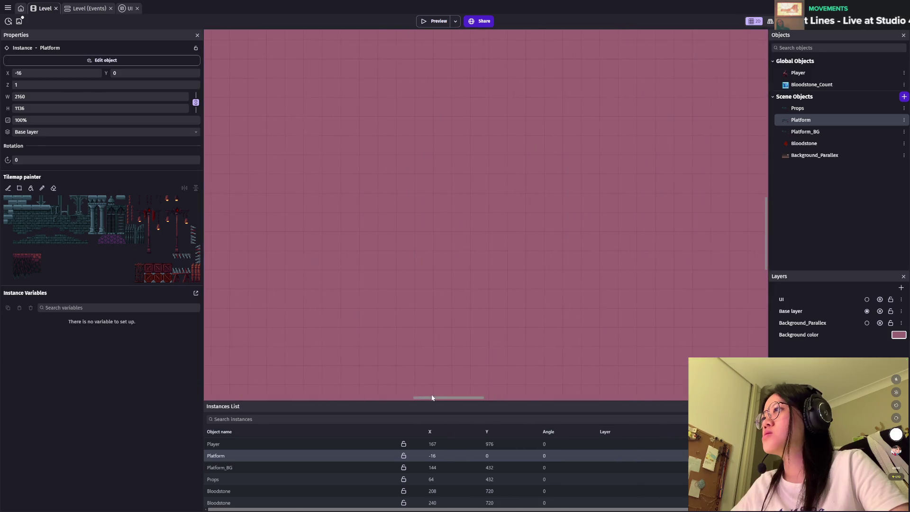
{"action": "left_click", "coordinate": [663, 297]}
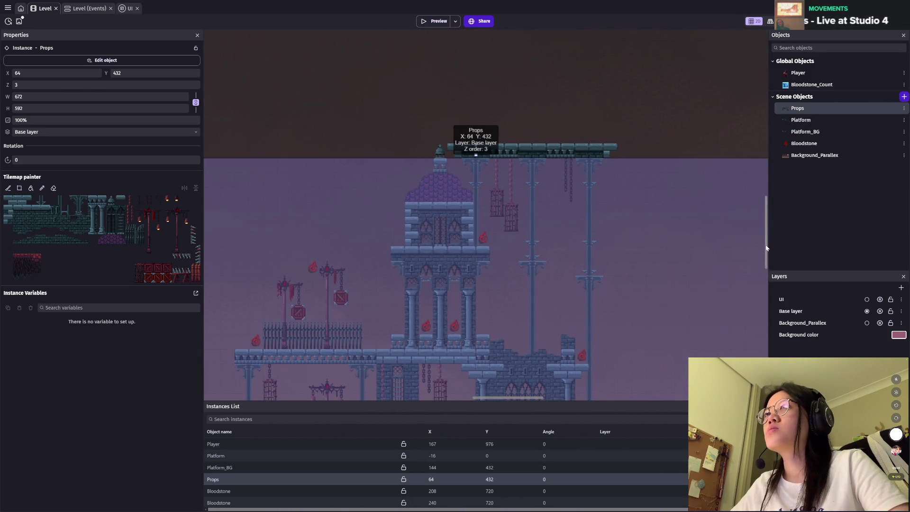
{"action": "scroll", "coordinate": [767, 248], "scroll_direction": "right", "scroll_amount": 5}
{"action": "scroll", "coordinate": [767, 248], "scroll_direction": "down", "scroll_amount": 3}
{"action": "scroll", "coordinate": [642, 276], "scroll_direction": "left", "scroll_amount": 3}
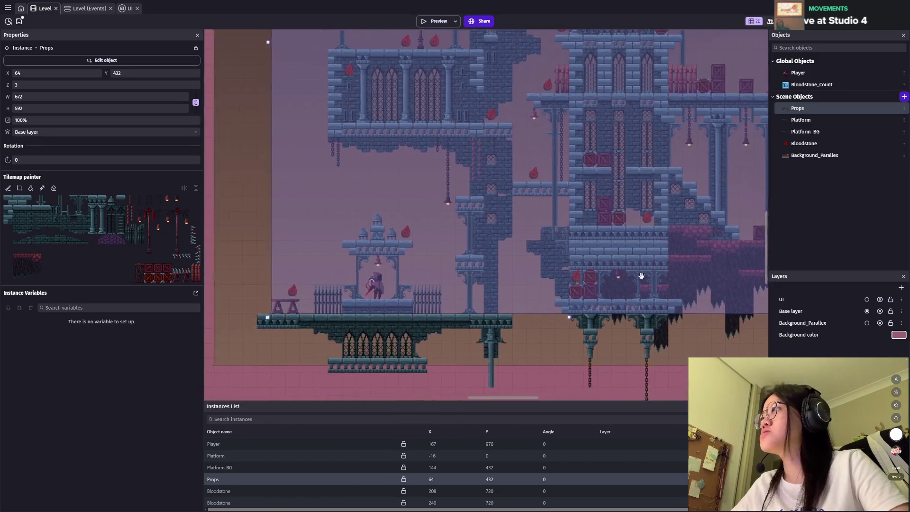
{"action": "scroll", "coordinate": [466, 254], "scroll_direction": "up", "scroll_amount": 1}
{"action": "scroll", "coordinate": [466, 253], "scroll_direction": "up", "scroll_amount": 1}
{"action": "scroll", "coordinate": [482, 184], "scroll_direction": "up", "scroll_amount": 1}
{"action": "scroll", "coordinate": [250, 235], "scroll_direction": "up", "scroll_amount": 2}
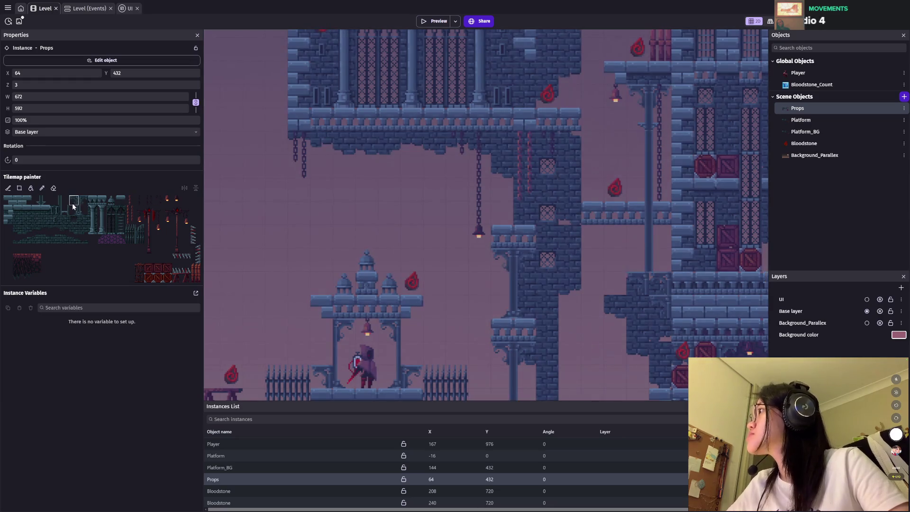
Step: Paint three stone step tiles diagonally down from the upper castle floor
{"action": "left_click", "coordinate": [8, 211]}
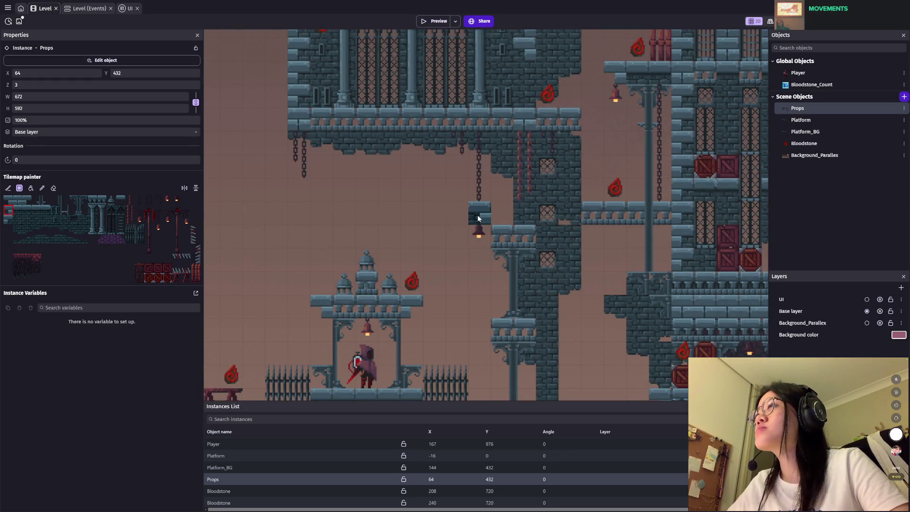
{"action": "left_click", "coordinate": [477, 215]}
{"action": "left_click", "coordinate": [457, 194]}
{"action": "left_click", "coordinate": [434, 166]}
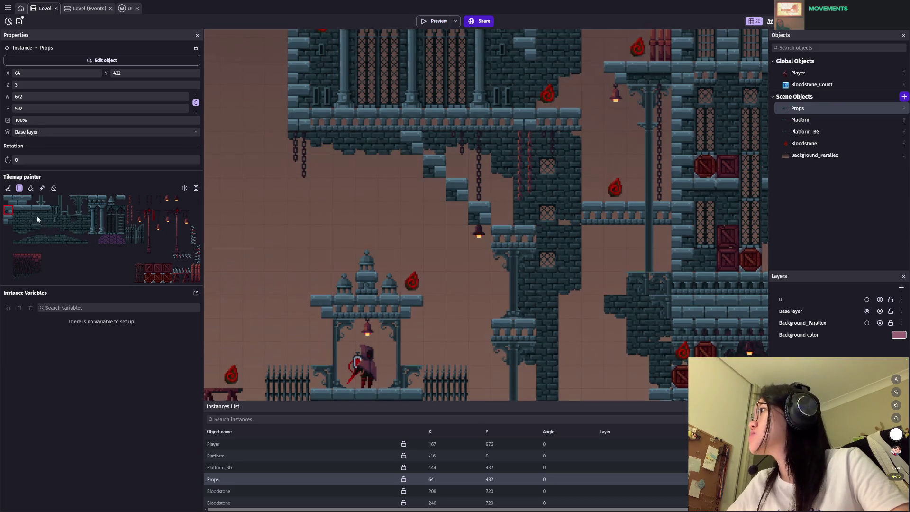
Step: Pick another tile, then inspect the Platform object's NormalPlatform behaviour with ledge grabbing on
{"action": "left_click", "coordinate": [9, 201]}
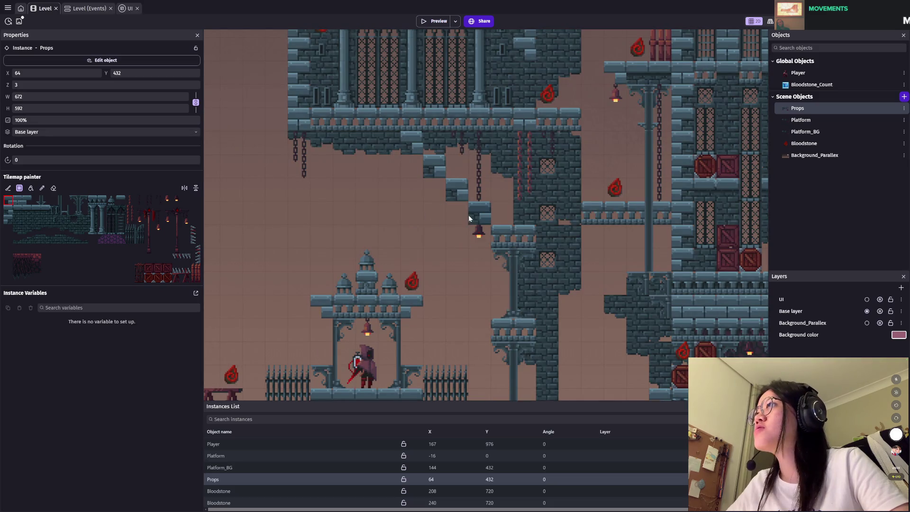
{"action": "scroll", "coordinate": [574, 270], "scroll_direction": "down", "scroll_amount": 2}
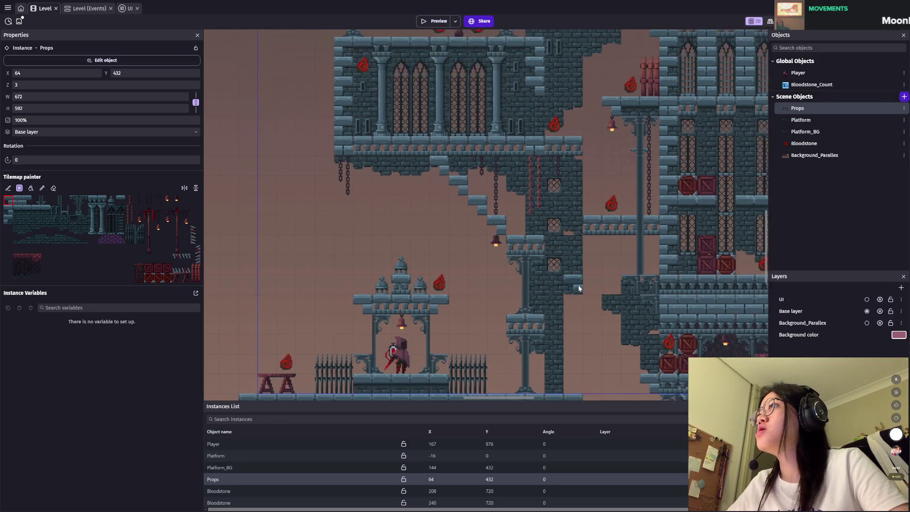
{"action": "scroll", "coordinate": [460, 293], "scroll_direction": "down", "scroll_amount": 3}
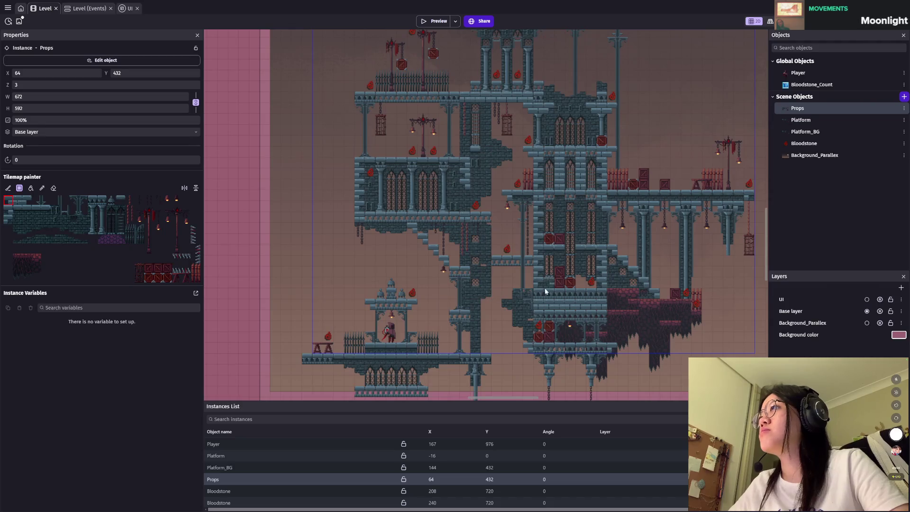
{"action": "scroll", "coordinate": [451, 267], "scroll_direction": "up", "scroll_amount": 5}
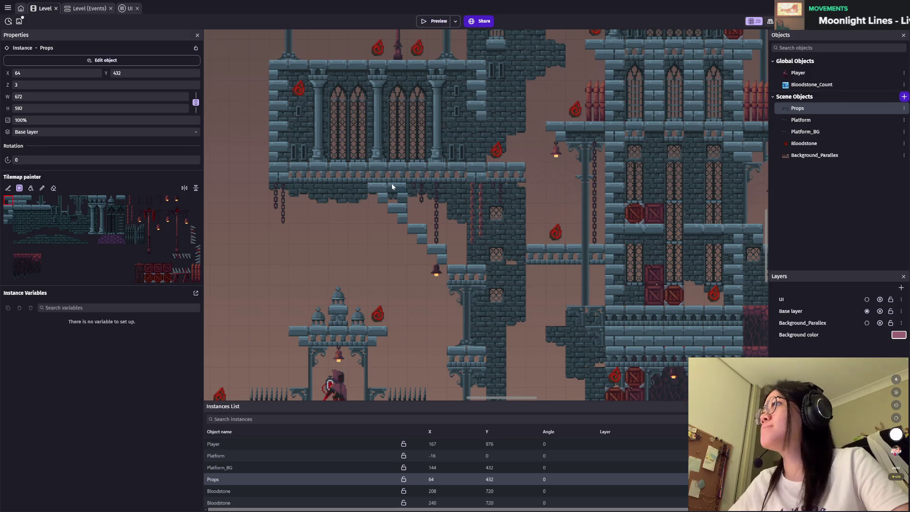
{"action": "scroll", "coordinate": [633, 320], "scroll_direction": "down", "scroll_amount": 2}
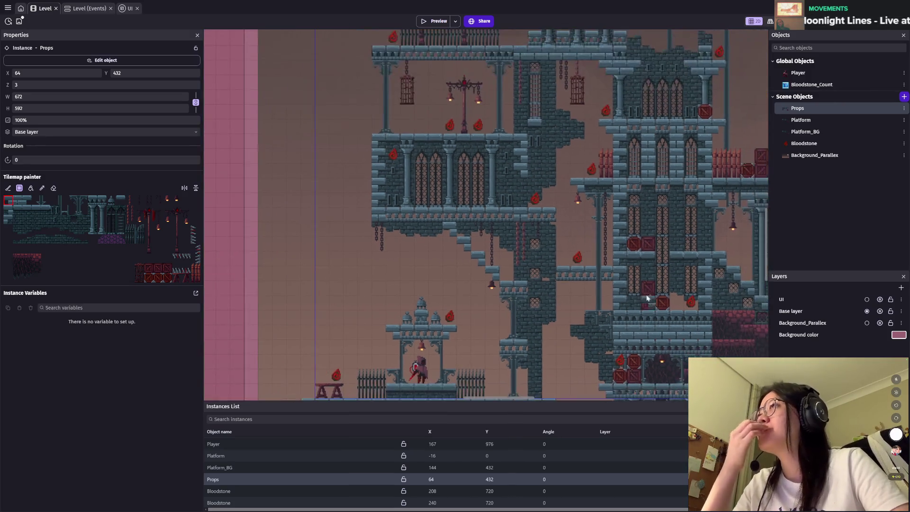
{"action": "scroll", "coordinate": [318, 261], "scroll_direction": "up", "scroll_amount": 2}
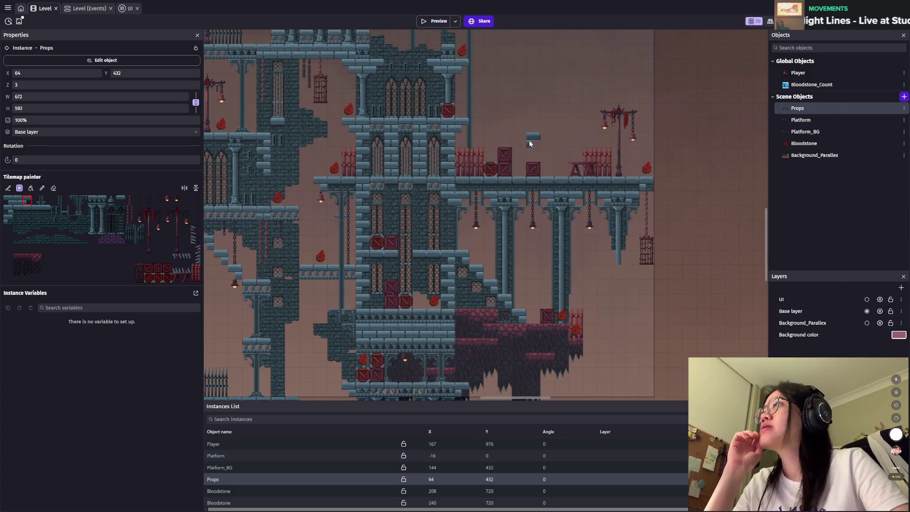
{"action": "scroll", "coordinate": [530, 141], "scroll_direction": "up", "scroll_amount": 3}
{"action": "scroll", "coordinate": [502, 216], "scroll_direction": "up", "scroll_amount": 2}
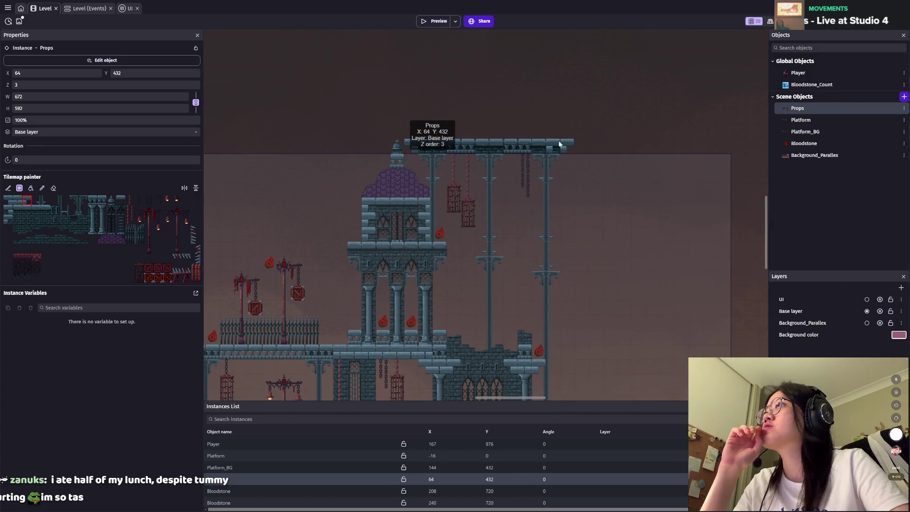
{"action": "scroll", "coordinate": [534, 232], "scroll_direction": "down", "scroll_amount": 2}
{"action": "scroll", "coordinate": [568, 192], "scroll_direction": "down", "scroll_amount": 1}
{"action": "scroll", "coordinate": [517, 105], "scroll_direction": "up", "scroll_amount": 2}
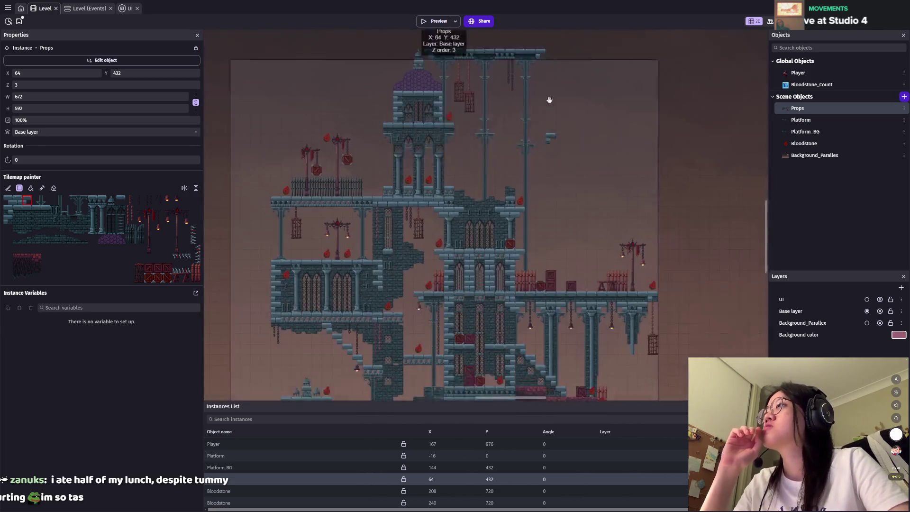
{"action": "scroll", "coordinate": [525, 136], "scroll_direction": "down", "scroll_amount": 2}
{"action": "scroll", "coordinate": [511, 173], "scroll_direction": "up", "scroll_amount": 1}
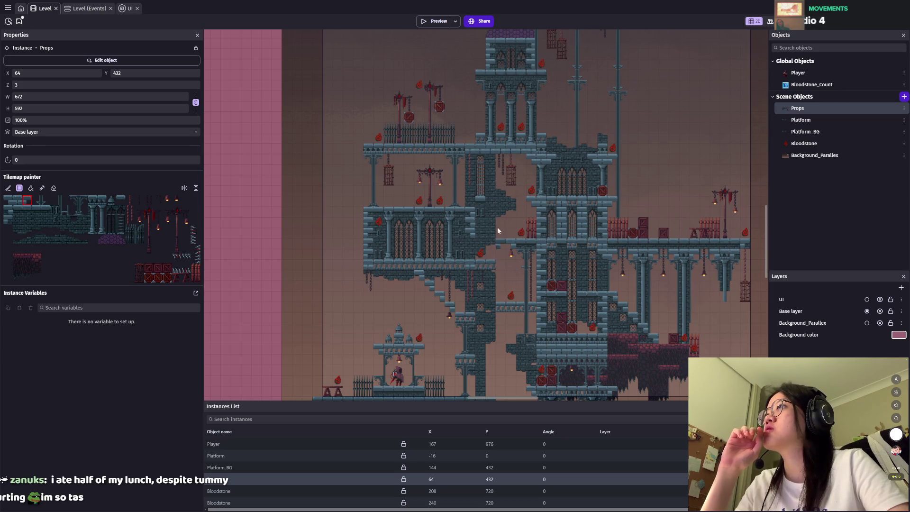
{"action": "scroll", "coordinate": [489, 265], "scroll_direction": "up", "scroll_amount": 1}
{"action": "scroll", "coordinate": [411, 242], "scroll_direction": "up", "scroll_amount": 1}
{"action": "scroll", "coordinate": [410, 242], "scroll_direction": "up", "scroll_amount": 1}
{"action": "scroll", "coordinate": [411, 243], "scroll_direction": "down", "scroll_amount": 1}
{"action": "scroll", "coordinate": [409, 265], "scroll_direction": "down", "scroll_amount": 1}
{"action": "left_click", "coordinate": [408, 277]}
{"action": "scroll", "coordinate": [408, 278], "scroll_direction": "up", "scroll_amount": 3}
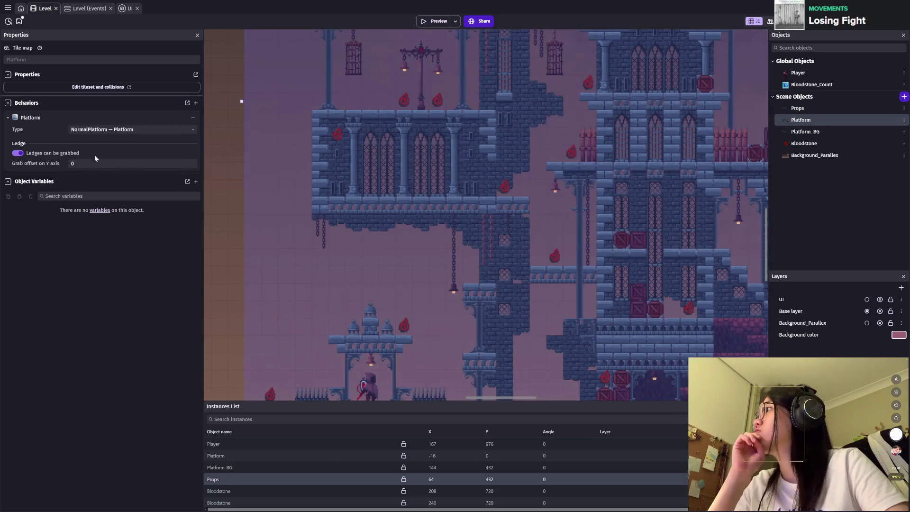
Step: Select the Platform tile map instance and scroll to the empty area left of the castle
{"action": "left_click", "coordinate": [481, 324]}
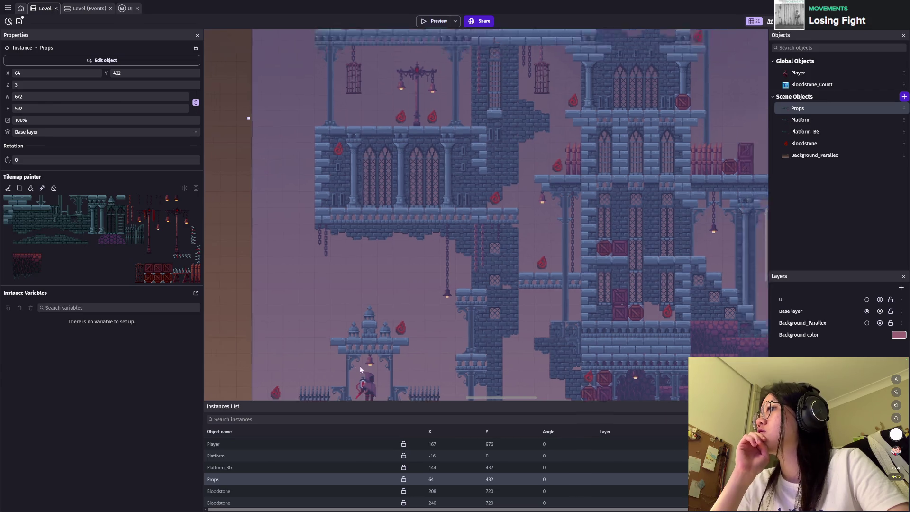
{"action": "scroll", "coordinate": [361, 294], "scroll_direction": "down", "scroll_amount": 5}
{"action": "left_click", "coordinate": [409, 227]}
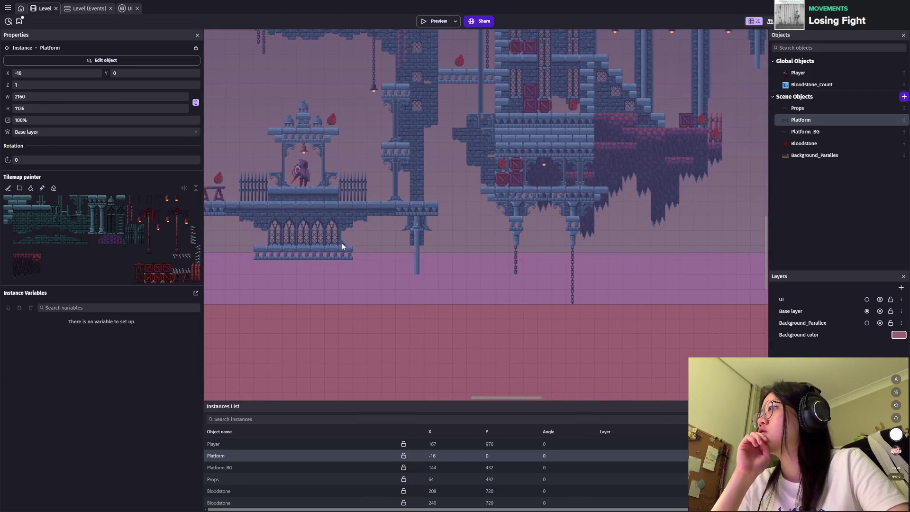
{"action": "scroll", "coordinate": [376, 294], "scroll_direction": "up", "scroll_amount": 5}
{"action": "scroll", "coordinate": [538, 328], "scroll_direction": "right", "scroll_amount": 5}
{"action": "scroll", "coordinate": [538, 328], "scroll_direction": "down", "scroll_amount": 1}
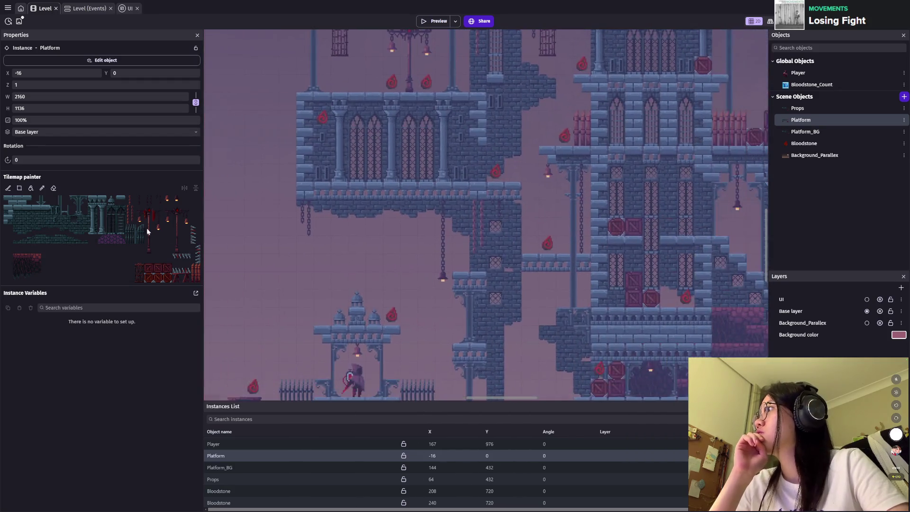
Step: Paint a stone ledge filling the gap between the two small platforms
{"action": "left_click", "coordinate": [8, 203]}
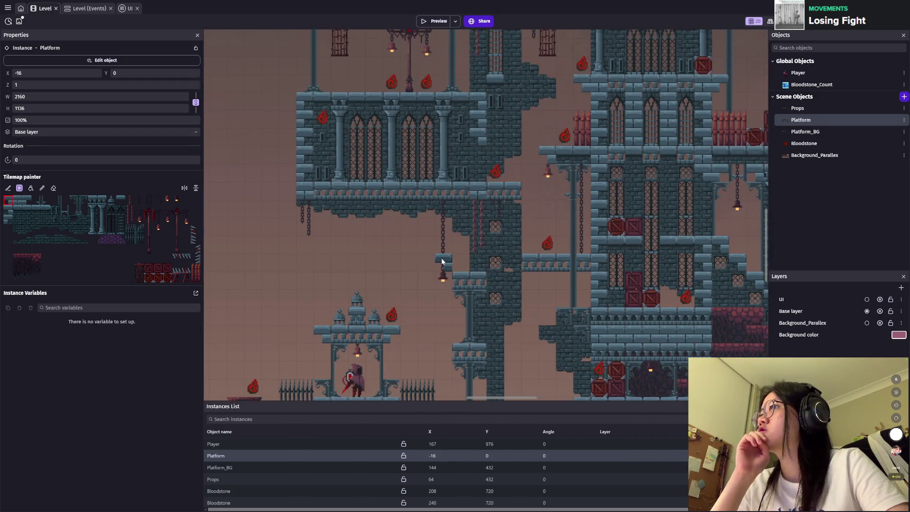
{"action": "scroll", "coordinate": [413, 251], "scroll_direction": "up", "scroll_amount": 7}
{"action": "scroll", "coordinate": [419, 273], "scroll_direction": "left", "scroll_amount": 7}
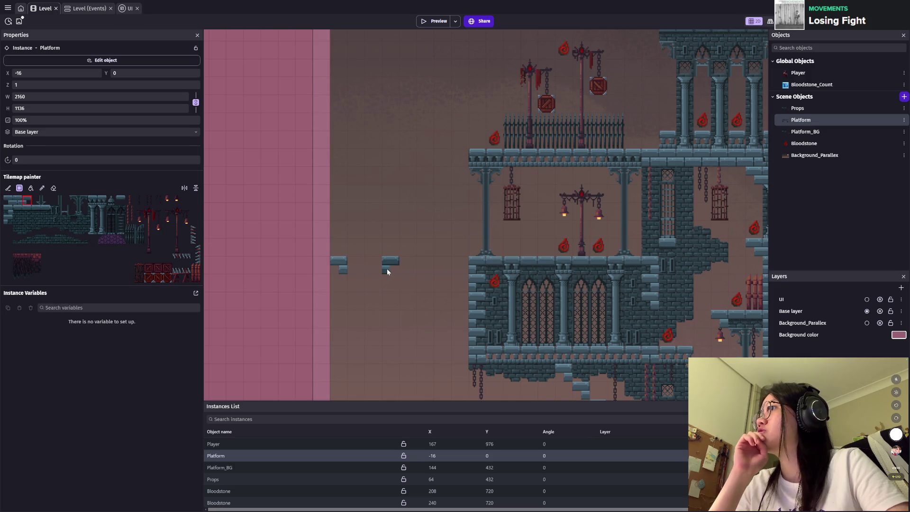
{"action": "scroll", "coordinate": [394, 301], "scroll_direction": "up", "scroll_amount": 2}
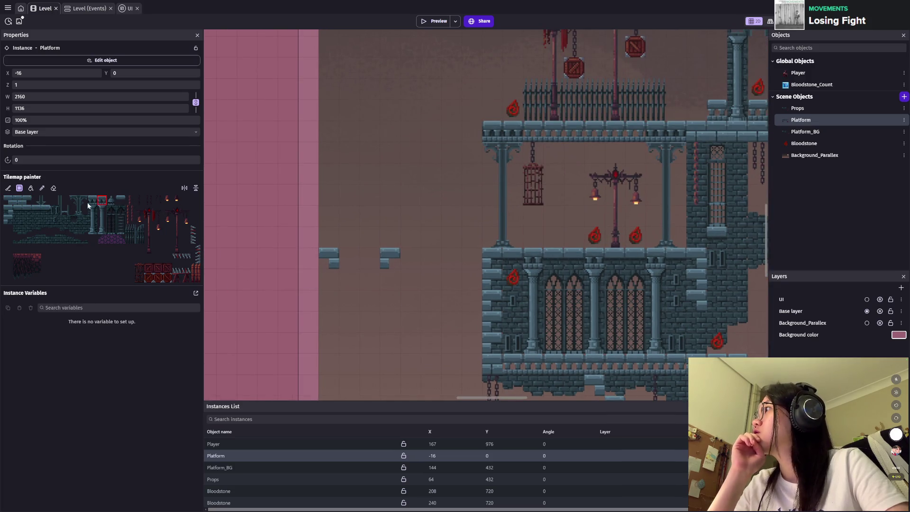
{"action": "left_click_drag", "start_coordinate": [343, 257], "coordinate": [370, 257]}
Step: Zoom in close on the area left of the castle and choose another tileset tile
{"action": "scroll", "coordinate": [408, 341], "scroll_direction": "down", "scroll_amount": 3}
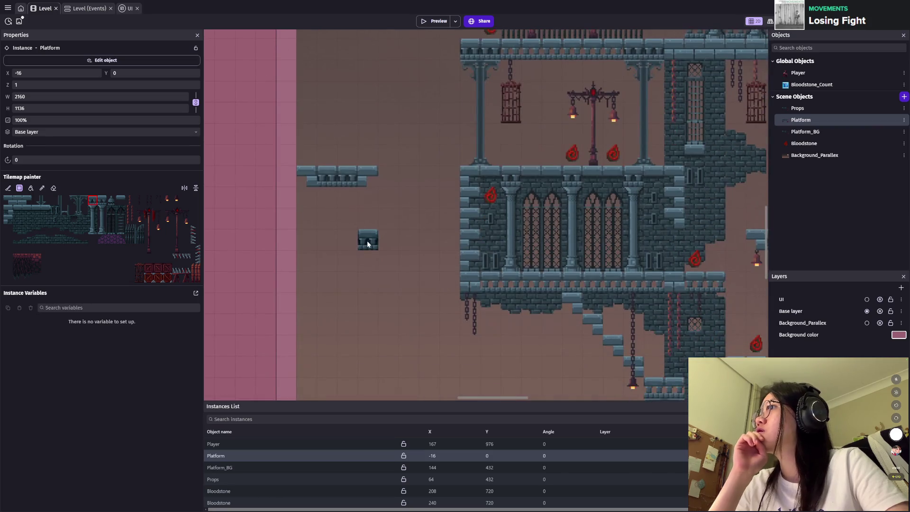
{"action": "scroll", "coordinate": [393, 263], "scroll_direction": "down", "scroll_amount": 2}
{"action": "scroll", "coordinate": [384, 251], "scroll_direction": "down", "scroll_amount": 2}
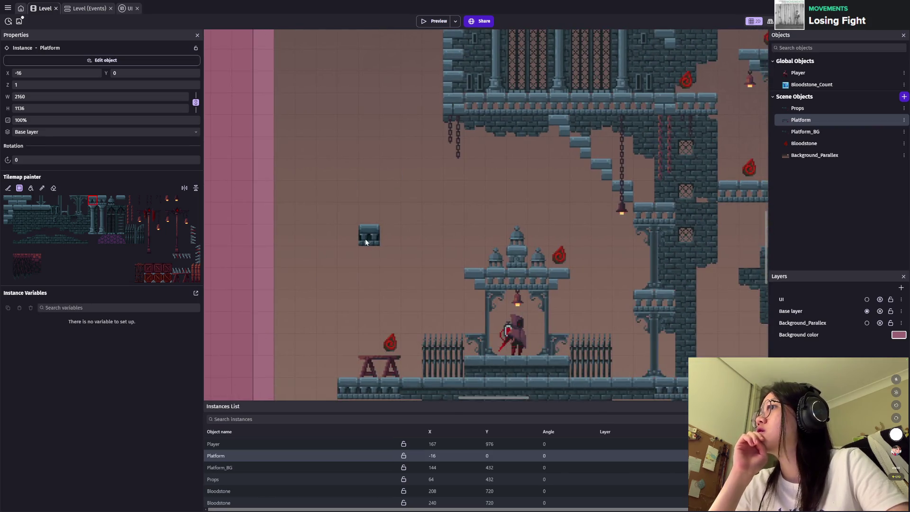
{"action": "scroll", "coordinate": [366, 232], "scroll_direction": "down", "scroll_amount": 2}
{"action": "scroll", "coordinate": [365, 224], "scroll_direction": "down", "scroll_amount": 2}
{"action": "scroll", "coordinate": [392, 309], "scroll_direction": "up", "scroll_amount": 4}
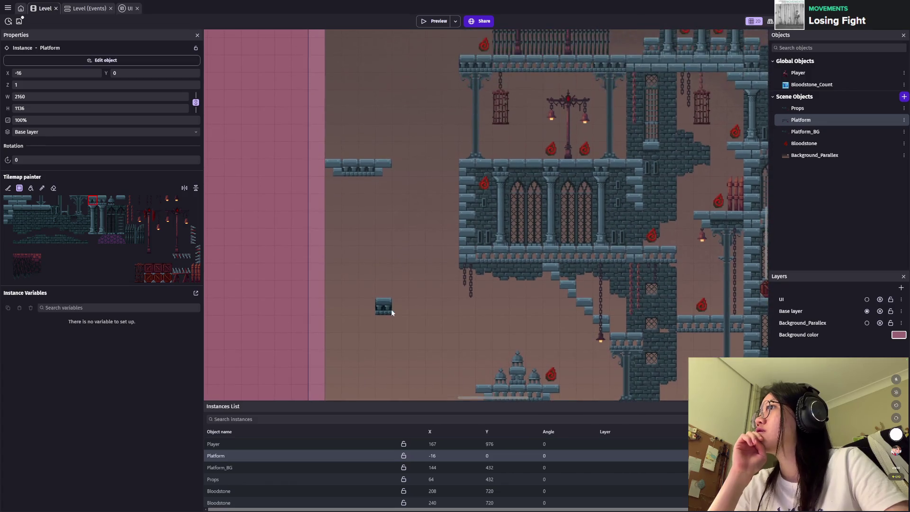
{"action": "scroll", "coordinate": [393, 312], "scroll_direction": "down", "scroll_amount": 3}
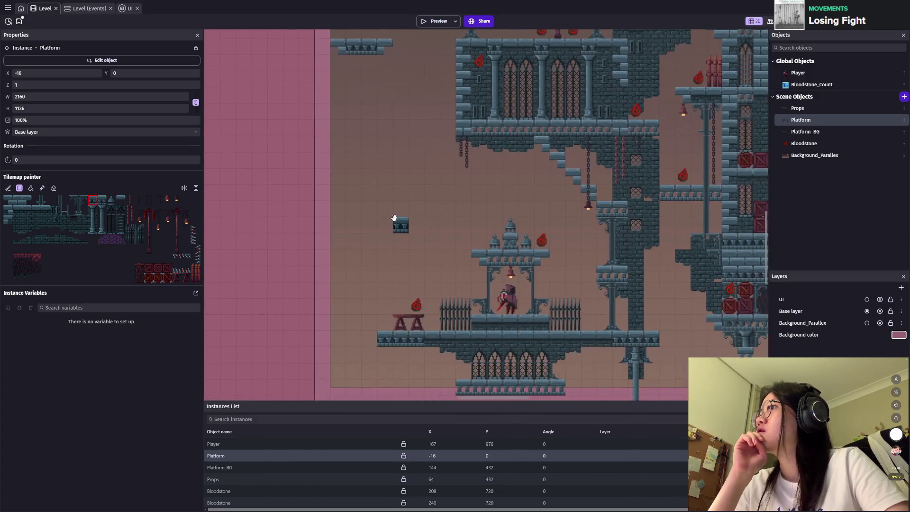
{"action": "scroll", "coordinate": [402, 309], "scroll_direction": "down", "scroll_amount": 1}
{"action": "scroll", "coordinate": [380, 223], "scroll_direction": "up", "scroll_amount": 2}
{"action": "scroll", "coordinate": [391, 188], "scroll_direction": "up", "scroll_amount": 2}
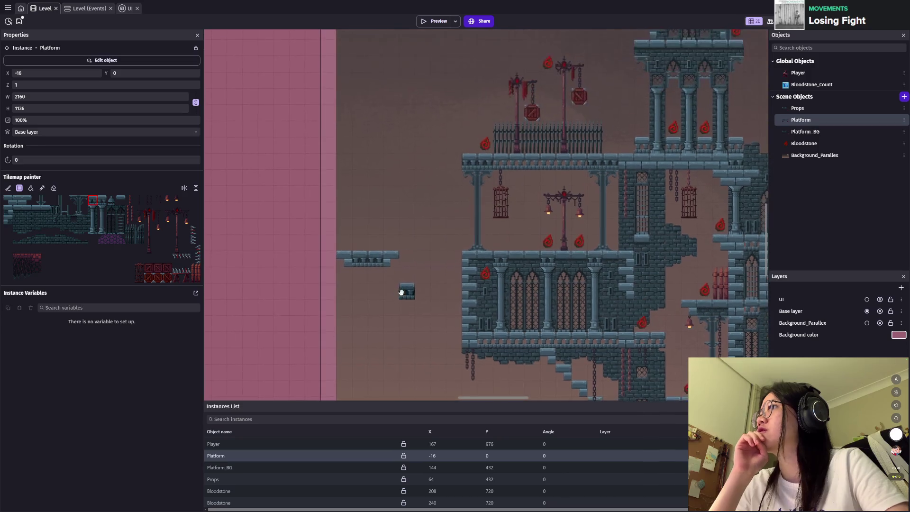
{"action": "scroll", "coordinate": [405, 290], "scroll_direction": "up", "scroll_amount": 1}
{"action": "scroll", "coordinate": [359, 220], "scroll_direction": "up", "scroll_amount": 2}
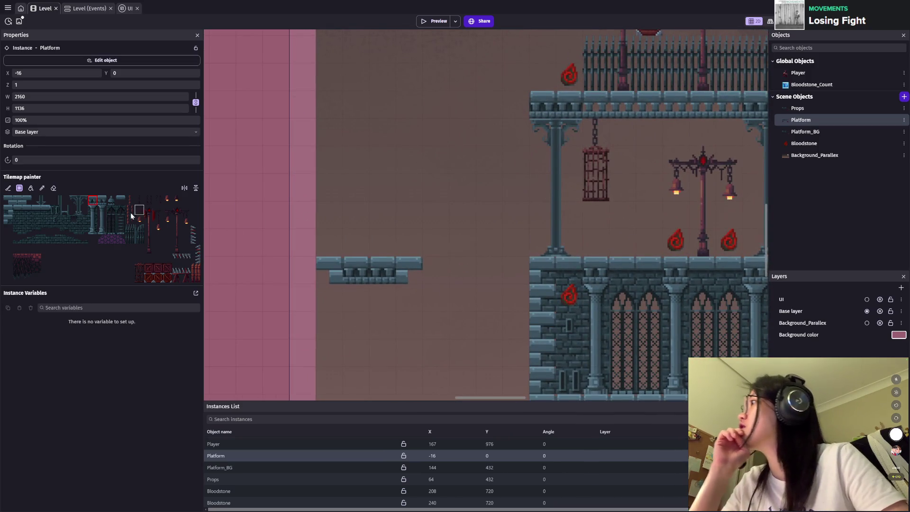
{"action": "left_click", "coordinate": [82, 199]}
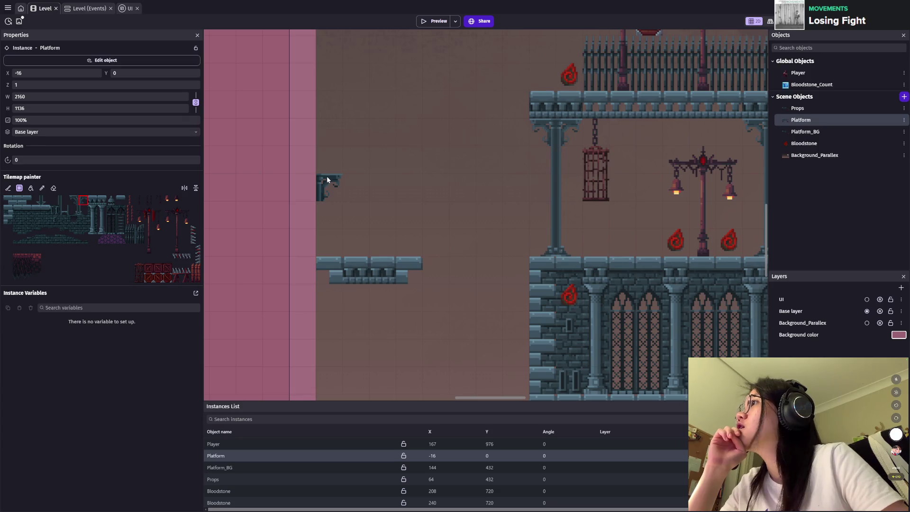
Step: Paint the hanging pillar brackets and a stone platform row across the pillar tops
{"action": "left_click", "coordinate": [74, 200]}
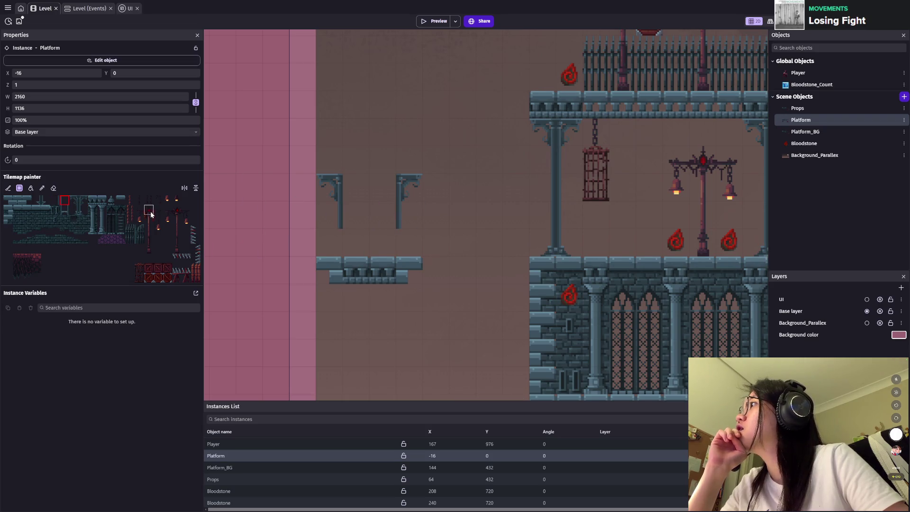
{"action": "left_click", "coordinate": [401, 247]}
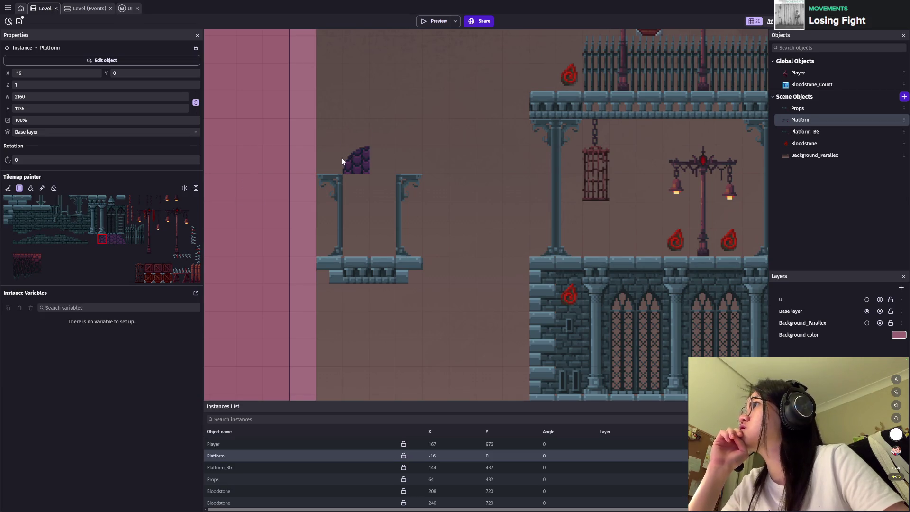
{"action": "left_click", "coordinate": [351, 152]}
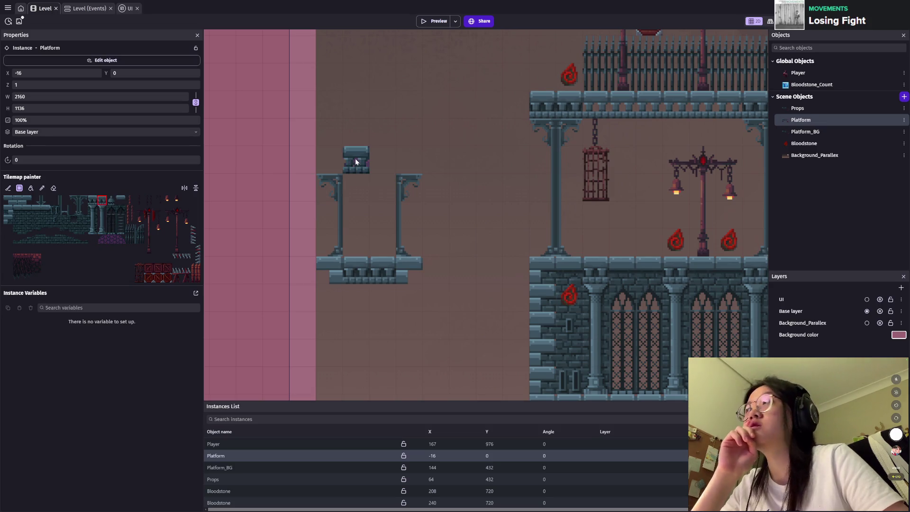
{"action": "left_click_drag", "start_coordinate": [351, 158], "coordinate": [335, 153]}
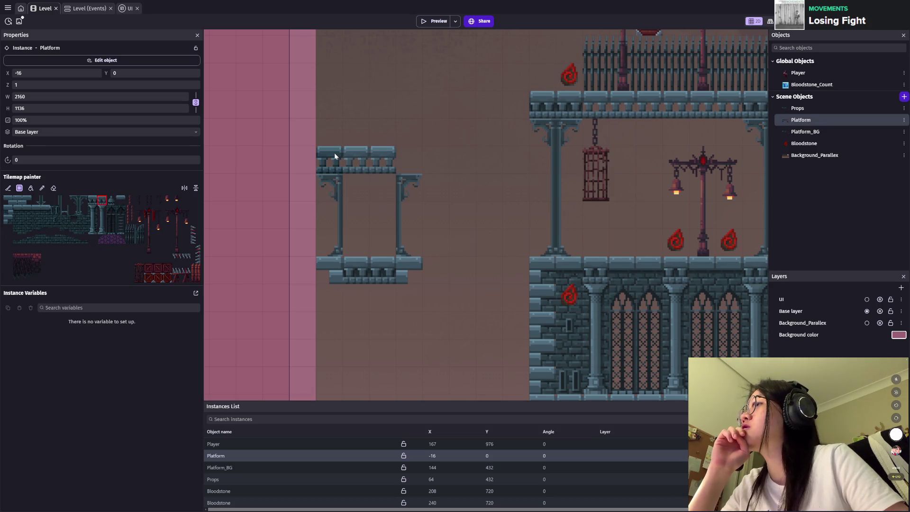
{"action": "right_click", "coordinate": [335, 153]}
{"action": "key", "text": "ctrl+z"}
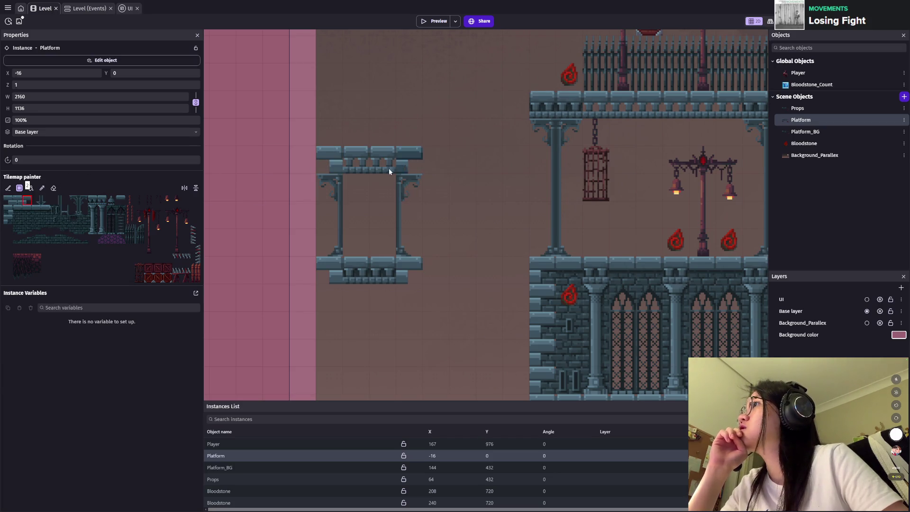
Step: Paint the purple dome roof tiles above the gazebo platform
{"action": "left_click", "coordinate": [96, 200]}
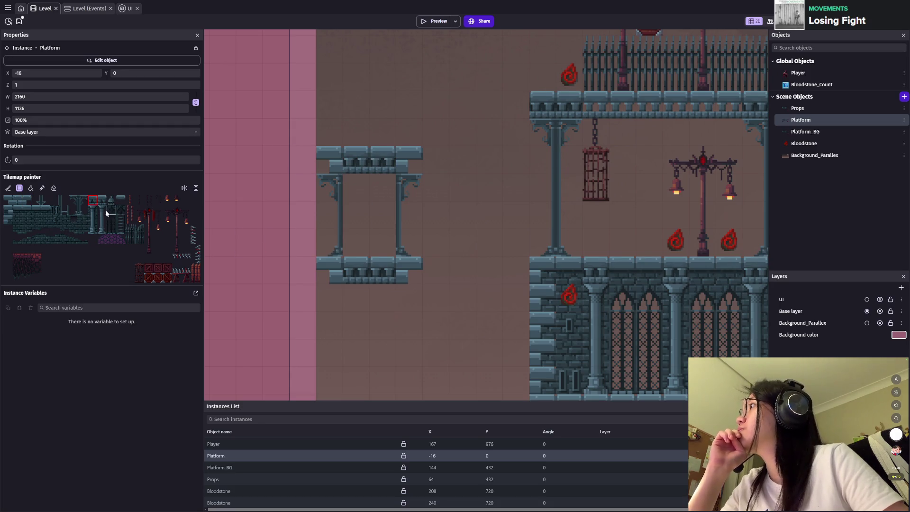
{"action": "left_click", "coordinate": [102, 239]}
{"action": "left_click", "coordinate": [356, 133]}
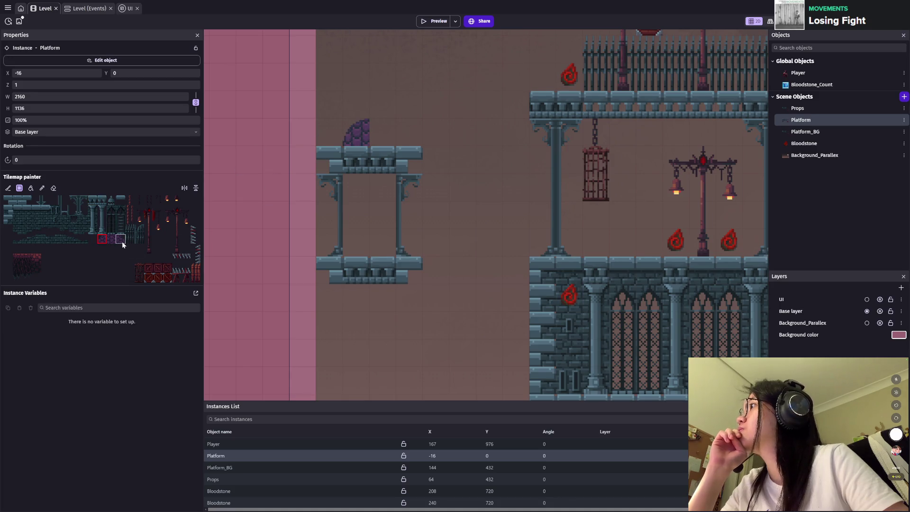
{"action": "scroll", "coordinate": [340, 241], "scroll_direction": "up", "scroll_amount": 2}
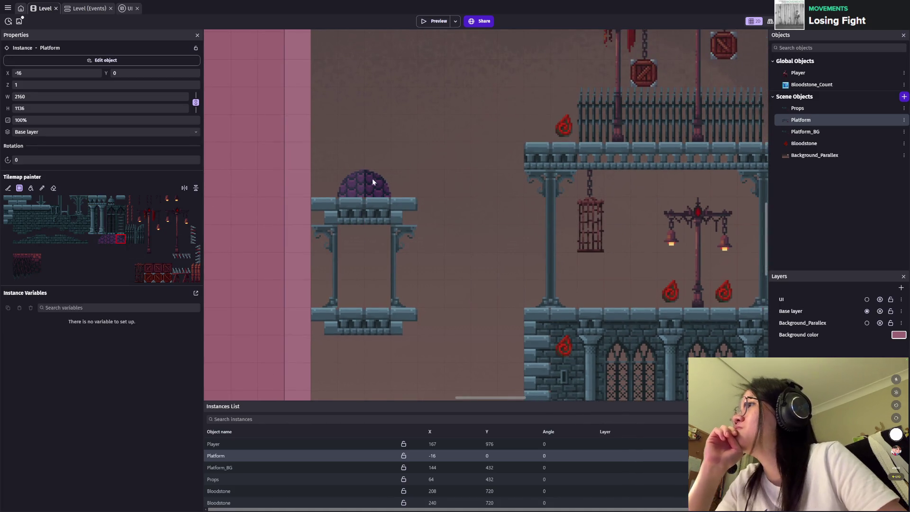
{"action": "left_click", "coordinate": [398, 177]}
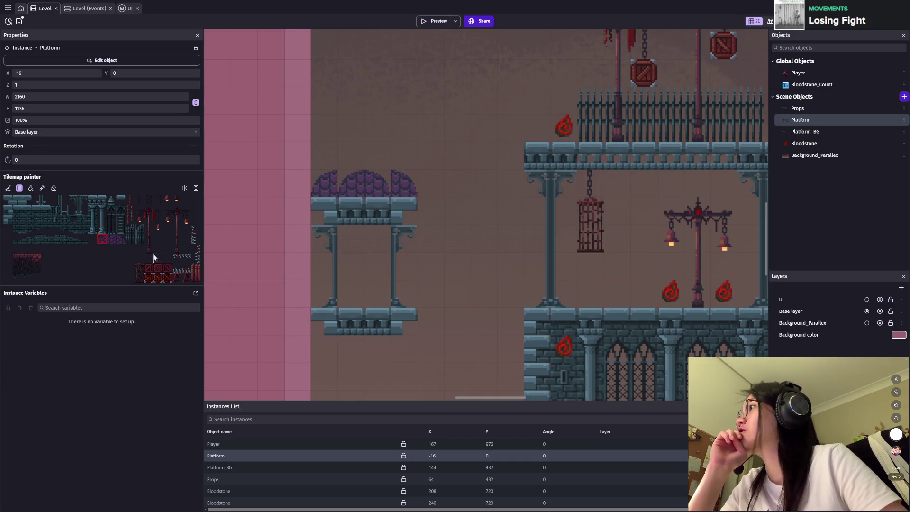
{"action": "left_click", "coordinate": [110, 239]}
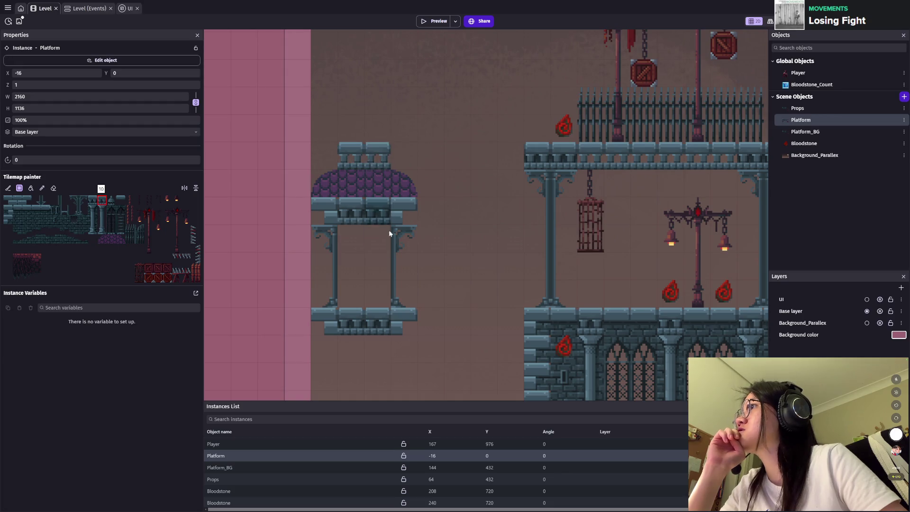
{"action": "scroll", "coordinate": [390, 233], "scroll_direction": "up", "scroll_amount": 3}
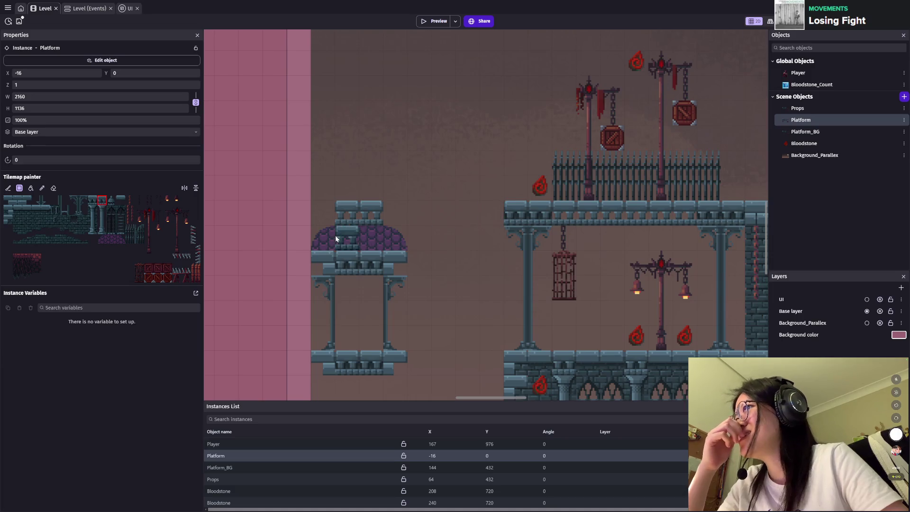
{"action": "scroll", "coordinate": [375, 228], "scroll_direction": "down", "scroll_amount": 5}
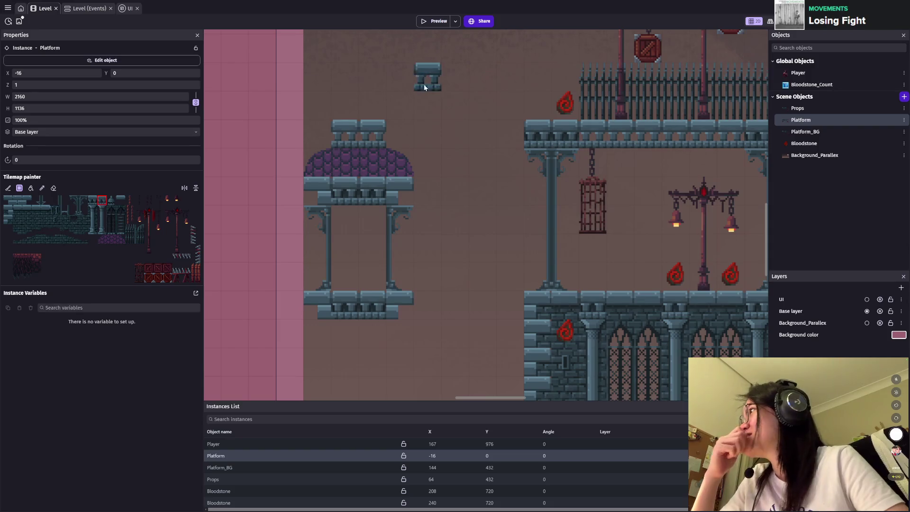
Step: Move a bloodstone from the balcony into the gazebo and save the project
{"action": "key", "text": "ctrl+s"}
{"action": "left_click", "coordinate": [660, 269]}
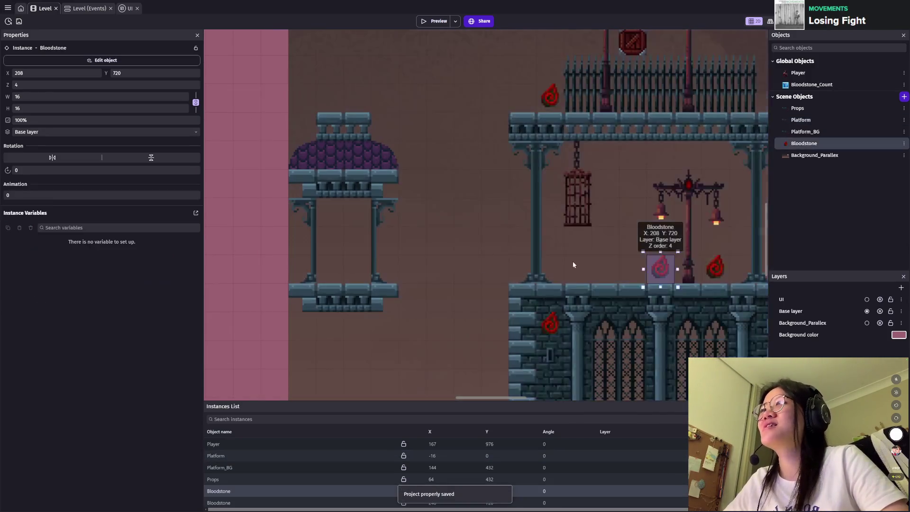
{"action": "left_click_drag", "start_coordinate": [661, 270], "coordinate": [332, 266]}
{"action": "scroll", "coordinate": [557, 248], "scroll_direction": "up", "scroll_amount": 1}
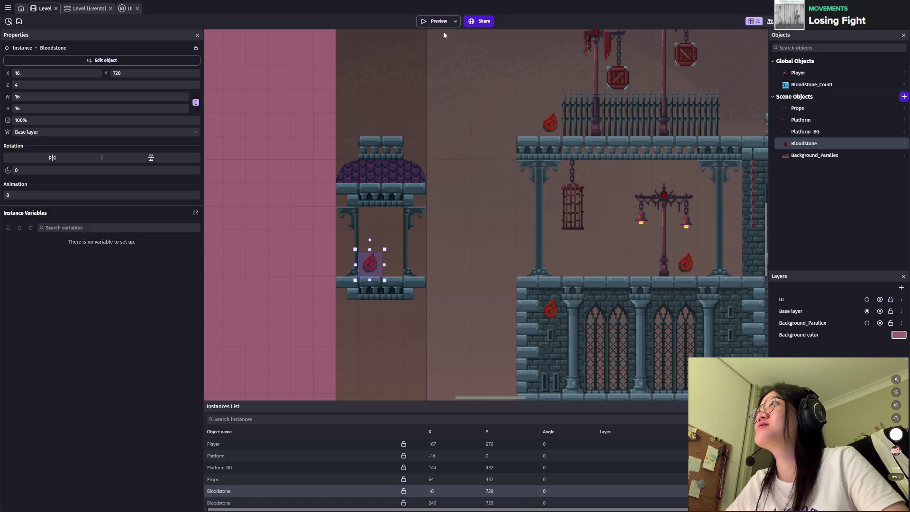
{"action": "key", "text": "ctrl+s"}
Step: Move the Player start to 160, 704 on the upper balcony and launch a preview
{"action": "scroll", "coordinate": [551, 250], "scroll_direction": "down", "scroll_amount": 5}
{"action": "left_click", "coordinate": [521, 383]}
{"action": "left_click_drag", "start_coordinate": [521, 383], "coordinate": [515, 133]}
{"action": "left_click", "coordinate": [434, 22]}
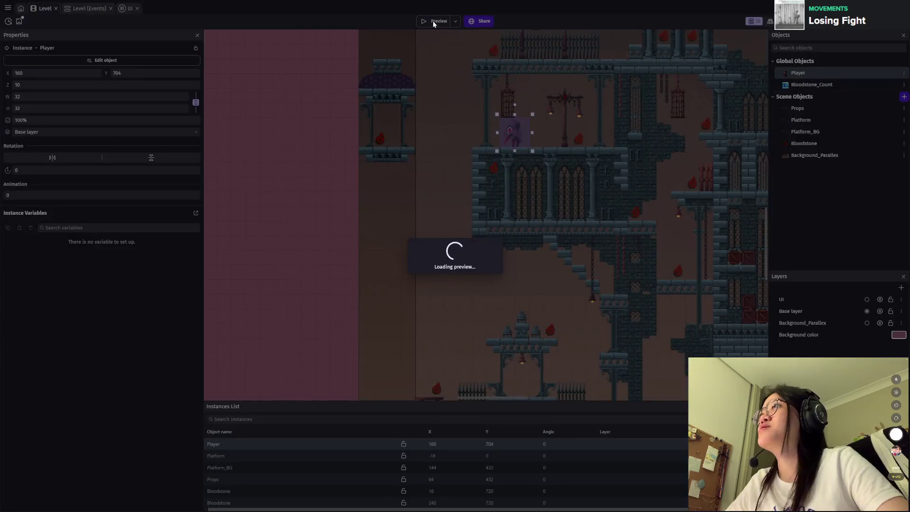
Step: Run and jump between the gazebo, table and balconies, grabbing the first bloodstones
{"action": "key", "text": "Left"}
{"action": "key", "text": "Right"}
{"action": "key", "text": "space"}
{"action": "key", "text": "Left"}
{"action": "key", "text": "space"}
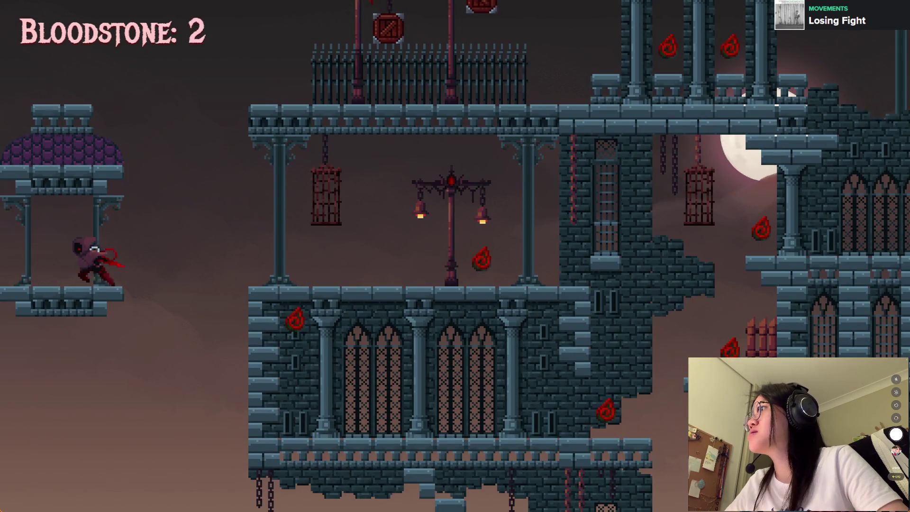
{"action": "key", "text": "Right"}
{"action": "key", "text": "space"}
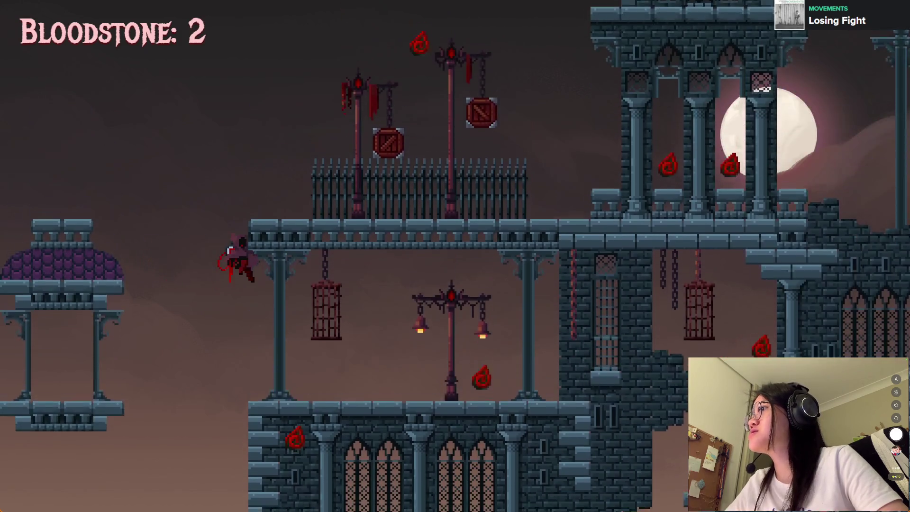
{"action": "key", "text": "Right"}
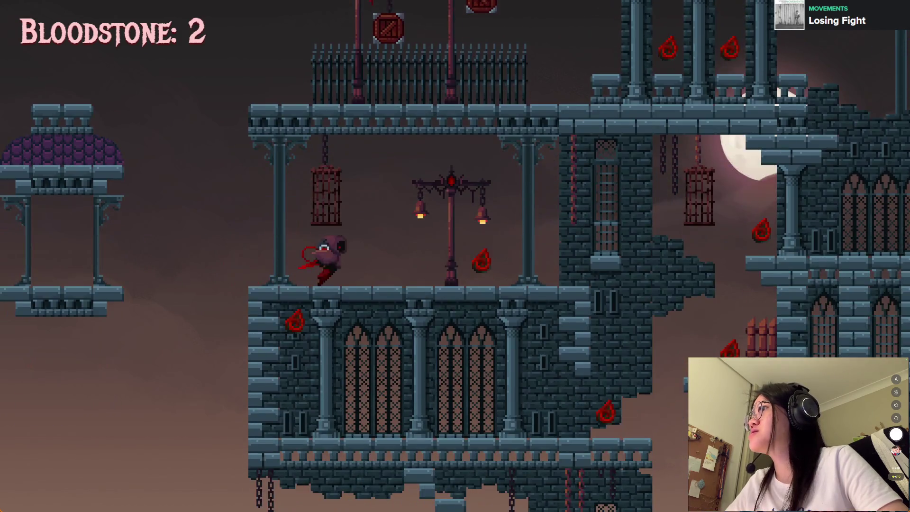
{"action": "key", "text": "Left"}
{"action": "key", "text": "space"}
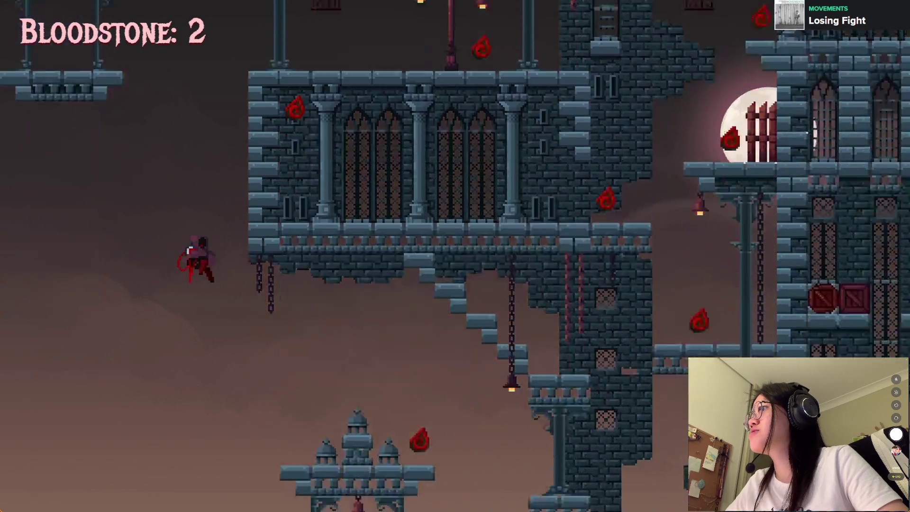
{"action": "key", "text": "Right"}
{"action": "key", "text": "Left"}
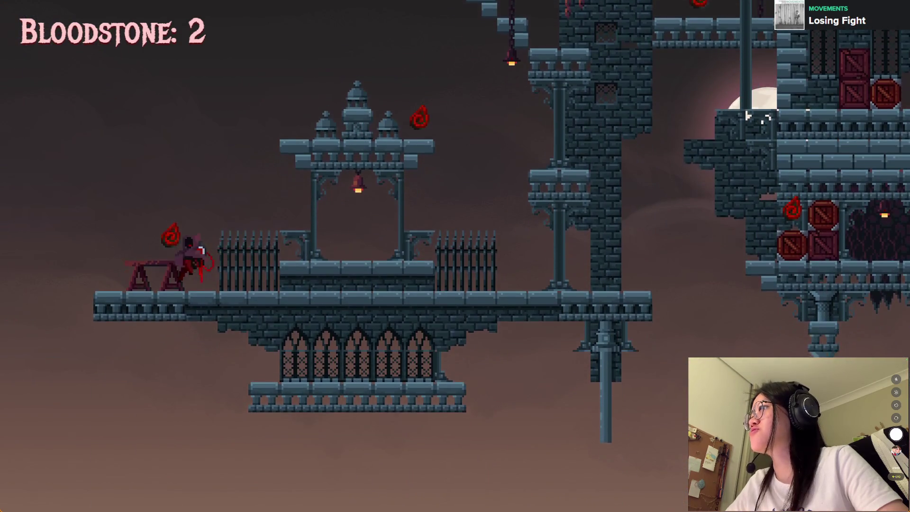
{"action": "key", "text": "Right"}
{"action": "key", "text": "space"}
{"action": "key", "text": "space"}
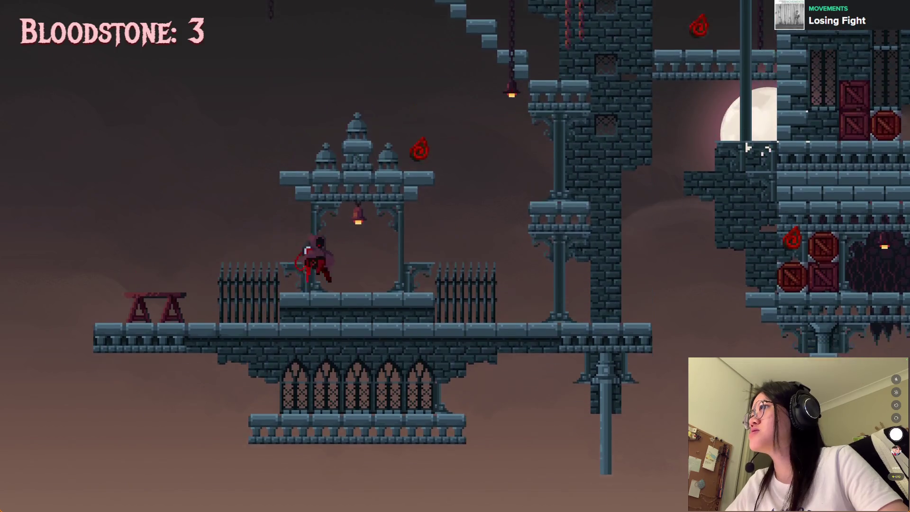
{"action": "key", "text": "Right"}
Step: Wall-jump up the tower and over the dome until the counter hits 11, then close and save
{"action": "key", "text": "space"}
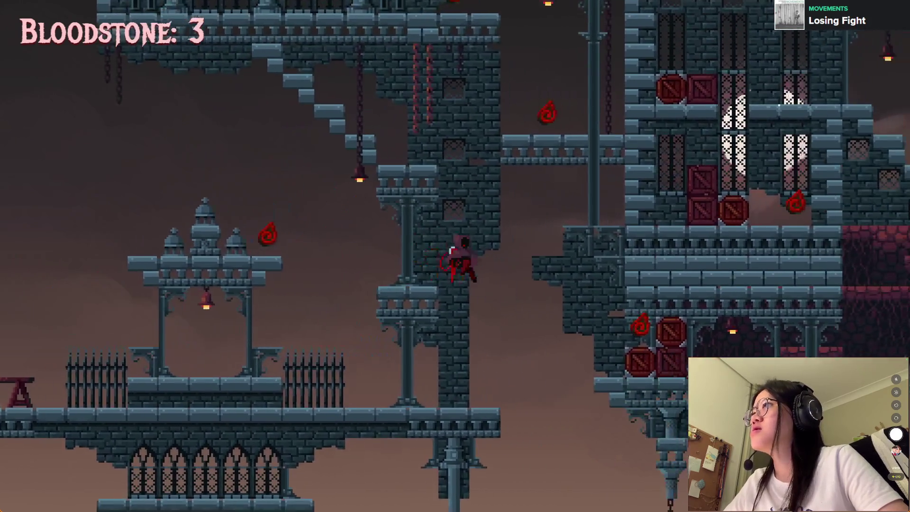
{"action": "key", "text": "Left"}
{"action": "key", "text": "space"}
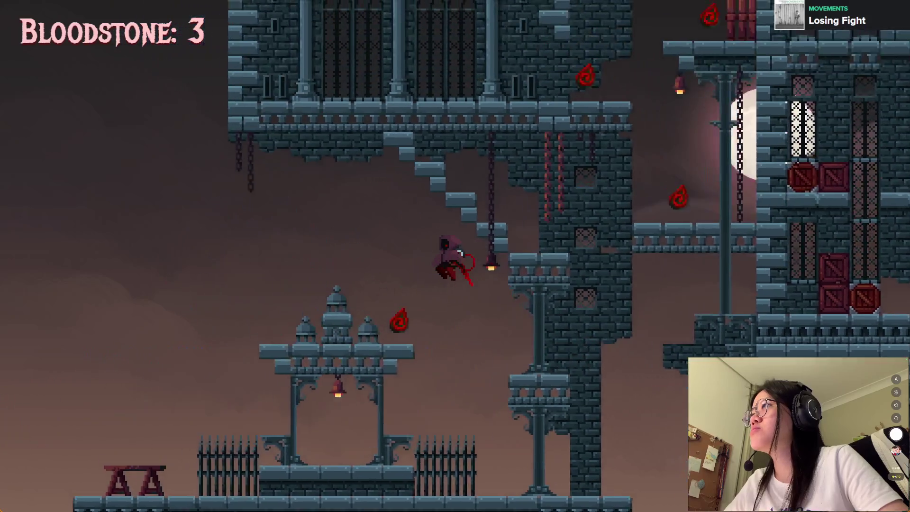
{"action": "key", "text": "Left"}
{"action": "key", "text": "Right"}
{"action": "key", "text": "space"}
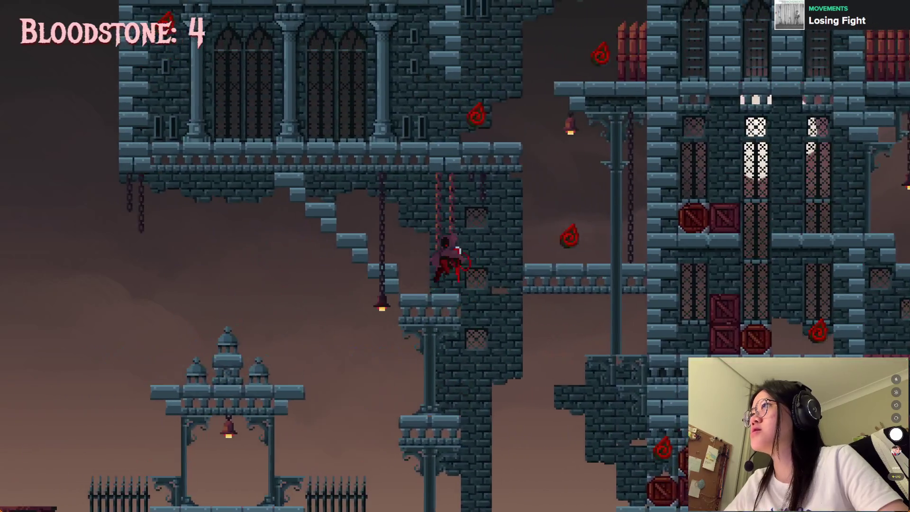
{"action": "key", "text": "space"}
{"action": "key", "text": "space"}
{"action": "key", "text": "Left"}
{"action": "key", "text": "space"}
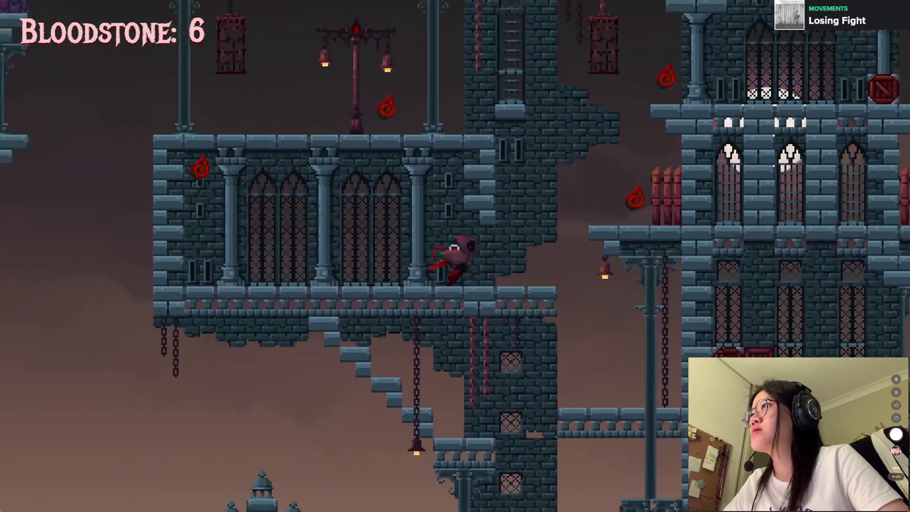
{"action": "key", "text": "Right"}
{"action": "key", "text": "space"}
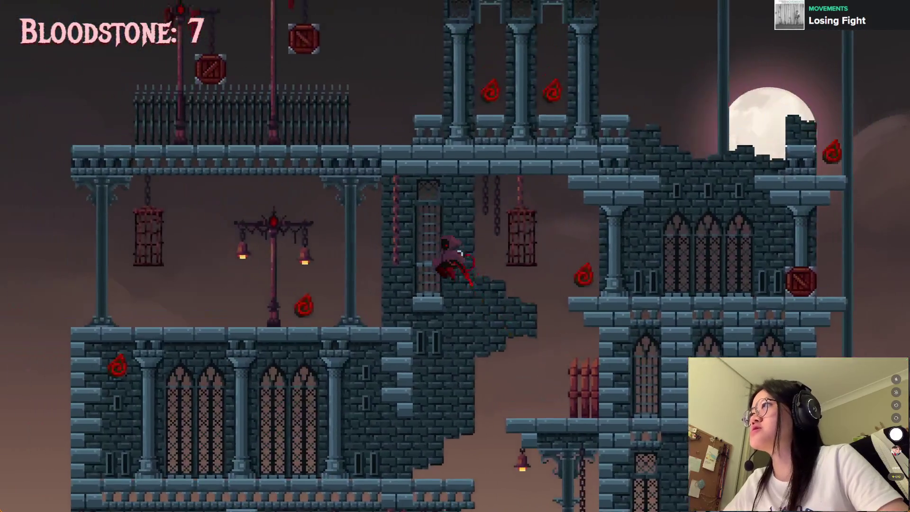
{"action": "key", "text": "Left"}
{"action": "key", "text": "space"}
{"action": "key", "text": "space"}
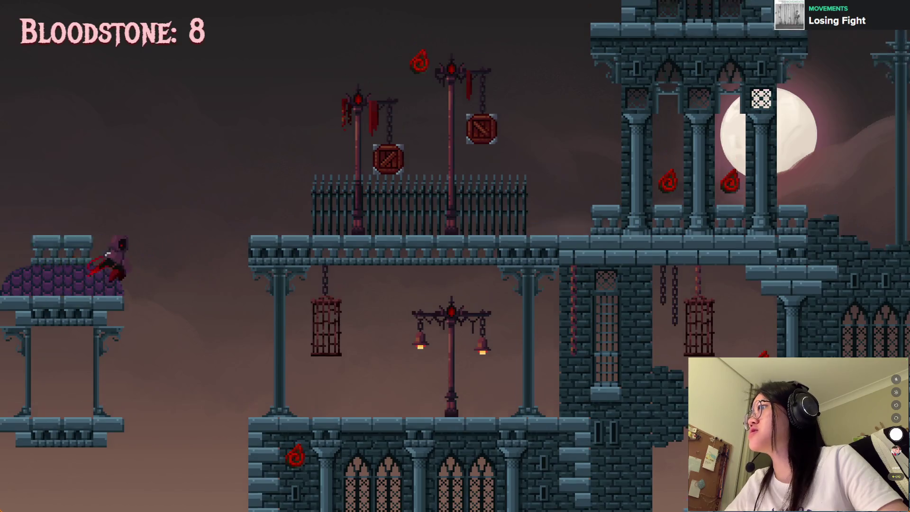
{"action": "key", "text": "Right"}
{"action": "key", "text": "space"}
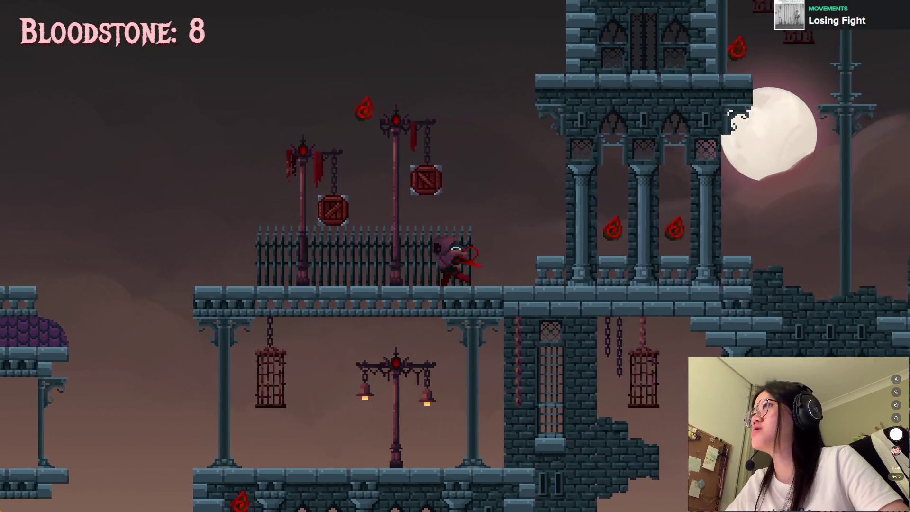
{"action": "key", "text": "Right"}
{"action": "key", "text": "space"}
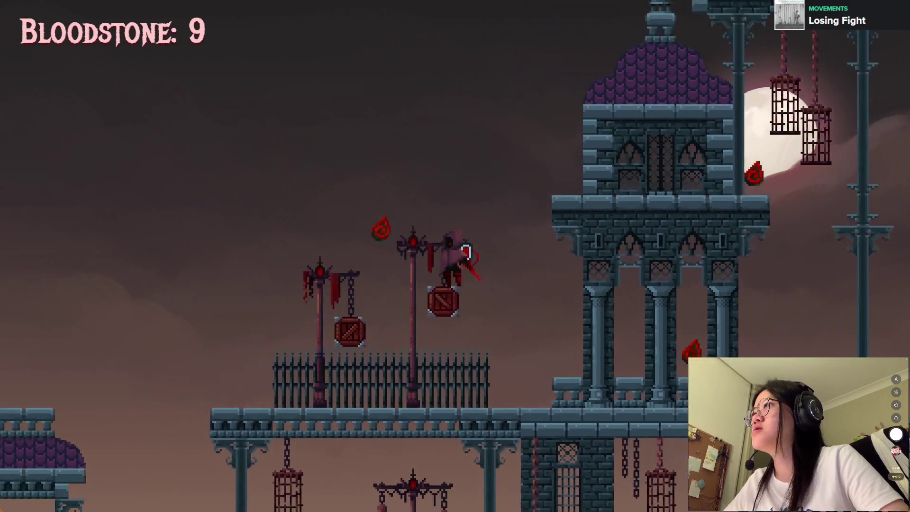
{"action": "key", "text": "Right"}
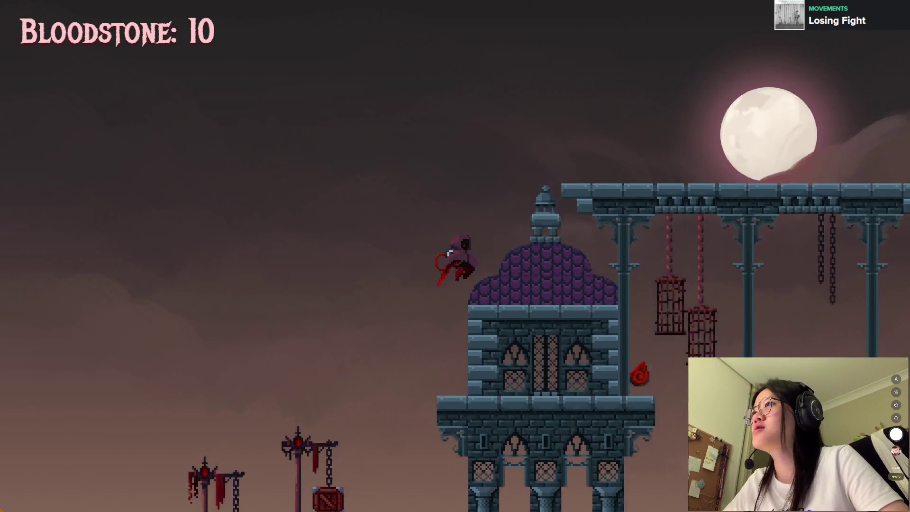
{"action": "key", "text": "Right"}
{"action": "key", "text": "space"}
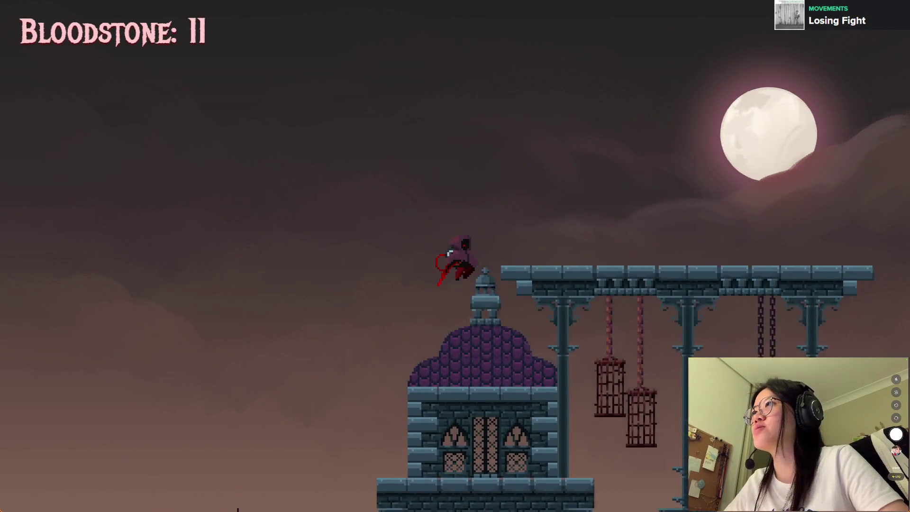
{"action": "key", "text": "Right"}
{"action": "key", "text": "Left"}
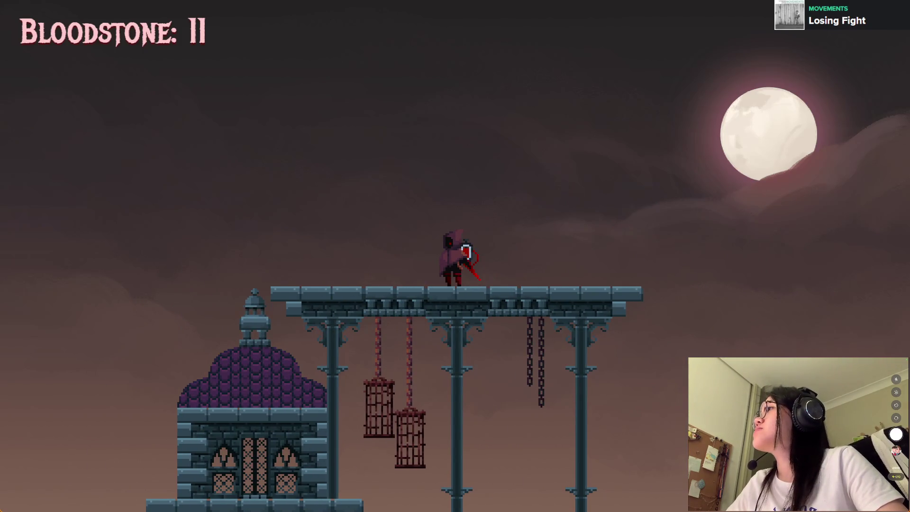
{"action": "key", "text": "alt+F4"}
{"action": "key", "text": "ctrl+s"}
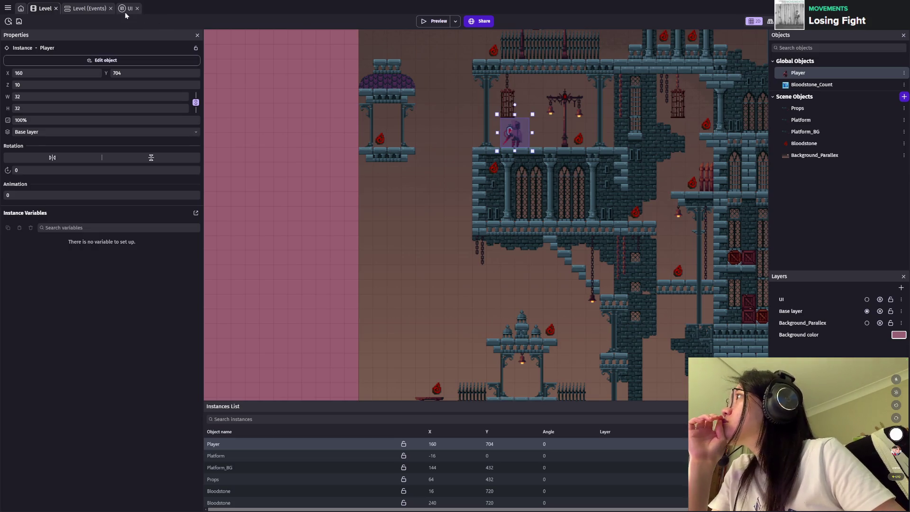
Step: Remove '"Bloodstone: " +' from the Bloodstone_Count text action, leaving only Bloodstone_collected
{"action": "left_click", "coordinate": [87, 8]}
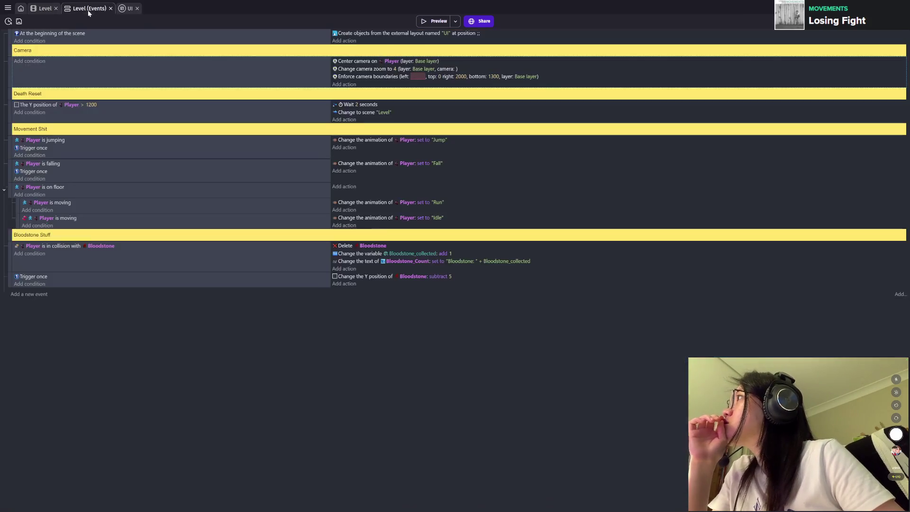
{"action": "double_click", "coordinate": [411, 261]}
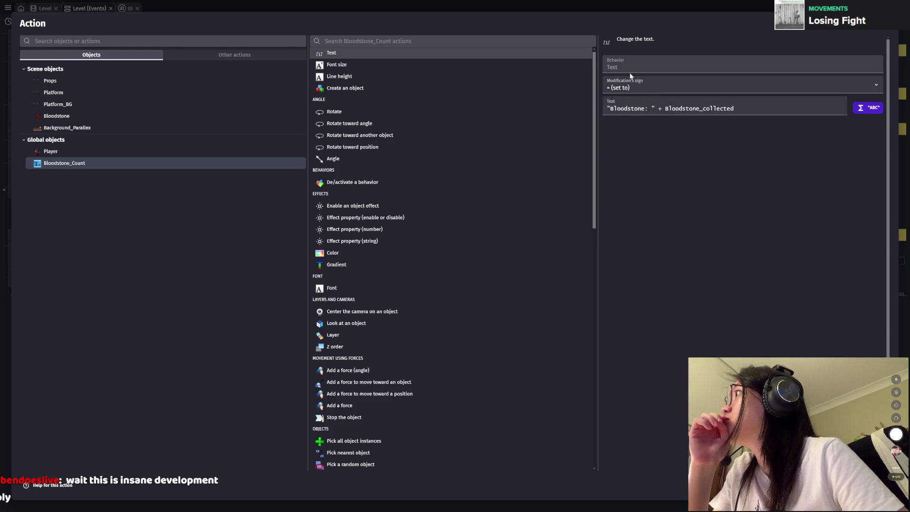
{"action": "left_click_drag", "start_coordinate": [665, 109], "coordinate": [592, 111]}
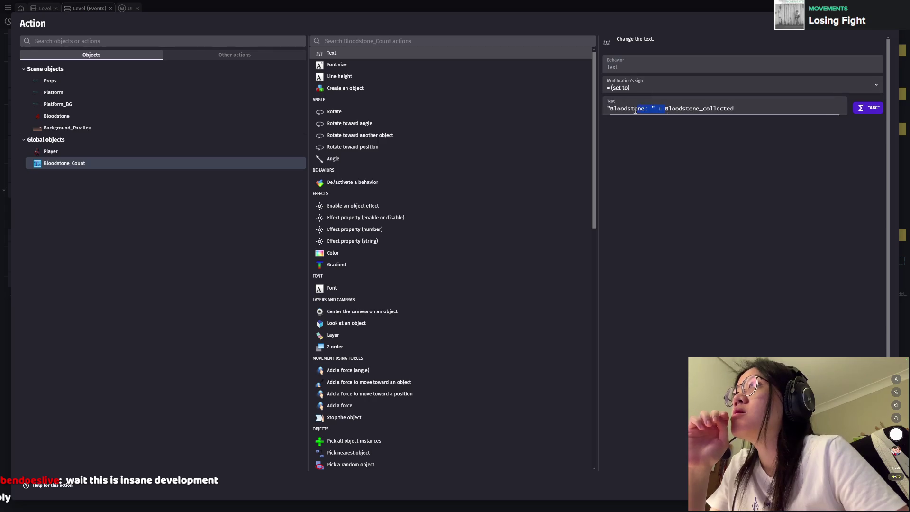
{"action": "key", "text": "BackSpace"}
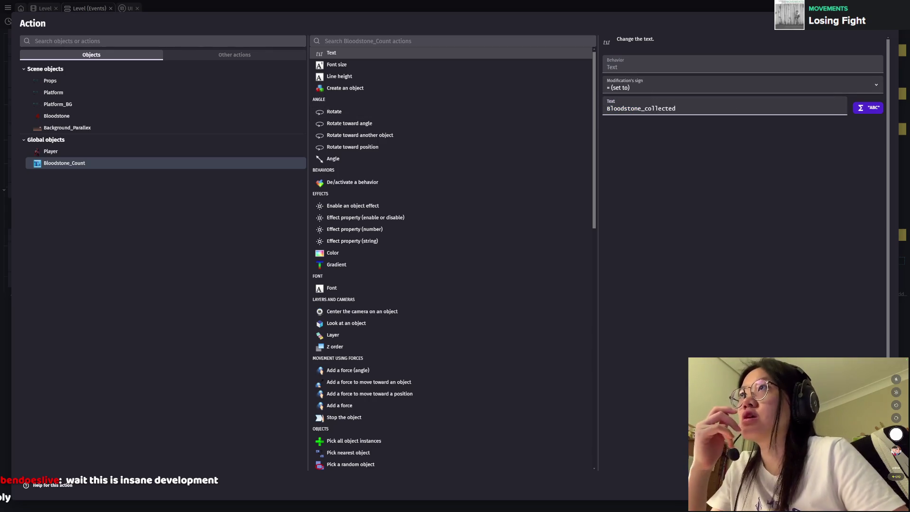
{"action": "key", "text": "Return"}
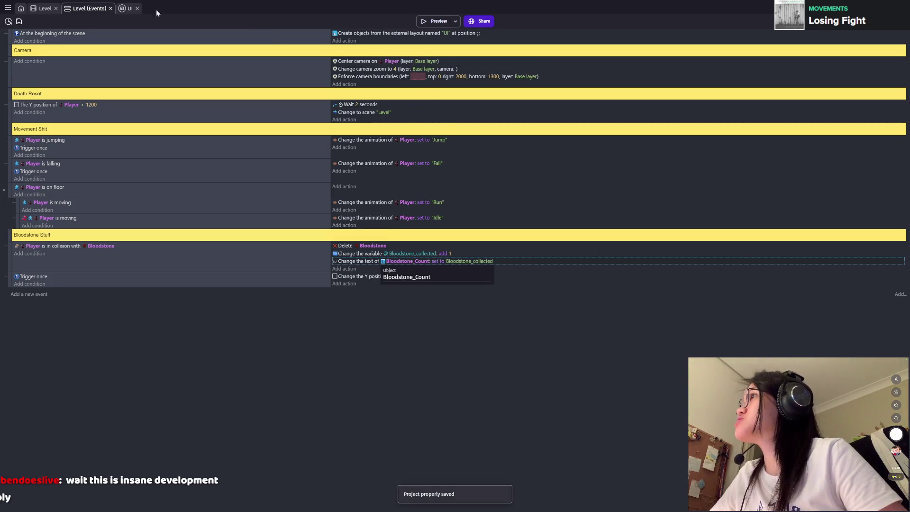
{"action": "key", "text": "ctrl+Tab"}
{"action": "scroll", "coordinate": [436, 174], "scroll_direction": "up", "scroll_amount": 3}
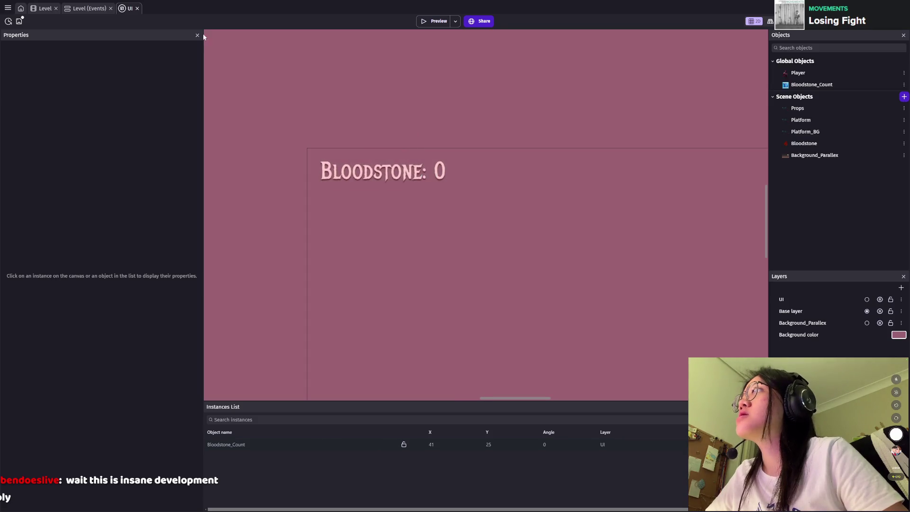
{"action": "left_click", "coordinate": [85, 9]}
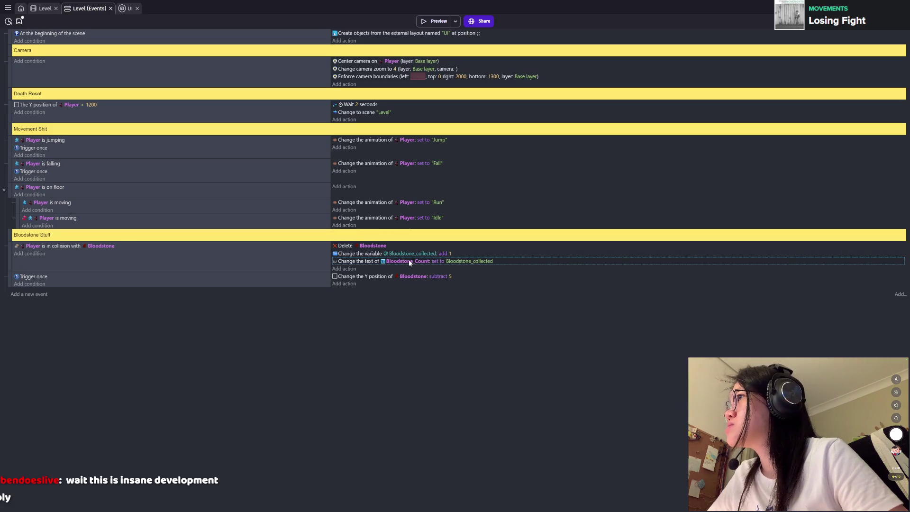
{"action": "double_click", "coordinate": [409, 263]}
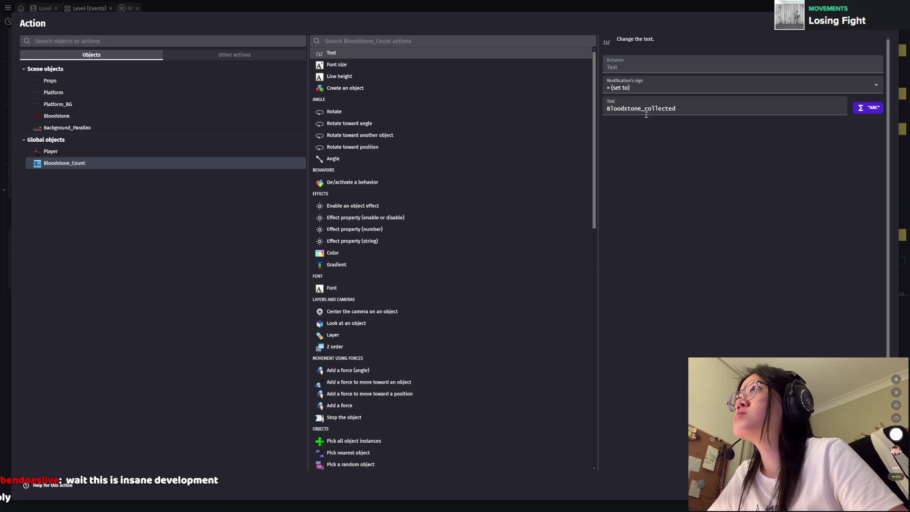
{"action": "key", "text": "Escape"}
{"action": "left_click", "coordinate": [425, 22]}
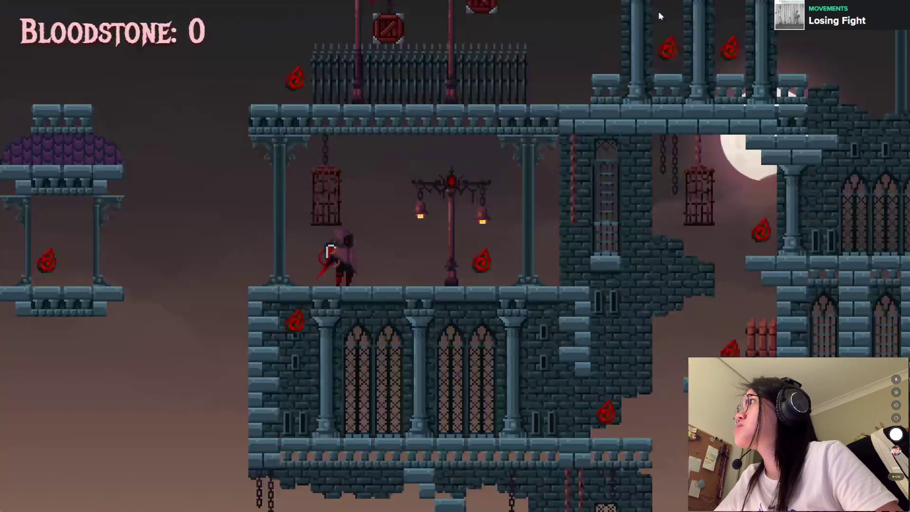
{"action": "key", "text": "alt+Tab"}
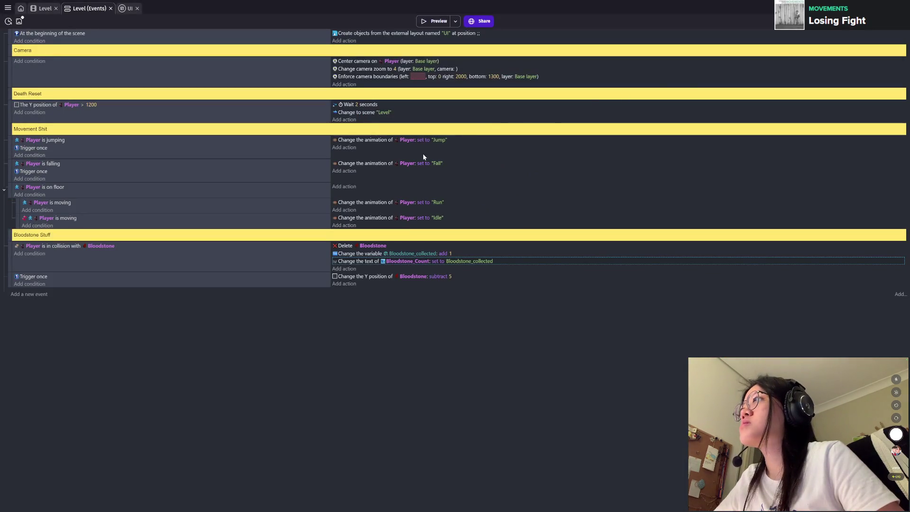
{"action": "double_click", "coordinate": [404, 261]}
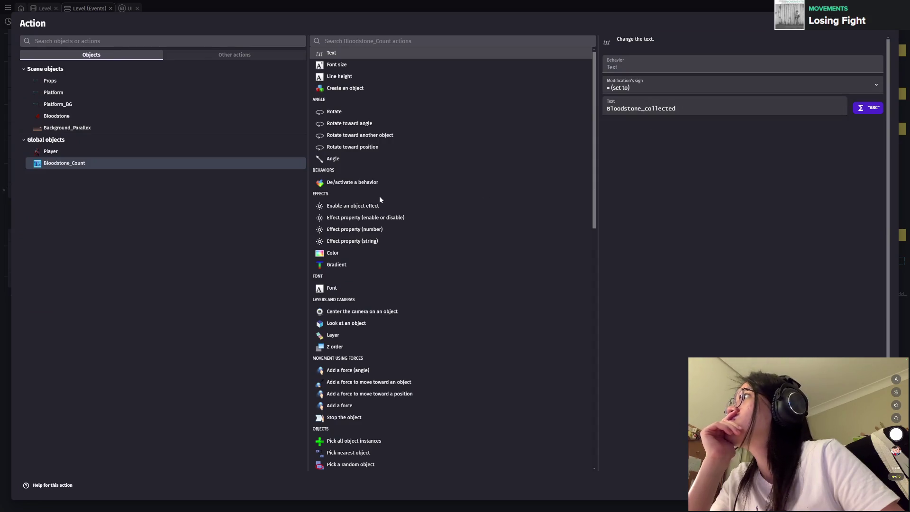
{"action": "key", "text": "Escape"}
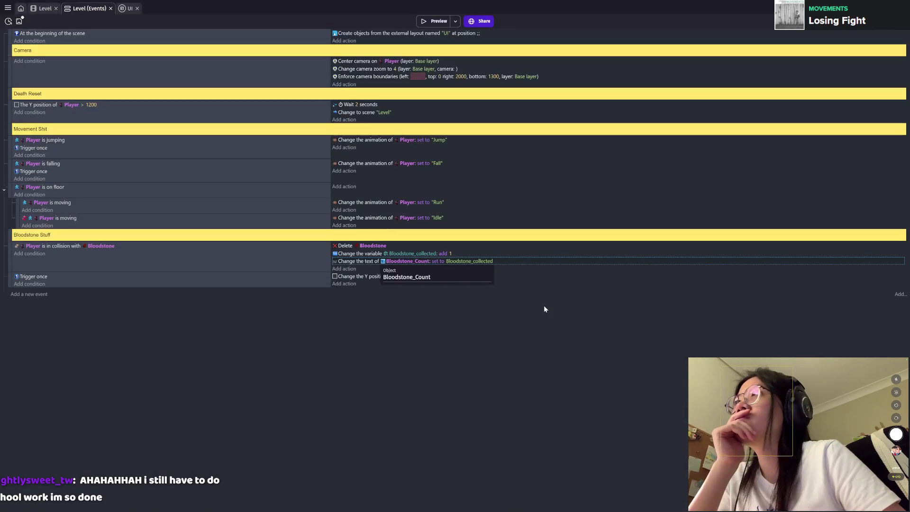
{"action": "left_click", "coordinate": [122, 8]}
Step: Set the Bloodstone_Count text object's initial text to 0
{"action": "left_click", "coordinate": [376, 181]}
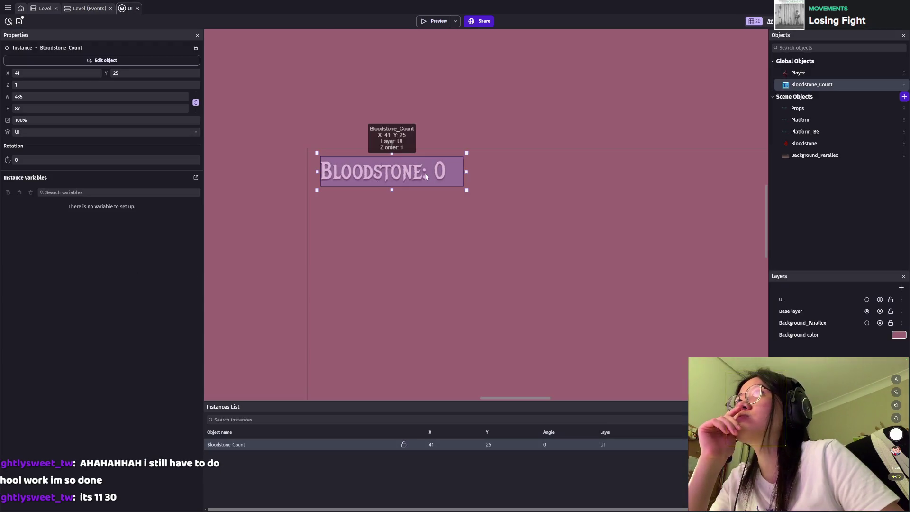
{"action": "double_click", "coordinate": [426, 176]}
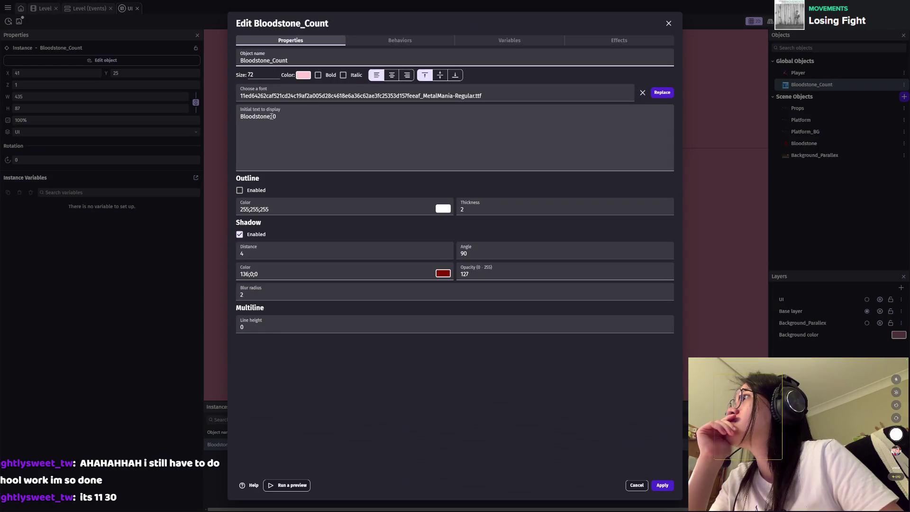
{"action": "left_click_drag", "start_coordinate": [279, 116], "coordinate": [224, 114]}
{"action": "type", "text": "0"}
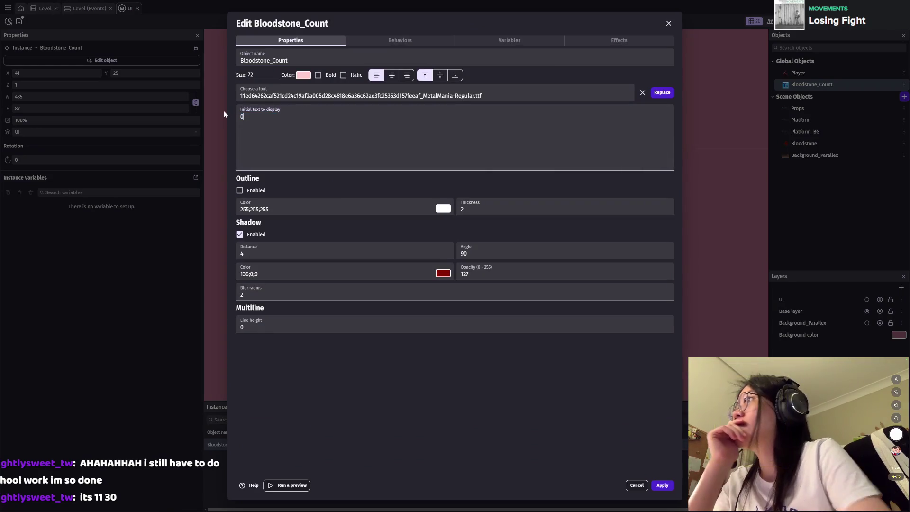
{"action": "left_click", "coordinate": [663, 485]}
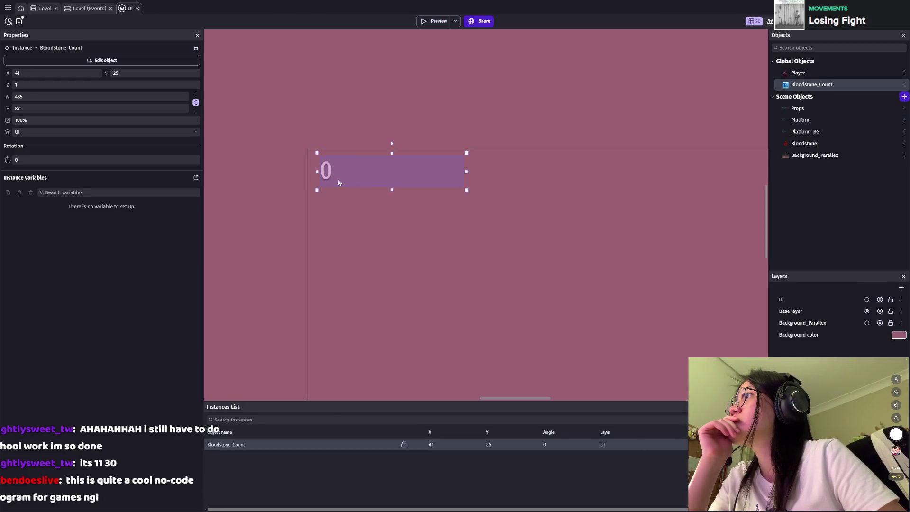
Step: Narrow the counter box to 83 px, place it at 164, 48, and save
{"action": "left_click_drag", "start_coordinate": [333, 172], "coordinate": [437, 179]}
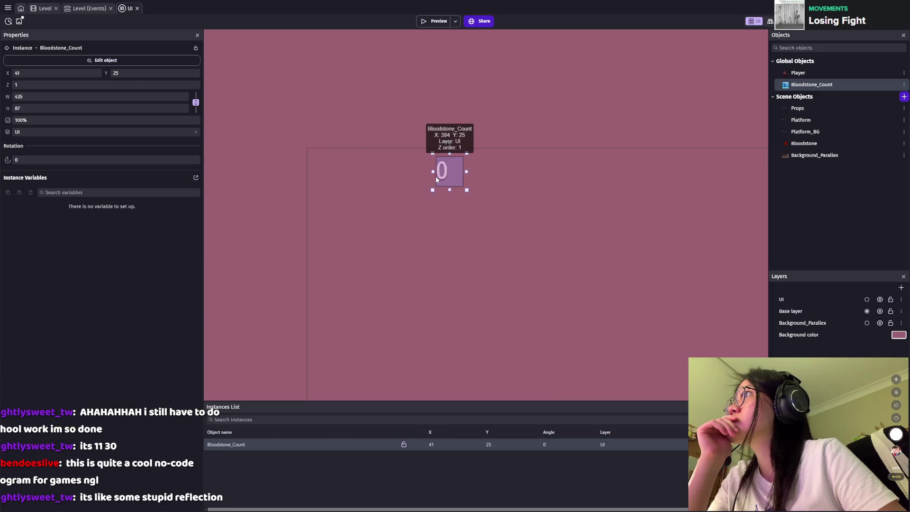
{"action": "left_click_drag", "start_coordinate": [437, 179], "coordinate": [372, 180]}
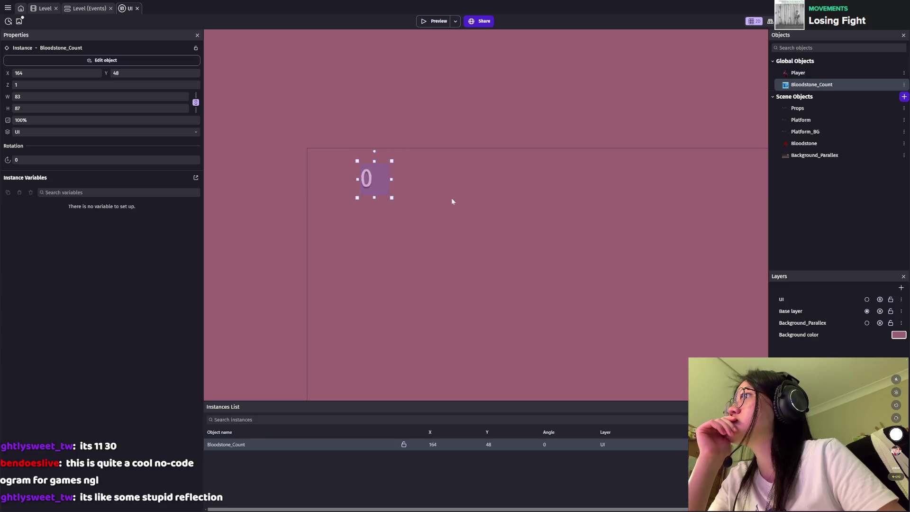
{"action": "left_click", "coordinate": [477, 226]}
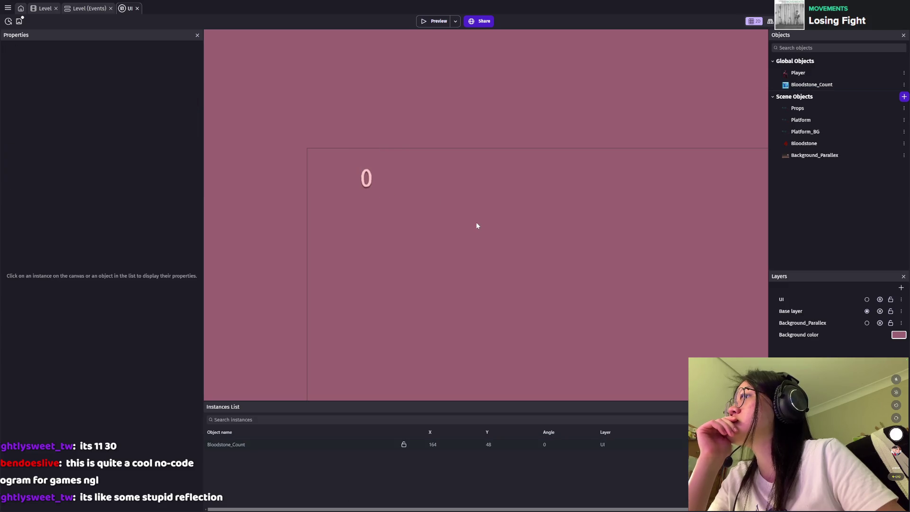
{"action": "left_click", "coordinate": [809, 149]}
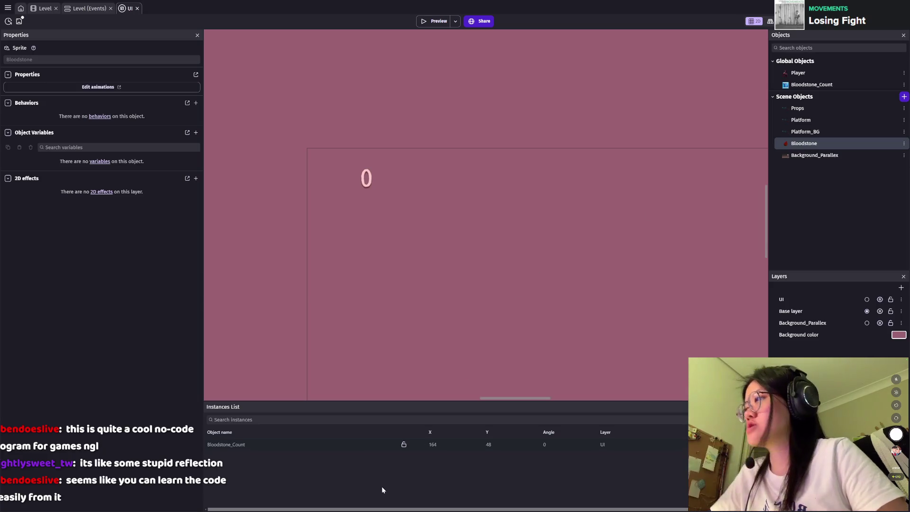
{"action": "key", "text": "ctrl+s"}
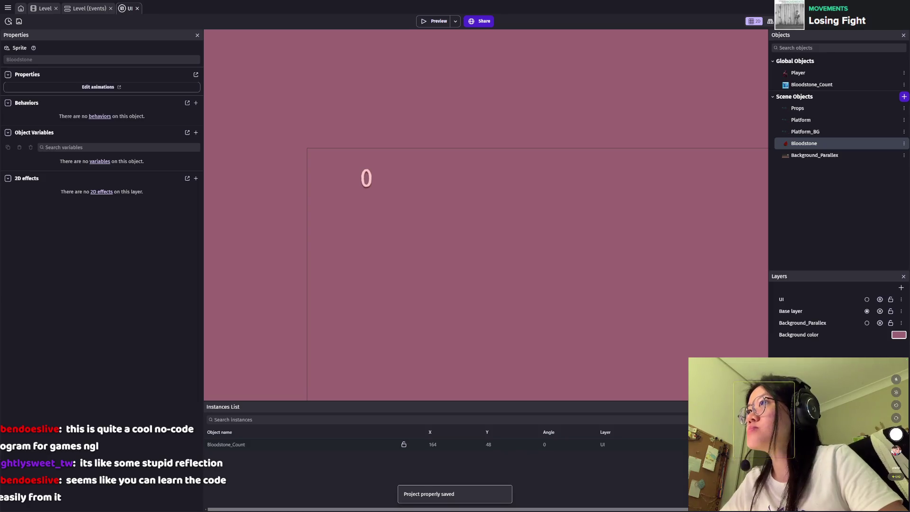
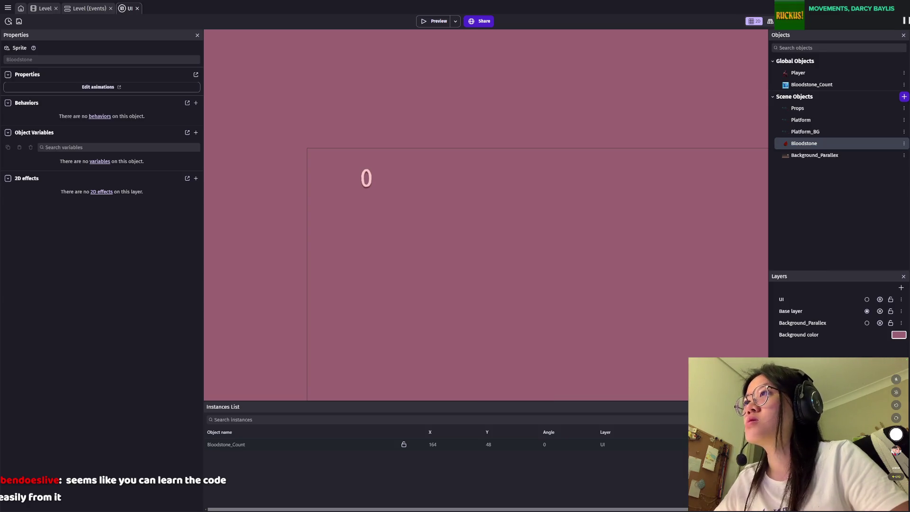
Step: Add a sprite object named Bloodstone_icon to the scene objects and save the project
{"action": "left_click", "coordinate": [905, 97]}
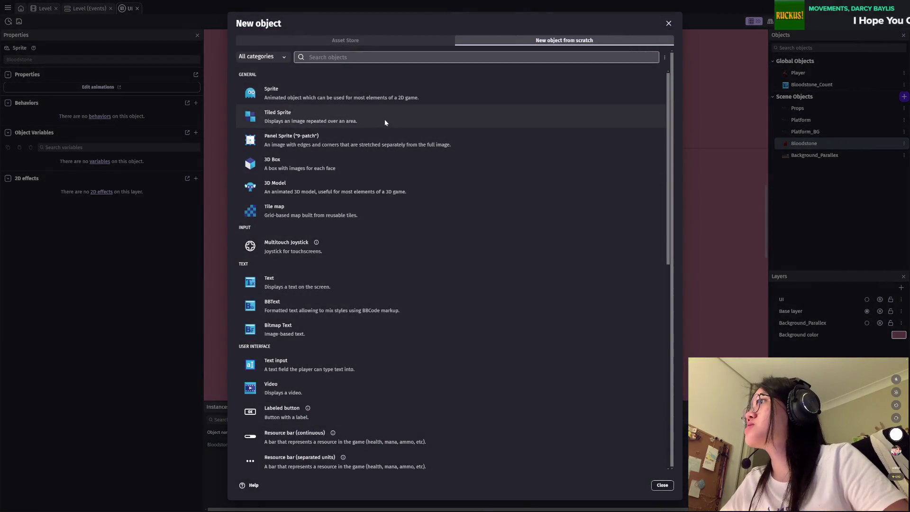
{"action": "left_click", "coordinate": [289, 92]}
{"action": "type", "text": "Bloodstone_icon"}
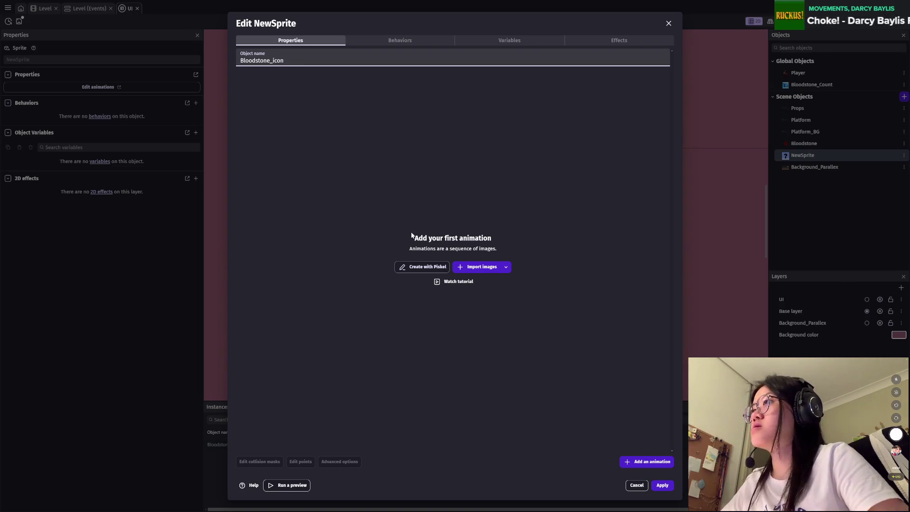
{"action": "left_click", "coordinate": [291, 181]}
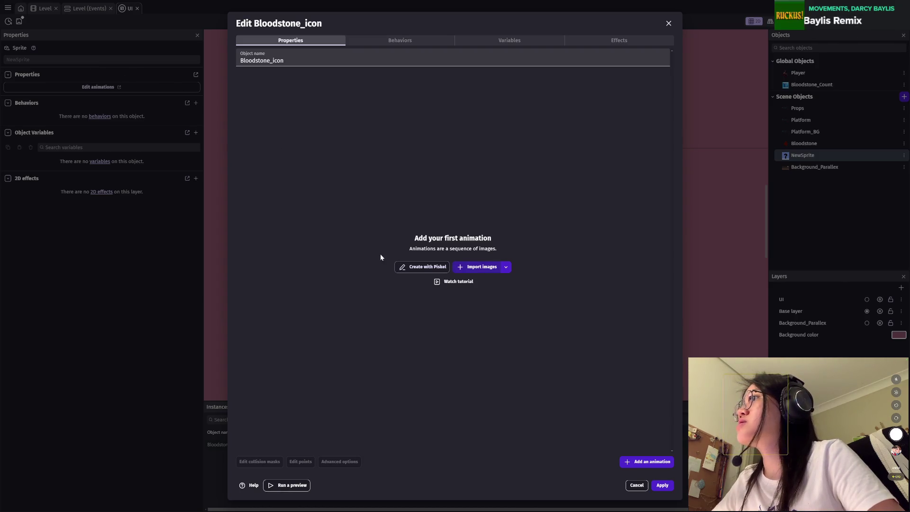
{"action": "left_click", "coordinate": [663, 485]}
{"action": "key", "text": "ctrl+s"}
{"action": "scroll", "coordinate": [559, 166], "scroll_direction": "down", "scroll_amount": 2}
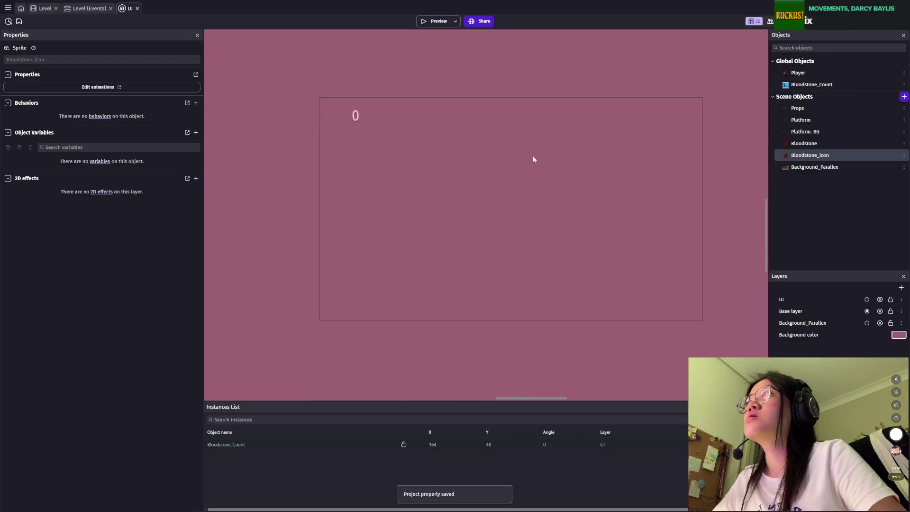
Step: Make Bloodstone_icon a global object and place an enlarged instance in the scene
{"action": "scroll", "coordinate": [639, 210], "scroll_direction": "up", "scroll_amount": 2}
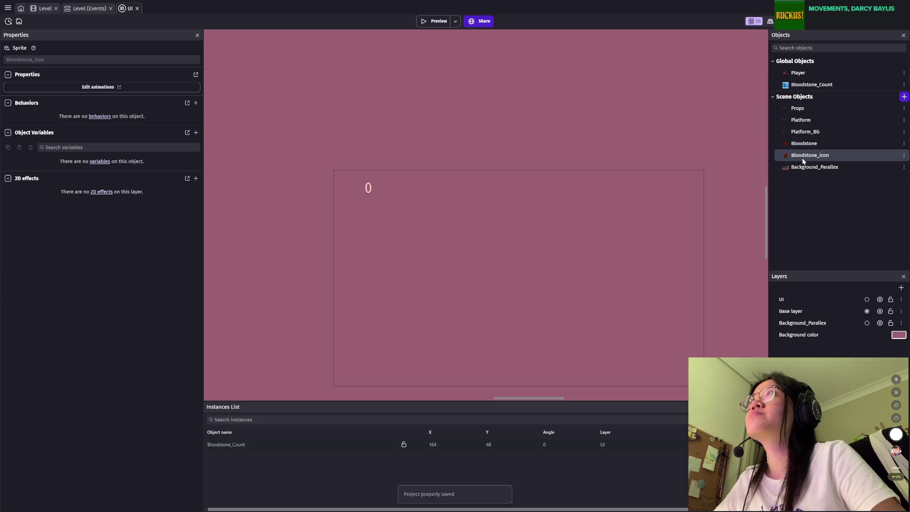
{"action": "left_click_drag", "start_coordinate": [806, 158], "coordinate": [829, 84]}
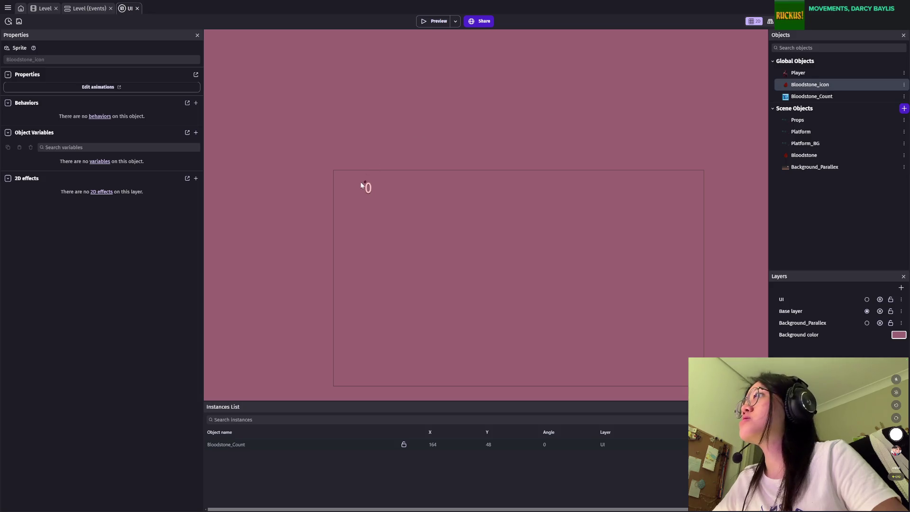
{"action": "scroll", "coordinate": [360, 186], "scroll_direction": "up", "scroll_amount": 3}
{"action": "left_click_drag", "start_coordinate": [361, 185], "coordinate": [353, 186]}
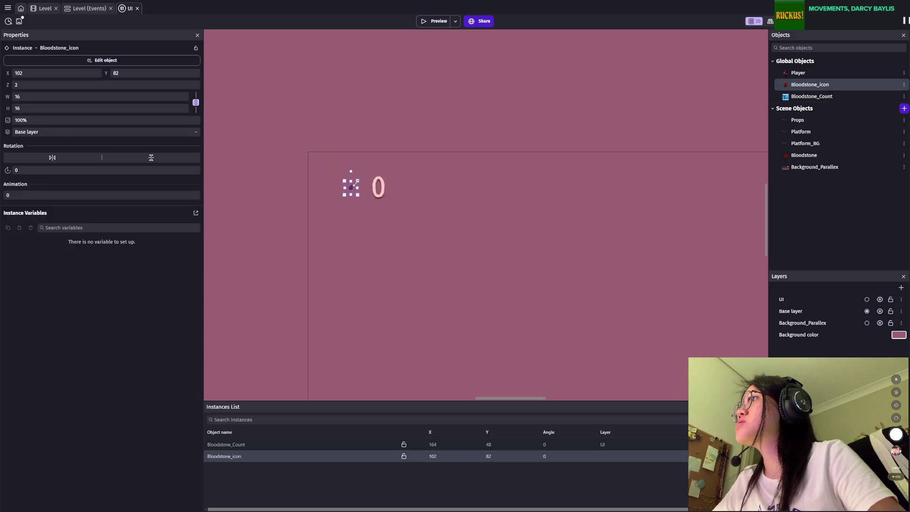
{"action": "left_click_drag", "start_coordinate": [379, 156], "coordinate": [346, 189]}
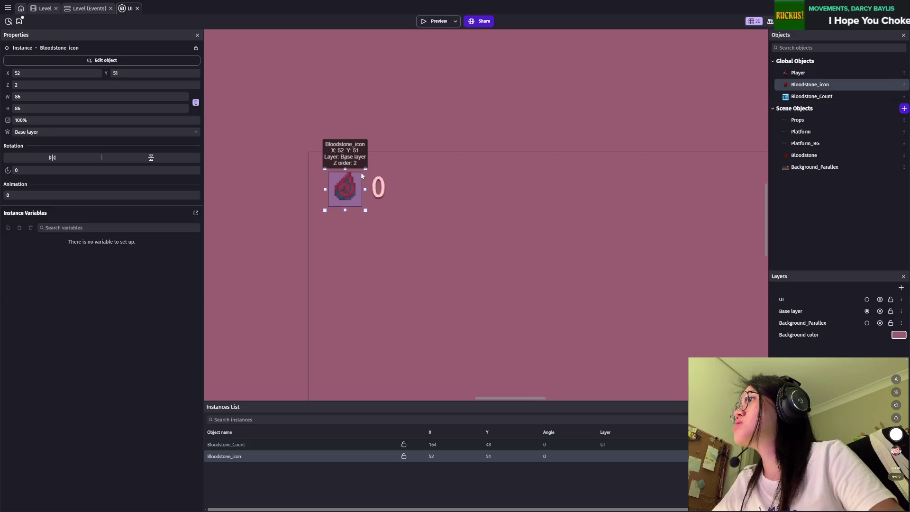
Step: Line up the icon just left of the 0 counter, then launch a game preview
{"action": "left_click_drag", "start_coordinate": [357, 181], "coordinate": [358, 185]}
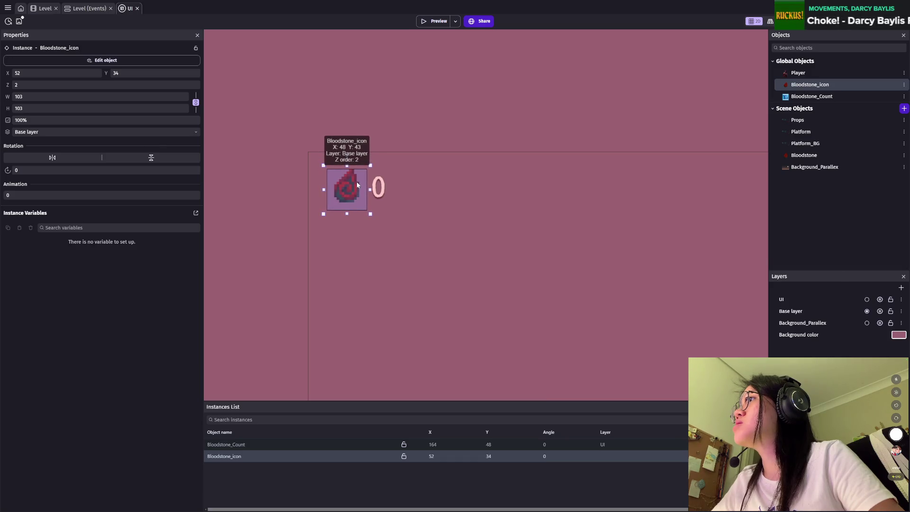
{"action": "left_click", "coordinate": [484, 177]}
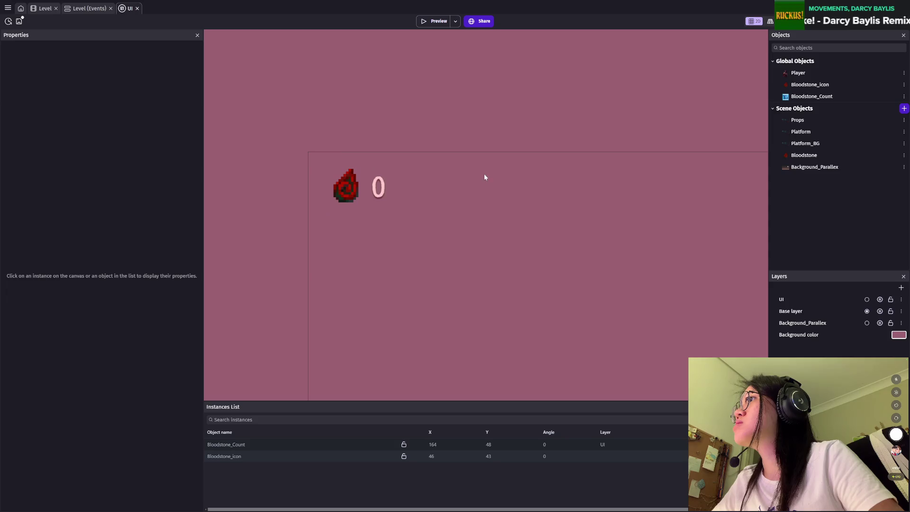
{"action": "scroll", "coordinate": [346, 187], "scroll_direction": "up", "scroll_amount": 2}
{"action": "left_click_drag", "start_coordinate": [332, 190], "coordinate": [331, 187]}
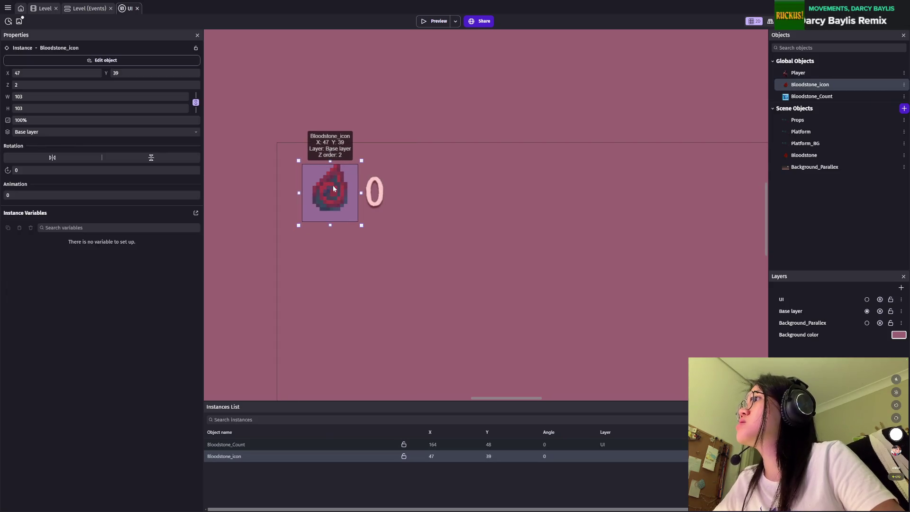
{"action": "left_click", "coordinate": [397, 188]}
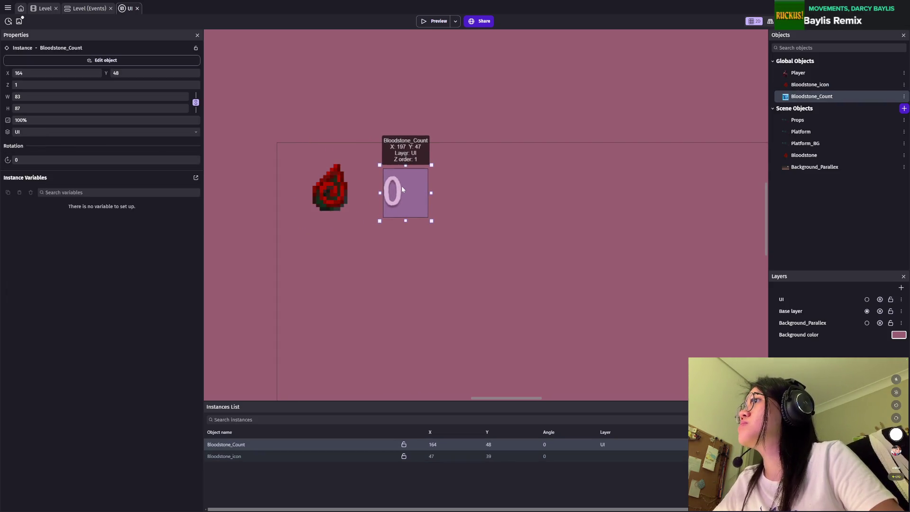
{"action": "left_click_drag", "start_coordinate": [402, 190], "coordinate": [405, 189]}
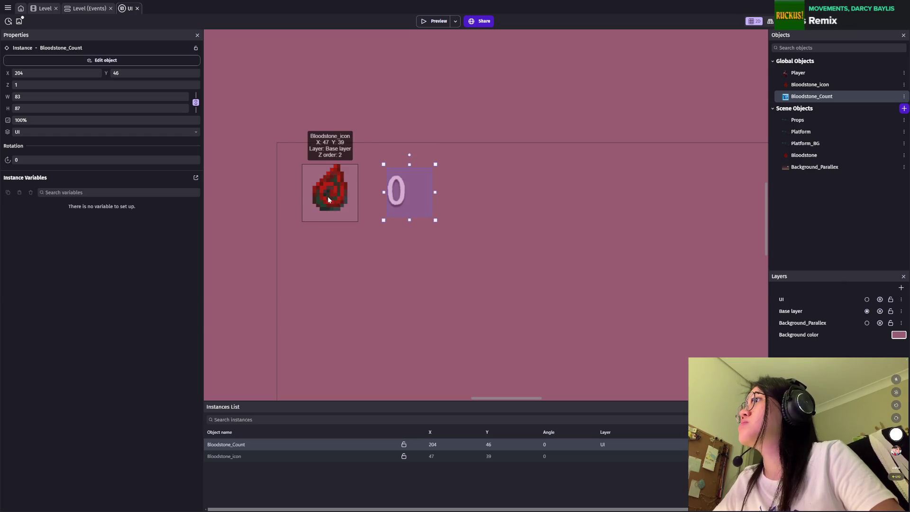
{"action": "left_click_drag", "start_coordinate": [334, 197], "coordinate": [340, 200]}
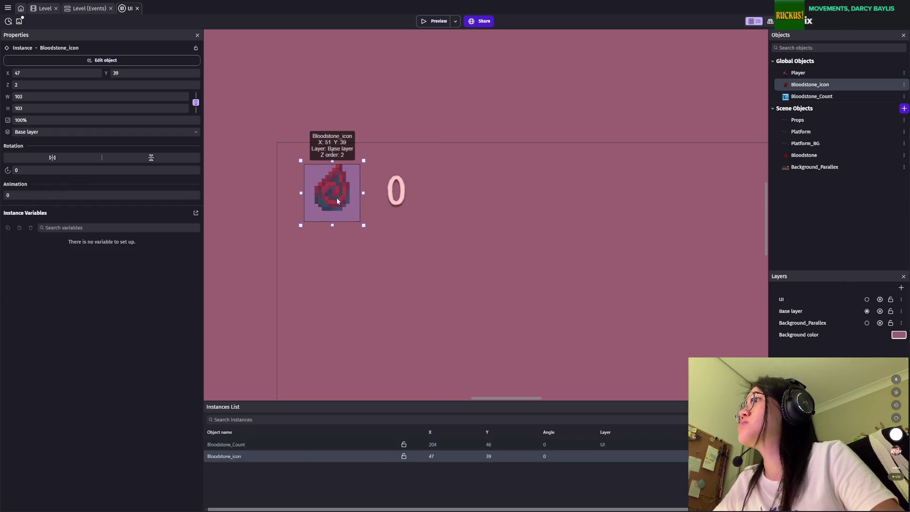
{"action": "left_click", "coordinate": [474, 207]}
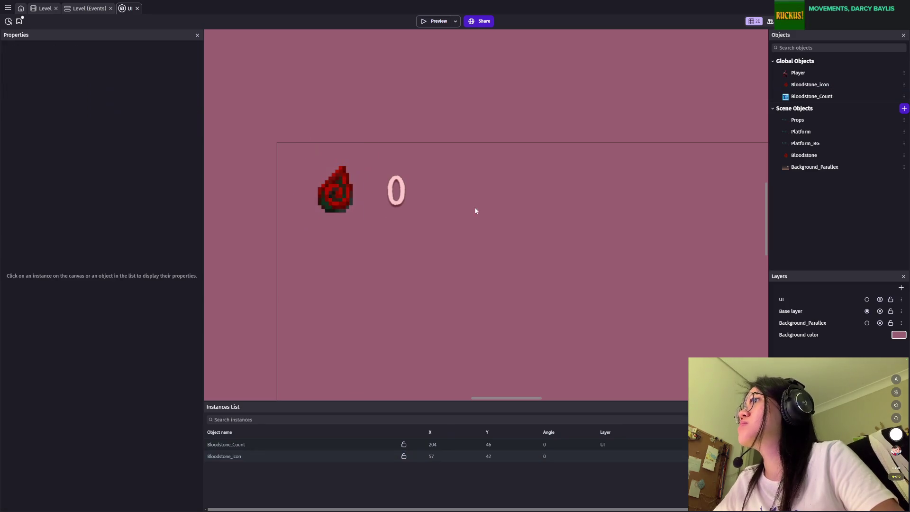
{"action": "left_click", "coordinate": [381, 203]}
{"action": "left_click_drag", "start_coordinate": [380, 203], "coordinate": [383, 201]}
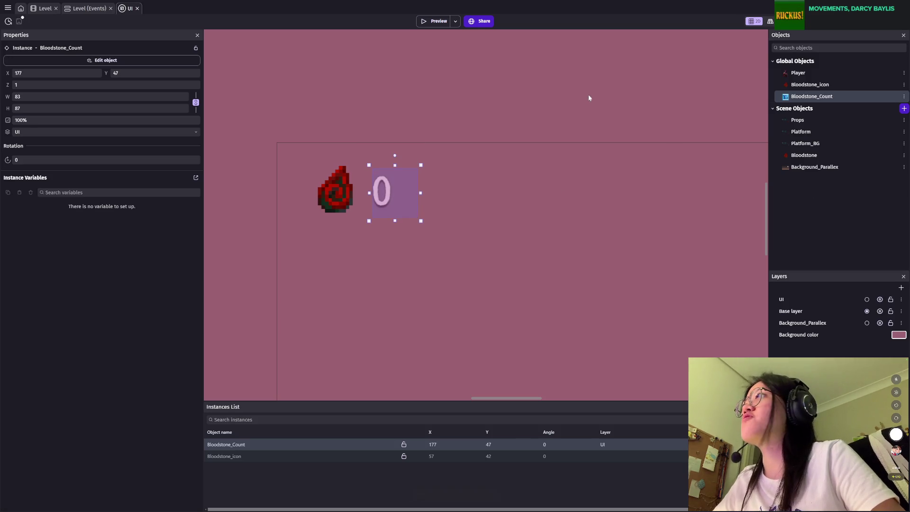
{"action": "left_click", "coordinate": [433, 21]}
Step: Run and jump the character in the preview, then close it
{"action": "key", "text": "Right"}
{"action": "key", "text": "space"}
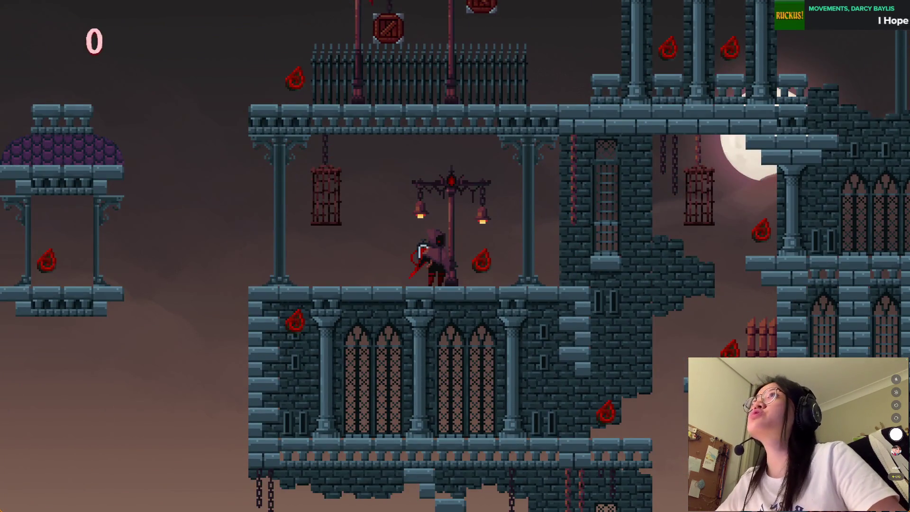
{"action": "key", "text": "alt+F4"}
Step: Put the Bloodstone_icon instance on the UI layer, save, and relaunch the preview
{"action": "left_click", "coordinate": [804, 85]}
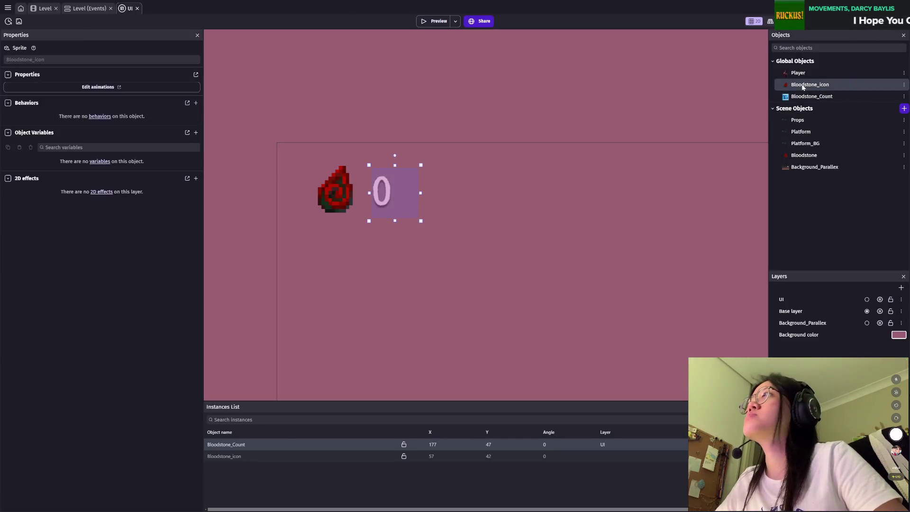
{"action": "left_click", "coordinate": [316, 199]}
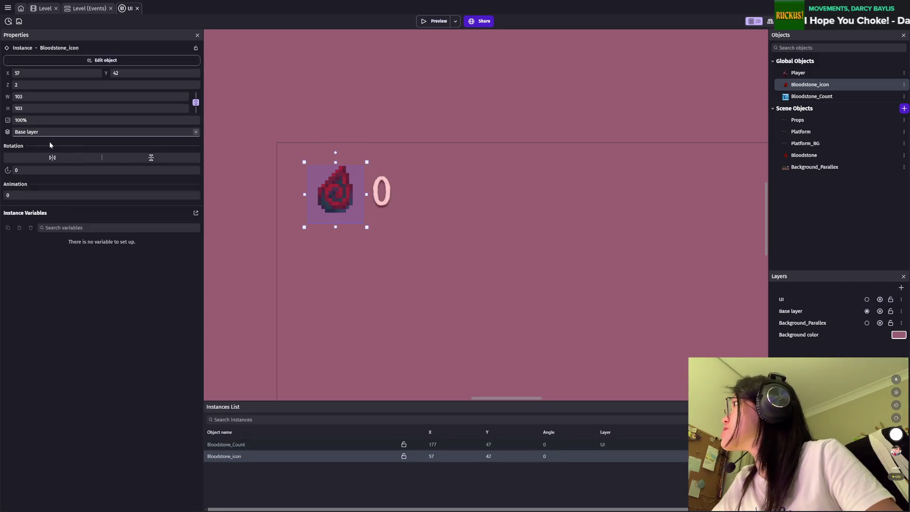
{"action": "left_click", "coordinate": [36, 161]}
{"action": "key", "text": "ctrl+s"}
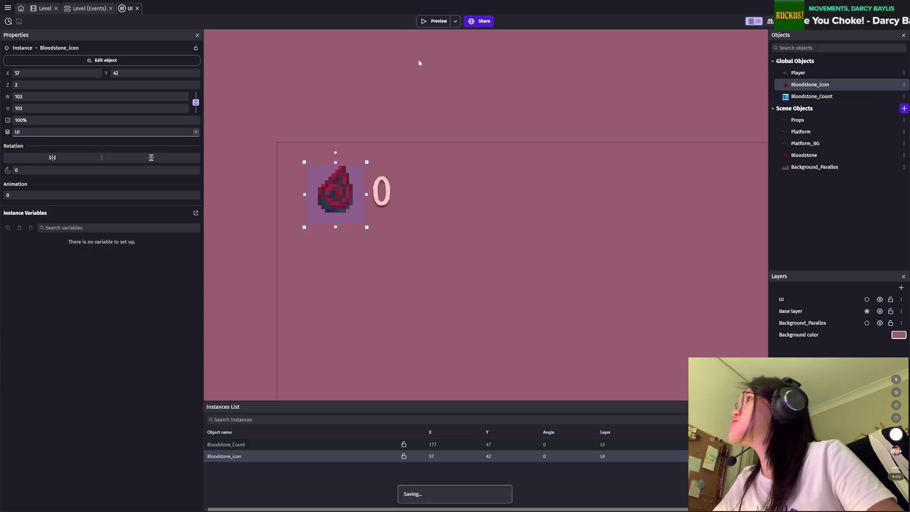
{"action": "left_click", "coordinate": [435, 21]}
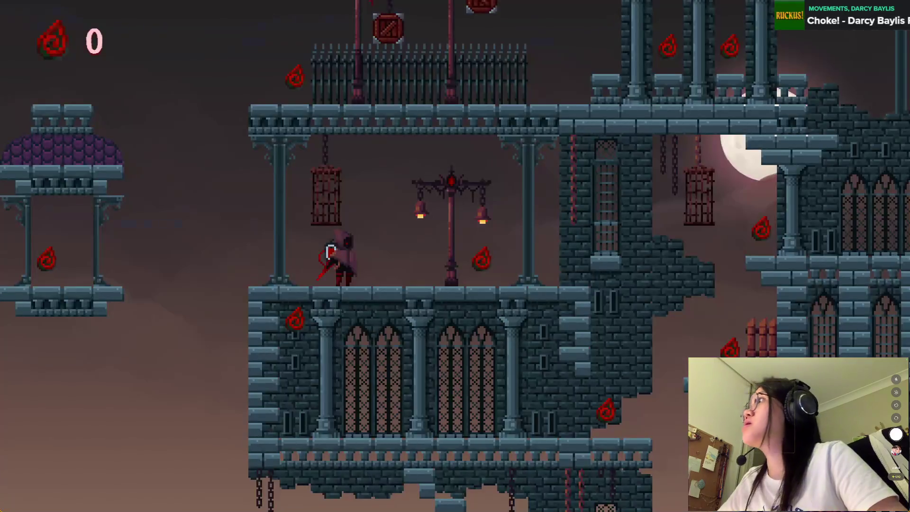
{"action": "key", "text": "Right"}
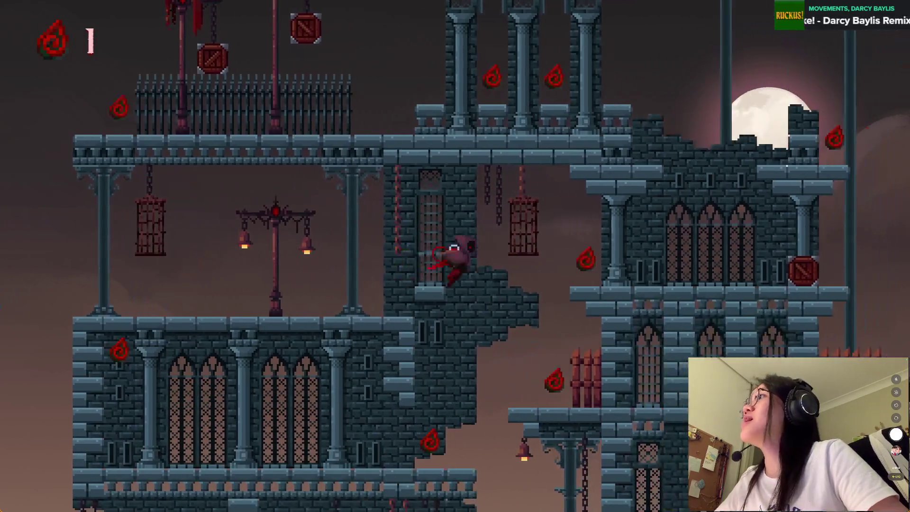
{"action": "key", "text": "space"}
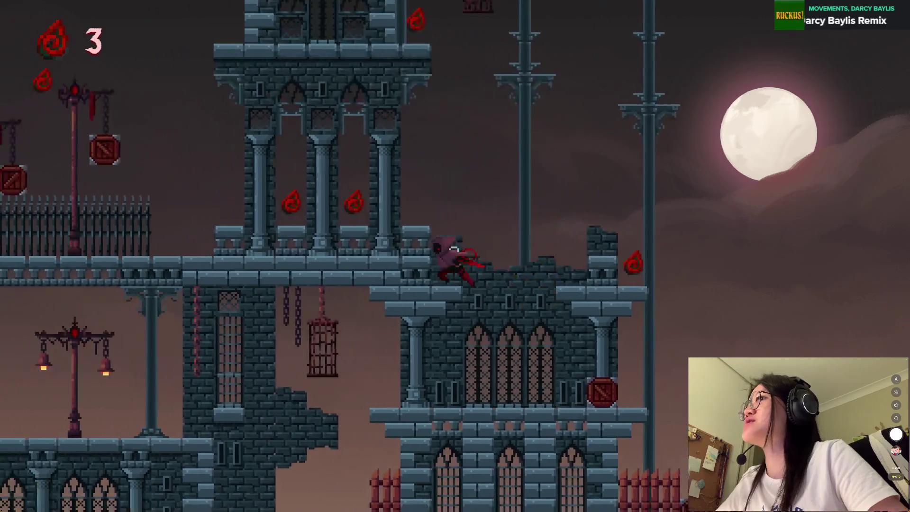
{"action": "key", "text": "Left"}
{"action": "key", "text": "space"}
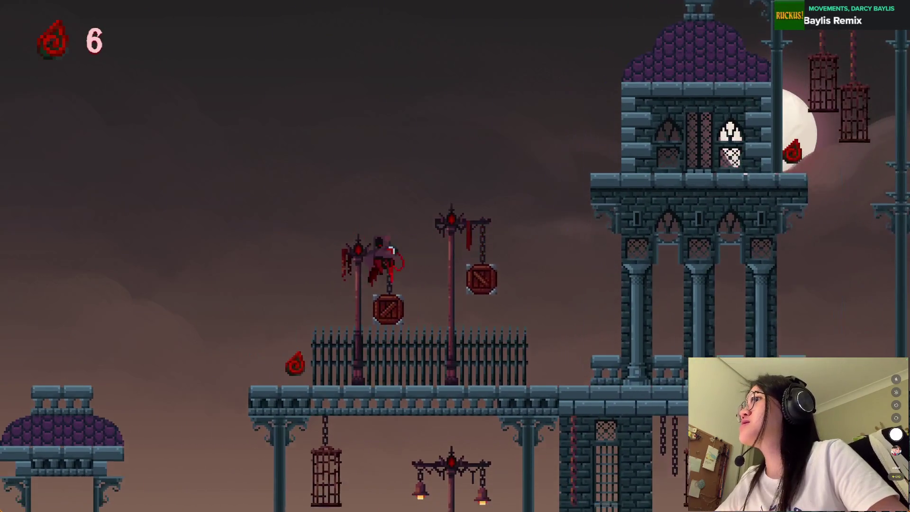
{"action": "key", "text": "Right"}
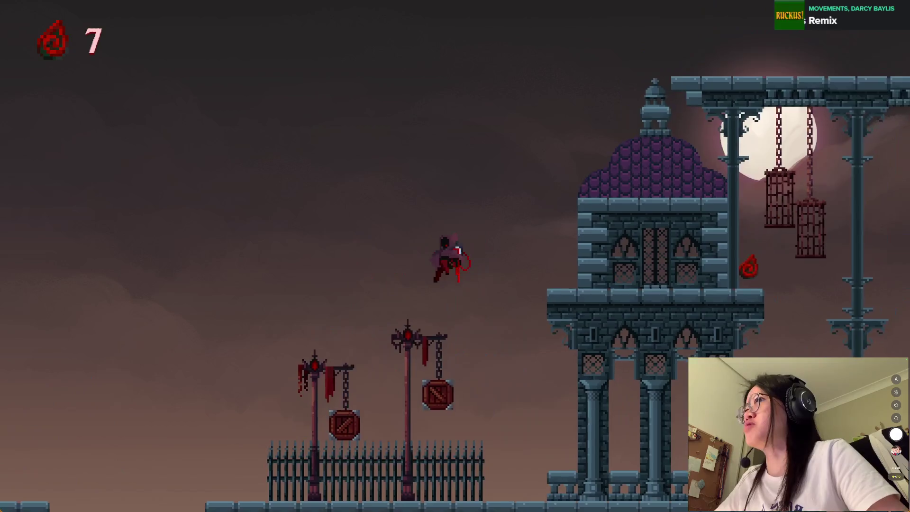
{"action": "key", "text": "space"}
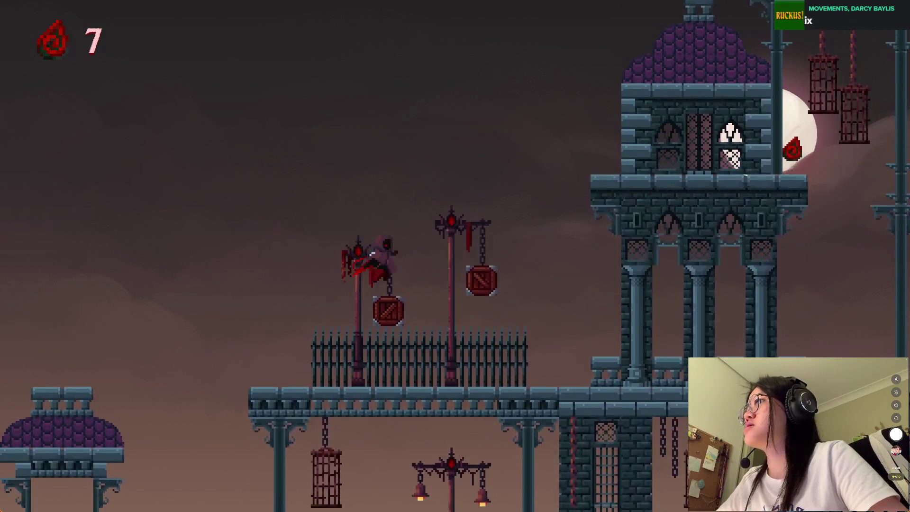
{"action": "key", "text": "Right"}
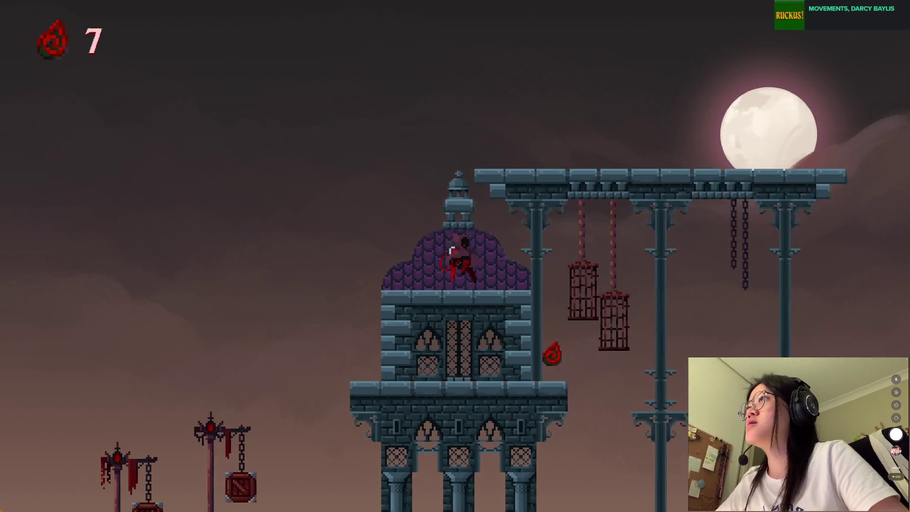
{"action": "key", "text": "space"}
{"action": "key", "text": "Right"}
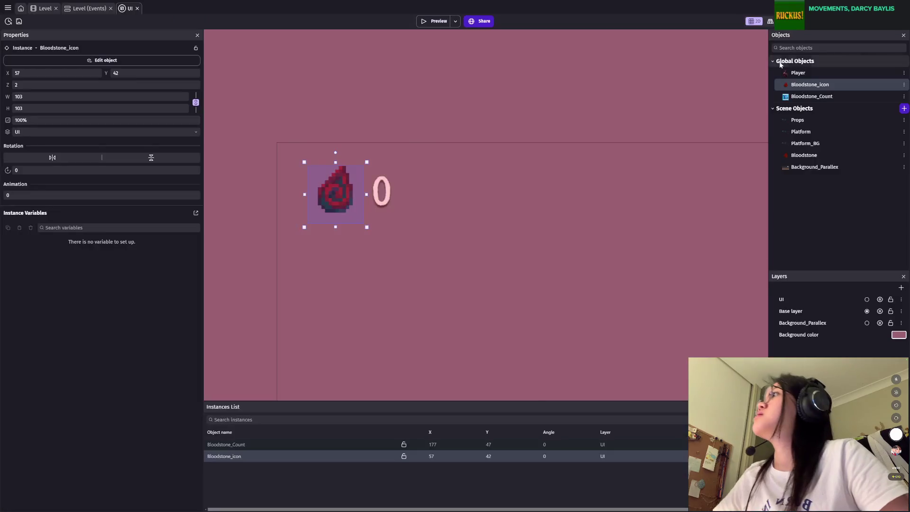
Step: Move the Bloodstone_icon to the top right of the UI scene
{"action": "scroll", "coordinate": [547, 246], "scroll_direction": "down", "scroll_amount": 2}
{"action": "scroll", "coordinate": [612, 249], "scroll_direction": "down", "scroll_amount": 2}
{"action": "scroll", "coordinate": [367, 242], "scroll_direction": "down", "scroll_amount": 2}
{"action": "scroll", "coordinate": [367, 242], "scroll_direction": "down", "scroll_amount": 1}
{"action": "left_click", "coordinate": [485, 222]}
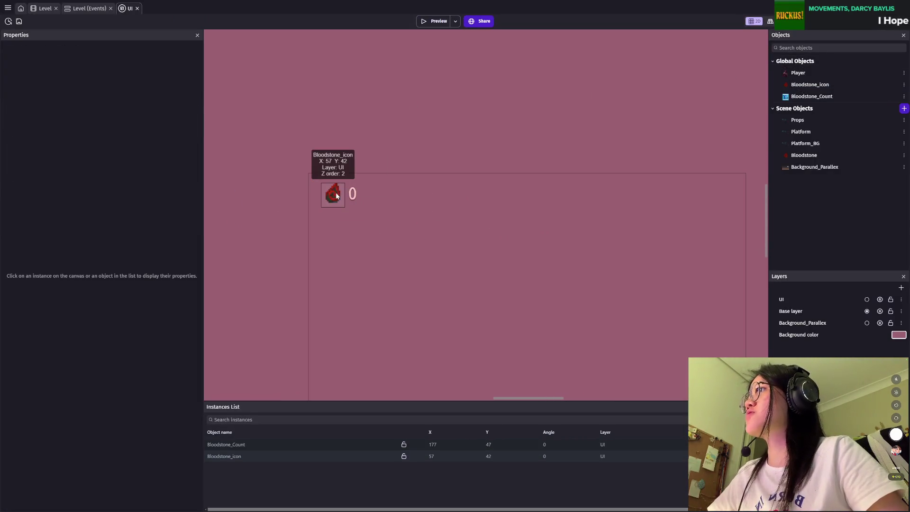
{"action": "left_click_drag", "start_coordinate": [336, 195], "coordinate": [712, 201]}
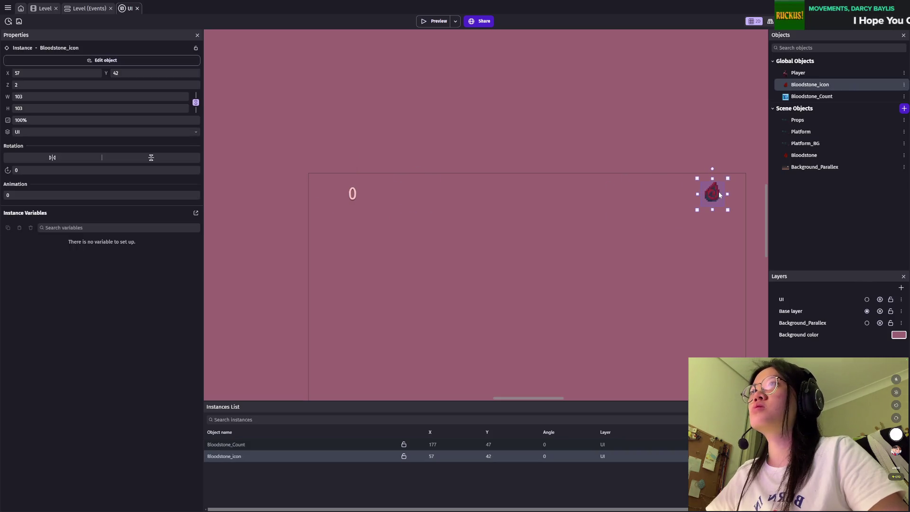
{"action": "left_click", "coordinate": [812, 97]}
Step: Set Bloodstone_Count at 1796, 39 beside the icon, nudge the icon left, and preview
{"action": "left_click", "coordinate": [353, 196]}
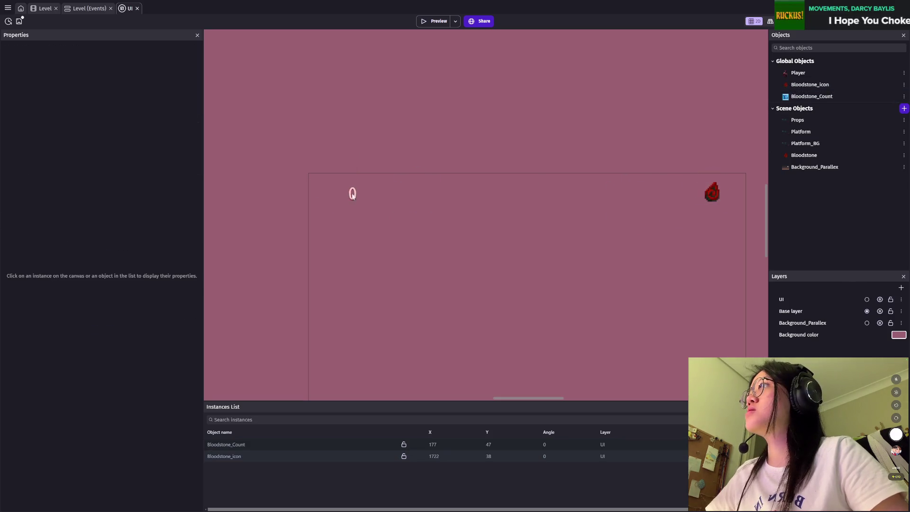
{"action": "left_click_drag", "start_coordinate": [353, 196], "coordinate": [727, 203]}
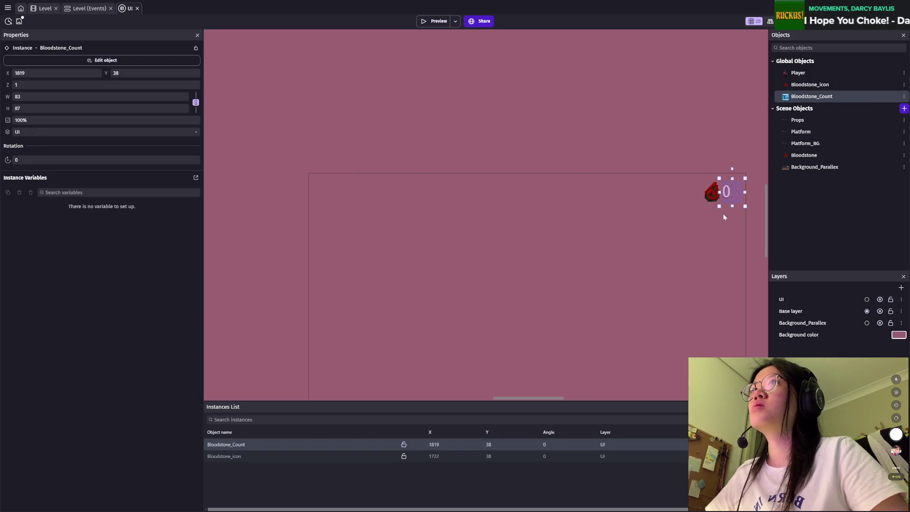
{"action": "scroll", "coordinate": [724, 218], "scroll_direction": "right", "scroll_amount": 3}
{"action": "mouse_move", "coordinate": [553, 177]}
{"action": "left_mouse_down"}
{"action": "mouse_move", "coordinate": [536, 180]}
{"action": "mouse_move", "coordinate": [575, 178]}
{"action": "left_mouse_up"}
{"action": "left_click_drag", "start_coordinate": [550, 175], "coordinate": [554, 175]}
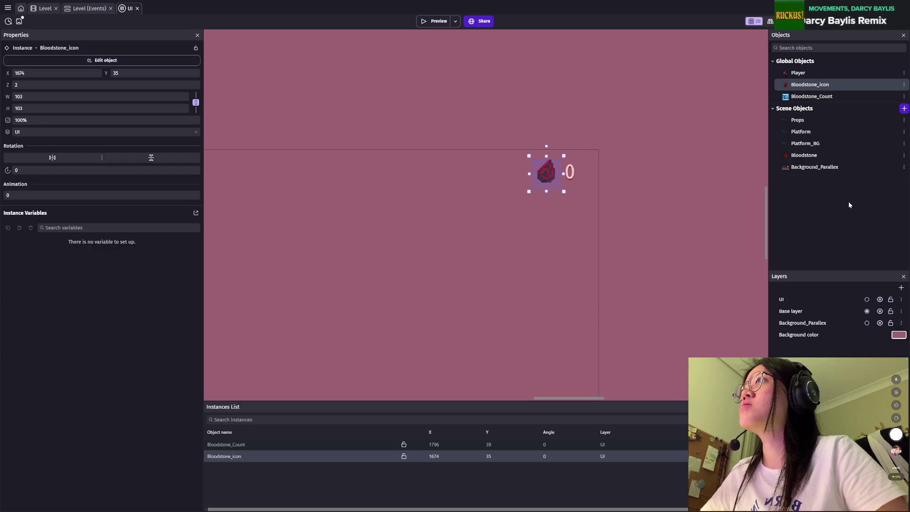
{"action": "left_click", "coordinate": [435, 21]}
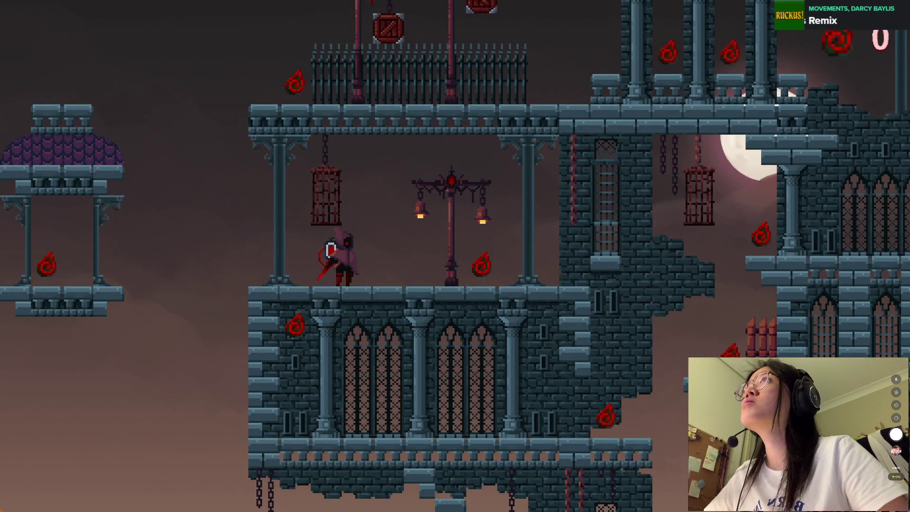
Step: Nudge Bloodstone_Count to 1790, 40 and relaunch the game preview
{"action": "key", "text": "alt+F4"}
{"action": "left_click", "coordinate": [568, 172]}
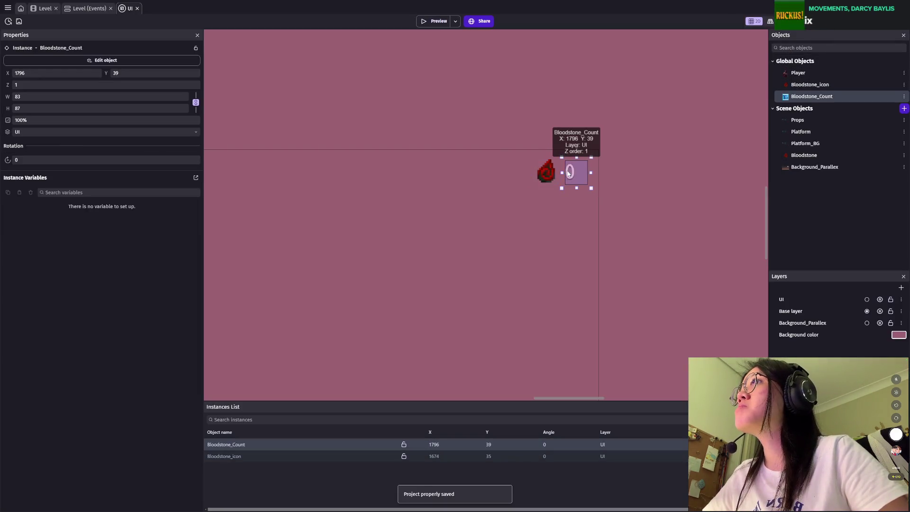
{"action": "left_click_drag", "start_coordinate": [568, 174], "coordinate": [567, 174]}
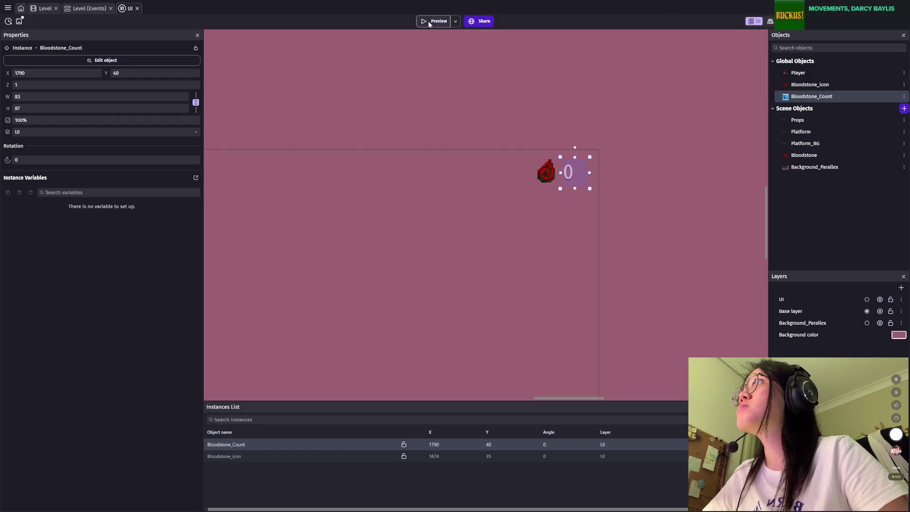
{"action": "left_click", "coordinate": [429, 22]}
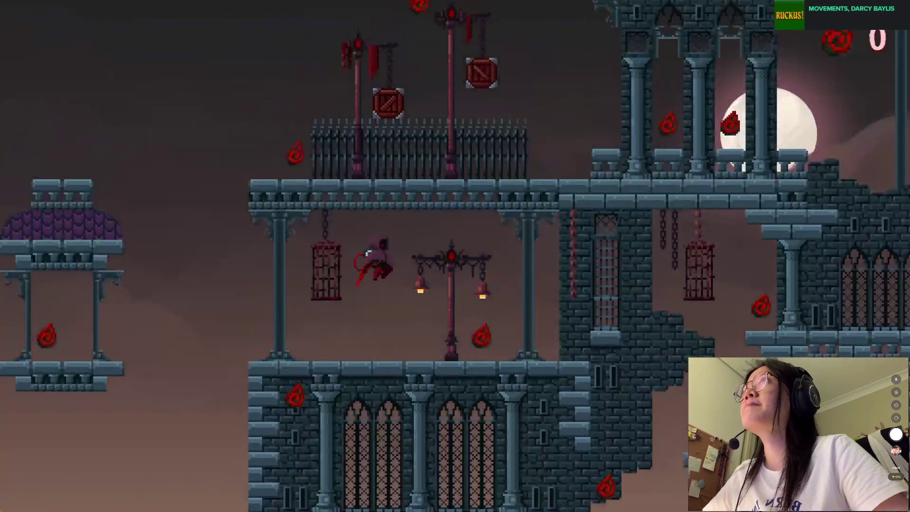
Step: Playtest collecting bloodstones until the counter reaches 12, then close the preview
{"action": "key", "text": "Right"}
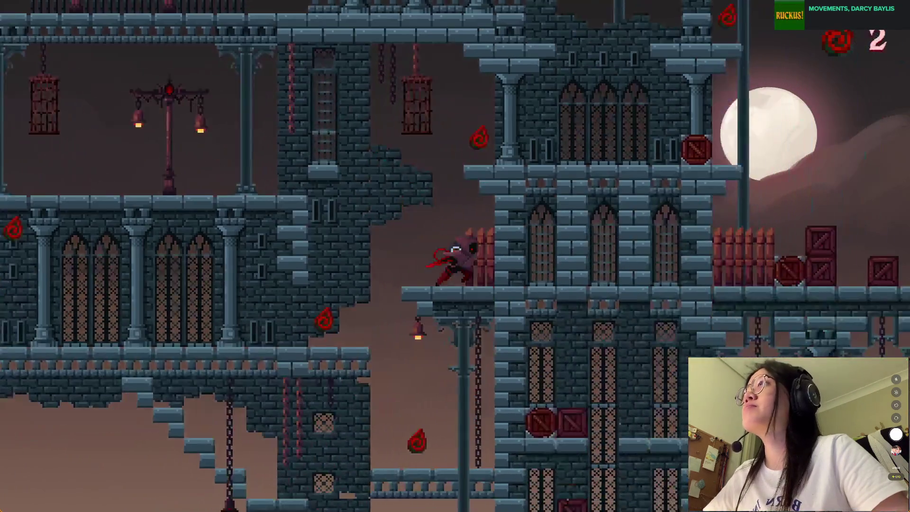
{"action": "key", "text": "space"}
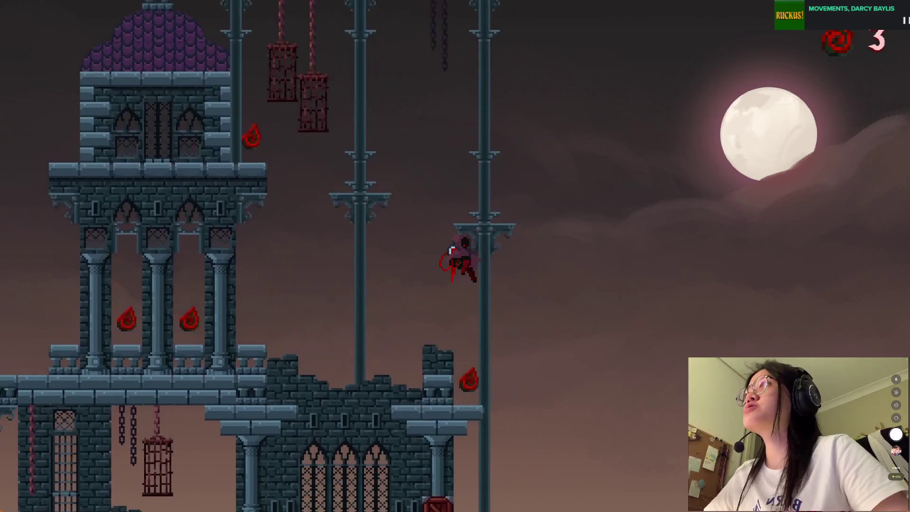
{"action": "key", "text": "Left"}
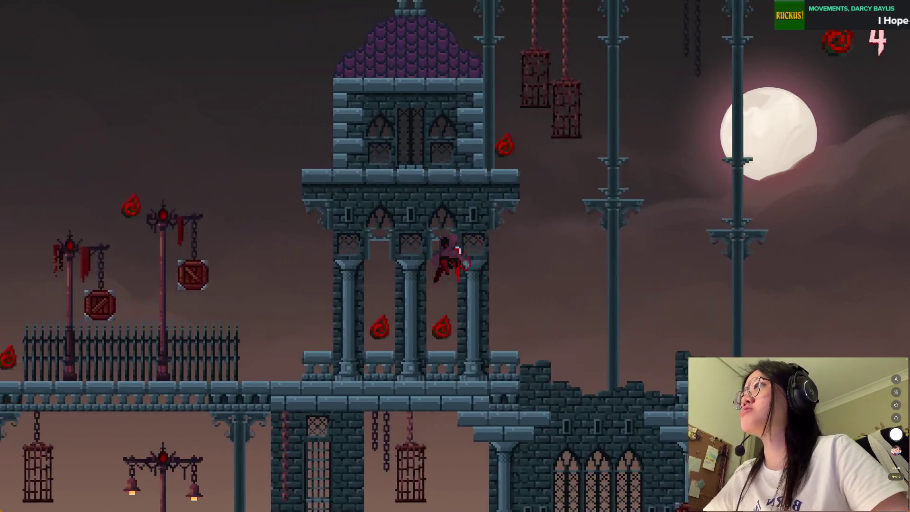
{"action": "key", "text": "Left"}
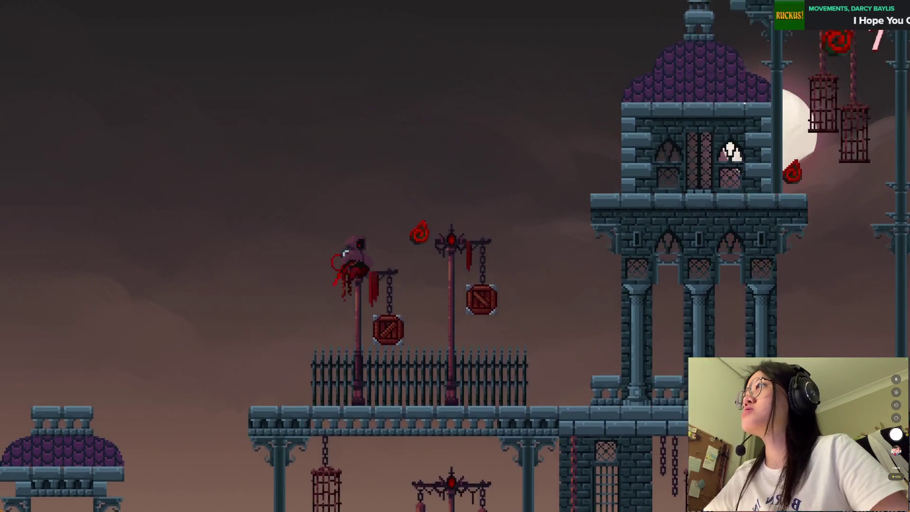
{"action": "key", "text": "Right"}
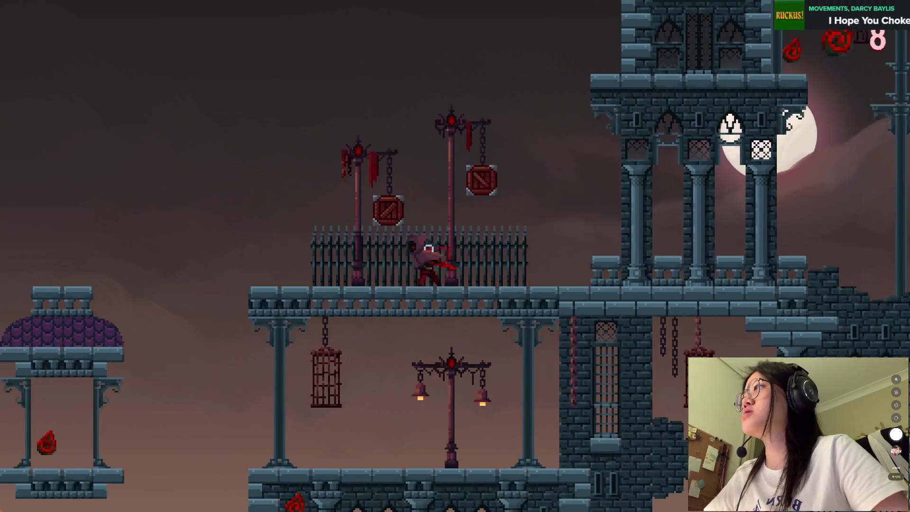
{"action": "key", "text": "Left"}
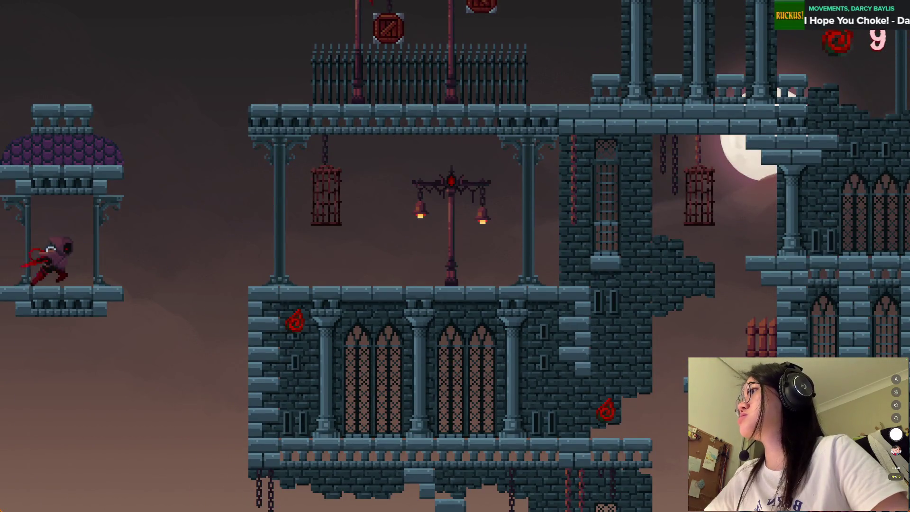
{"action": "key", "text": "Right"}
{"action": "key", "text": "Right"}
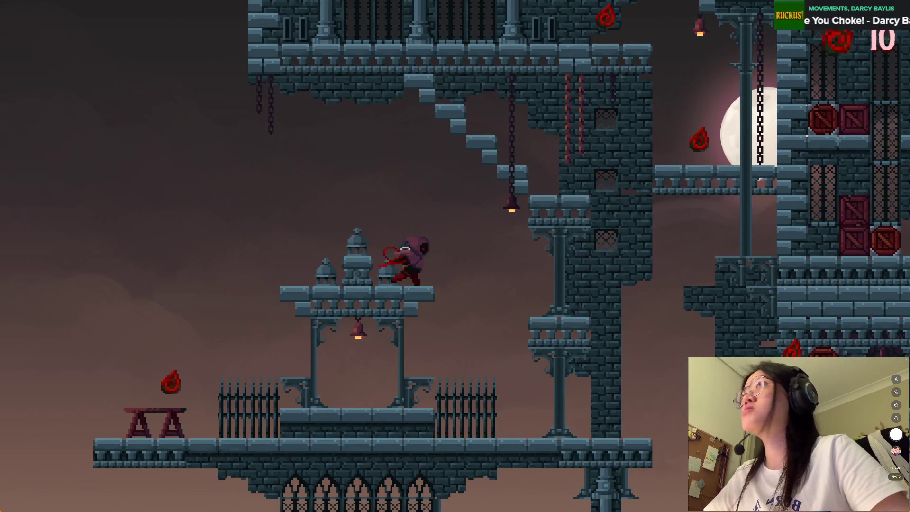
{"action": "key", "text": "Left"}
{"action": "key", "text": "Right"}
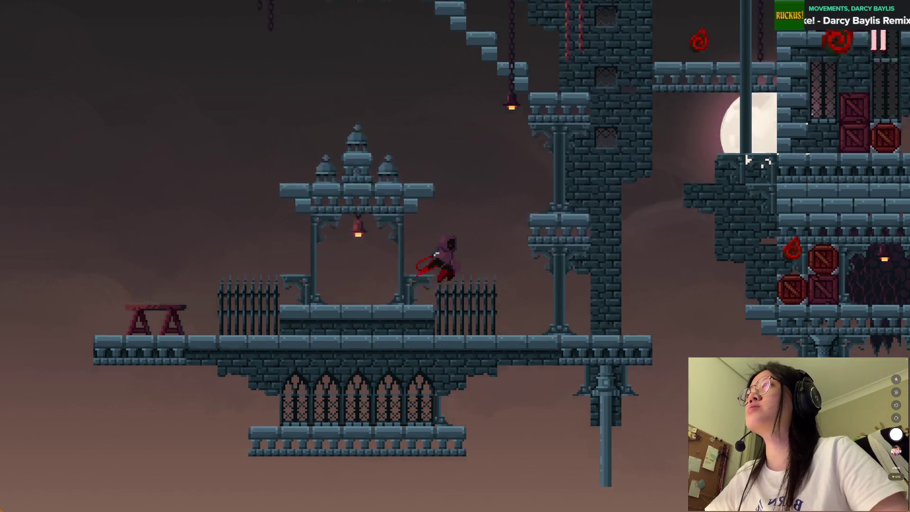
{"action": "key", "text": "Right"}
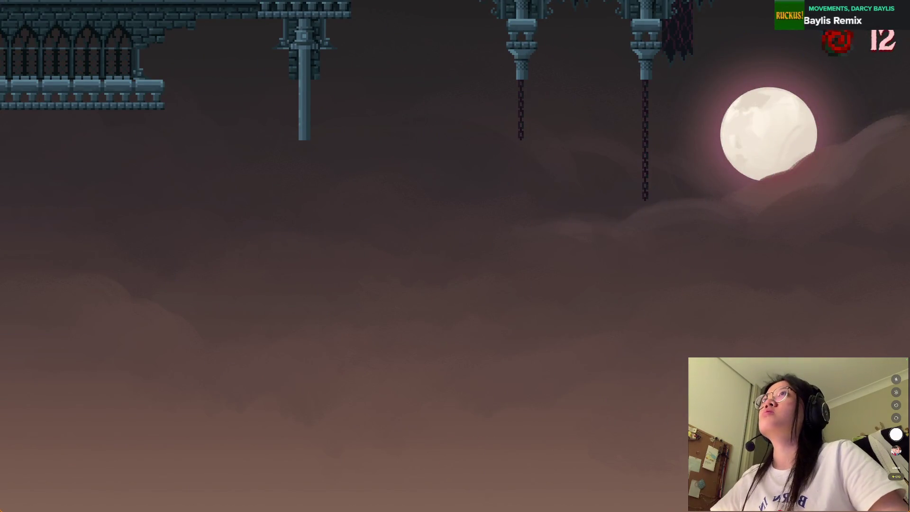
{"action": "key", "text": "alt+F4"}
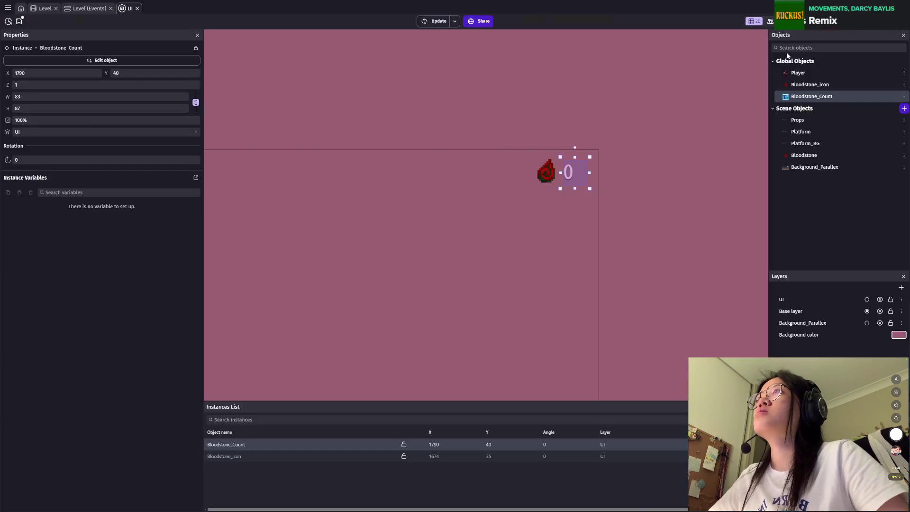
Step: Shift the Bloodstone_icon left and center-align the Bloodstone_Count text
{"action": "left_click", "coordinate": [530, 170]}
{"action": "left_click", "coordinate": [546, 173]}
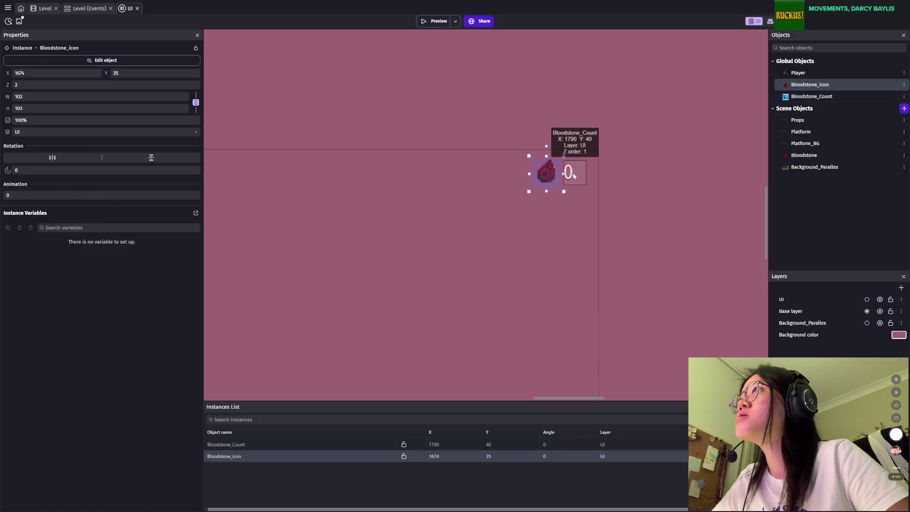
{"action": "left_click_drag", "start_coordinate": [550, 173], "coordinate": [566, 175]}
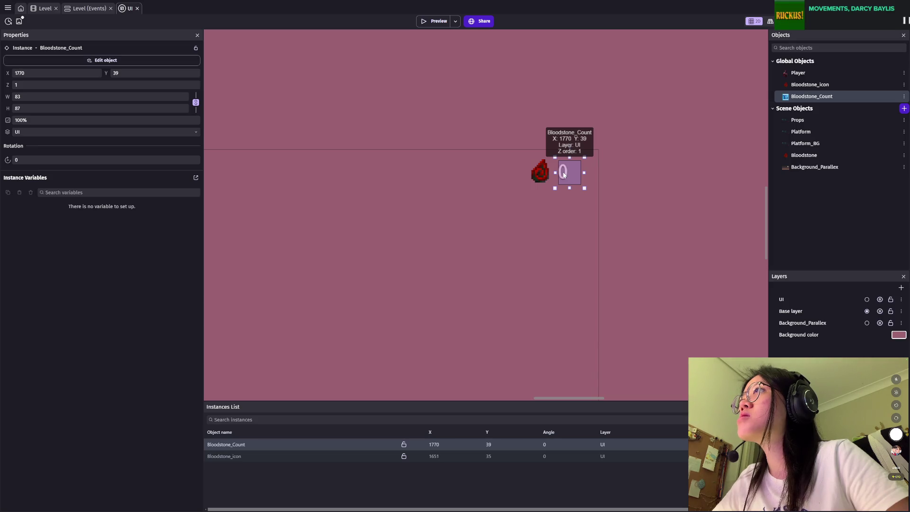
{"action": "double_click", "coordinate": [565, 176]}
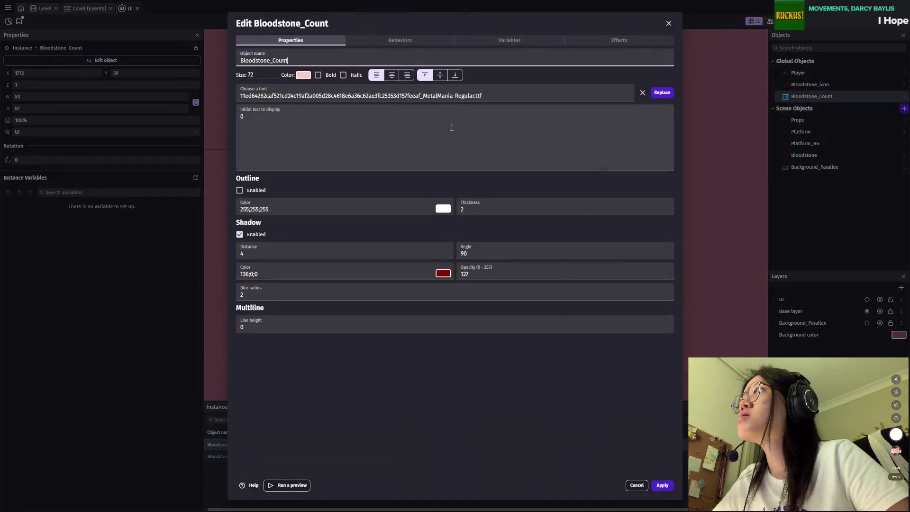
{"action": "left_click", "coordinate": [390, 75]}
{"action": "left_click", "coordinate": [661, 486]}
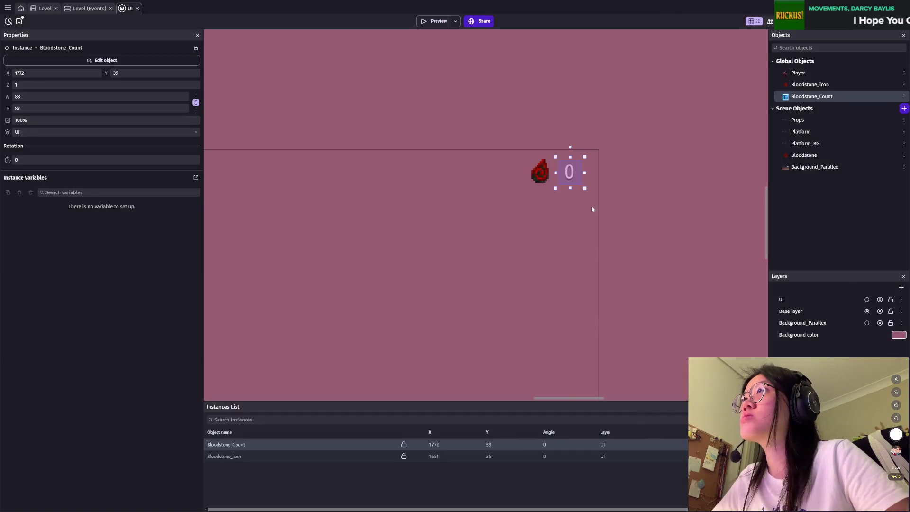
Step: Nudge the icon slightly right, save, and check it in a preview
{"action": "left_click", "coordinate": [545, 173]}
{"action": "left_click_drag", "start_coordinate": [546, 174], "coordinate": [549, 174]}
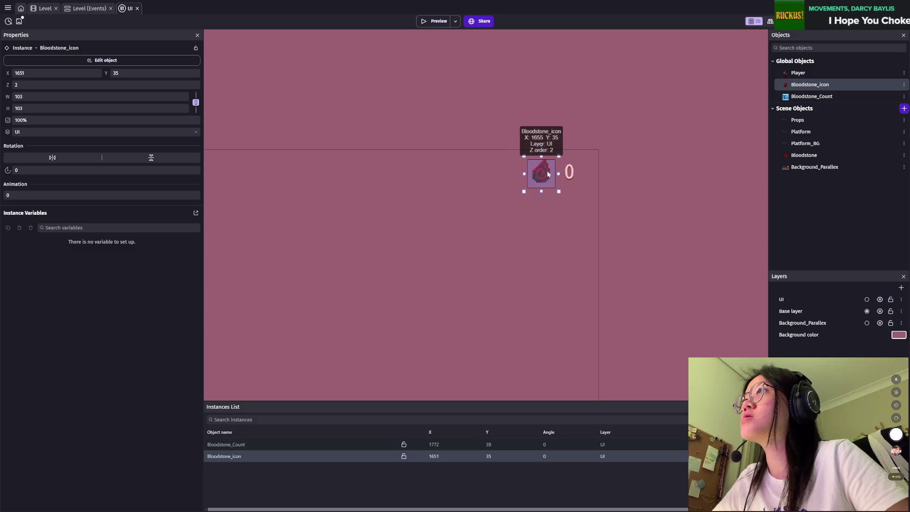
{"action": "left_click", "coordinate": [638, 186]}
{"action": "key", "text": "ctrl+s"}
{"action": "left_click", "coordinate": [432, 22]}
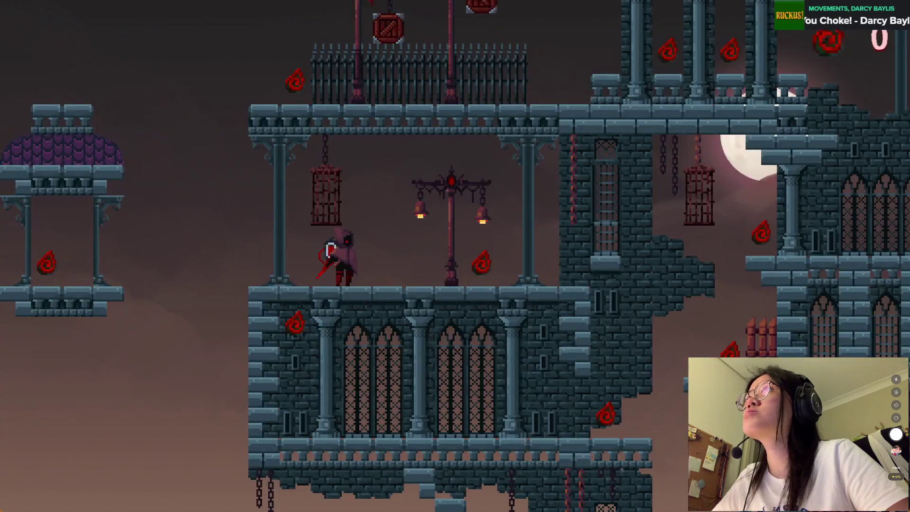
{"action": "key", "text": "alt+F4"}
Step: Move the icon and counter slightly down and check them in a preview
{"action": "left_click", "coordinate": [545, 170]}
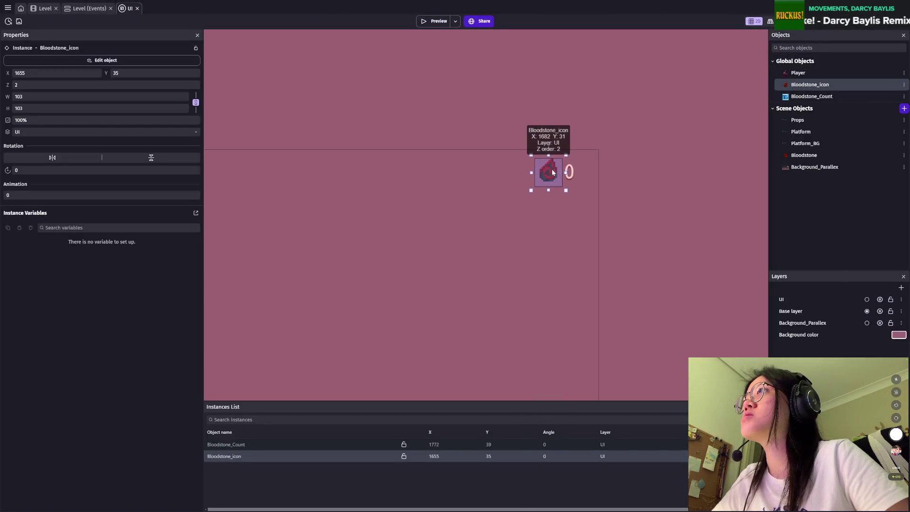
{"action": "left_click_drag", "start_coordinate": [553, 175], "coordinate": [570, 183]}
{"action": "left_click", "coordinate": [590, 182]}
{"action": "left_click", "coordinate": [517, 103]}
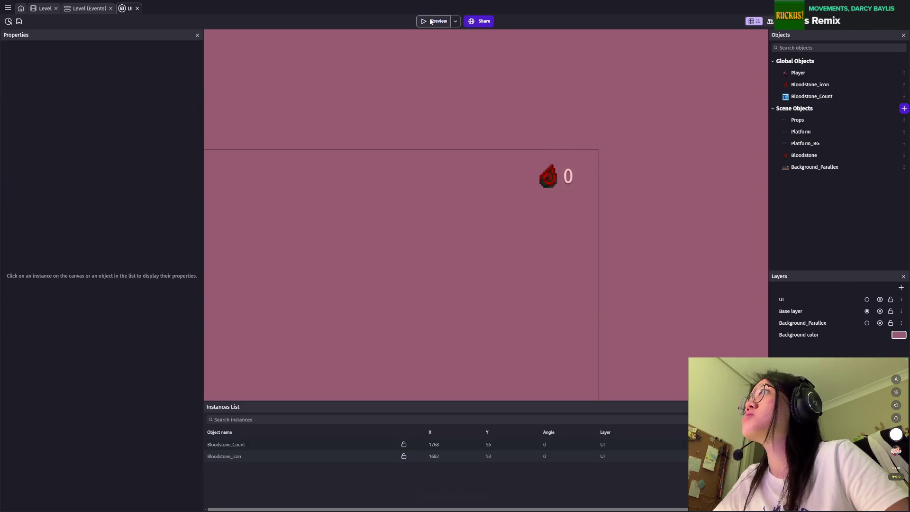
{"action": "left_click", "coordinate": [435, 21]}
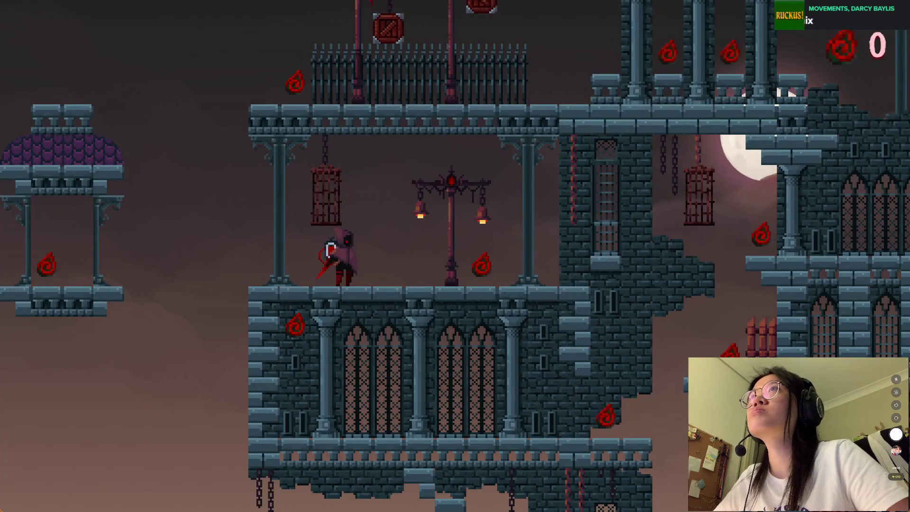
{"action": "key", "text": "alt+F4"}
Step: Move the icon left to X 1649, save, and preview the result
{"action": "left_click", "coordinate": [542, 182]}
{"action": "left_click_drag", "start_coordinate": [542, 183], "coordinate": [555, 183]}
{"action": "left_click", "coordinate": [576, 175]}
{"action": "left_click", "coordinate": [568, 180]}
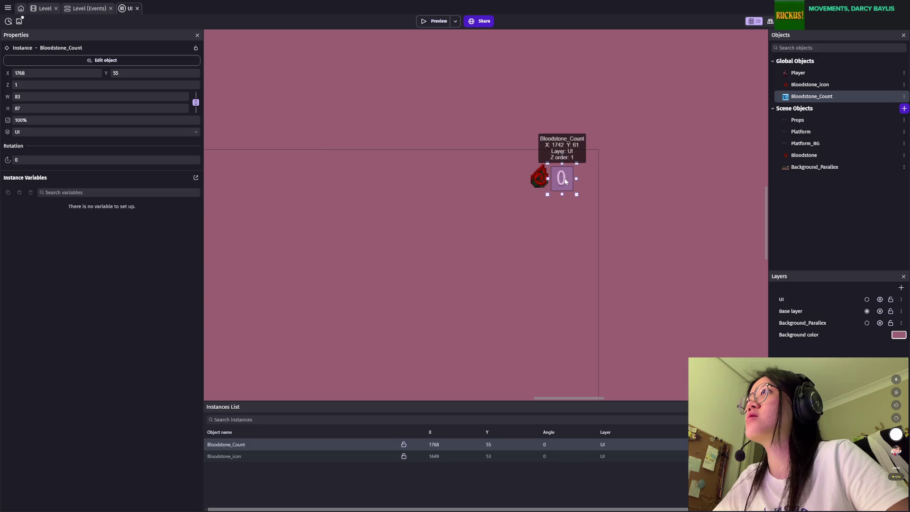
{"action": "key", "text": "ctrl+s"}
{"action": "key", "text": "F5"}
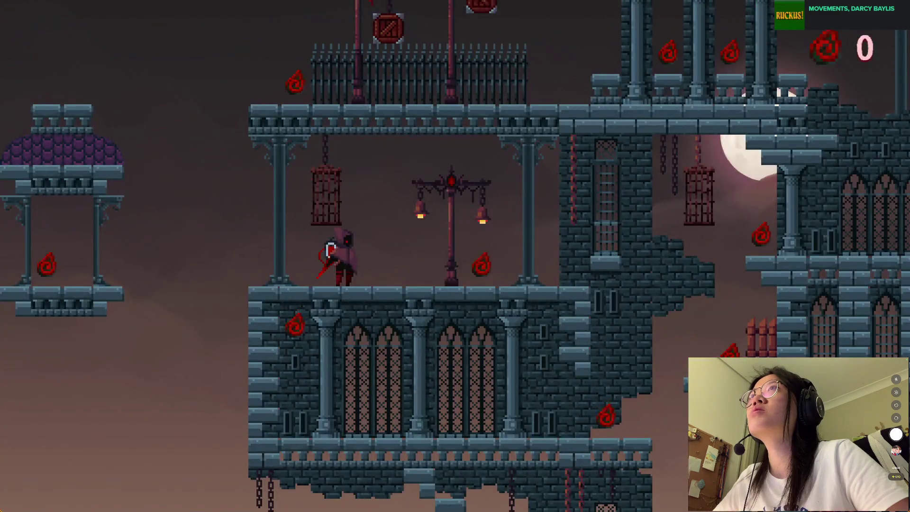
{"action": "key", "text": "alt+F4"}
Step: Settle the icon at 1670, 46 and counter at 1756, 51, save, and preview
{"action": "left_click_drag", "start_coordinate": [549, 182], "coordinate": [548, 176]}
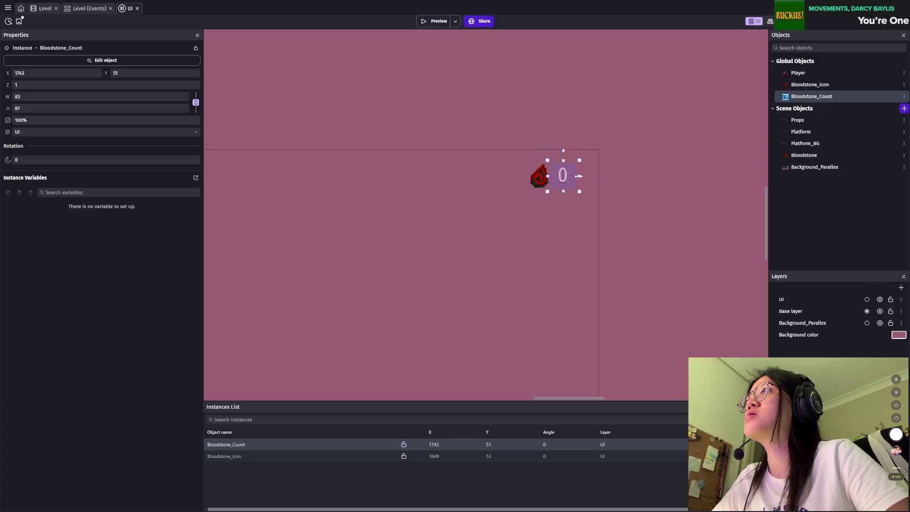
{"action": "left_click_drag", "start_coordinate": [571, 180], "coordinate": [574, 180]}
{"action": "left_click", "coordinate": [552, 178]}
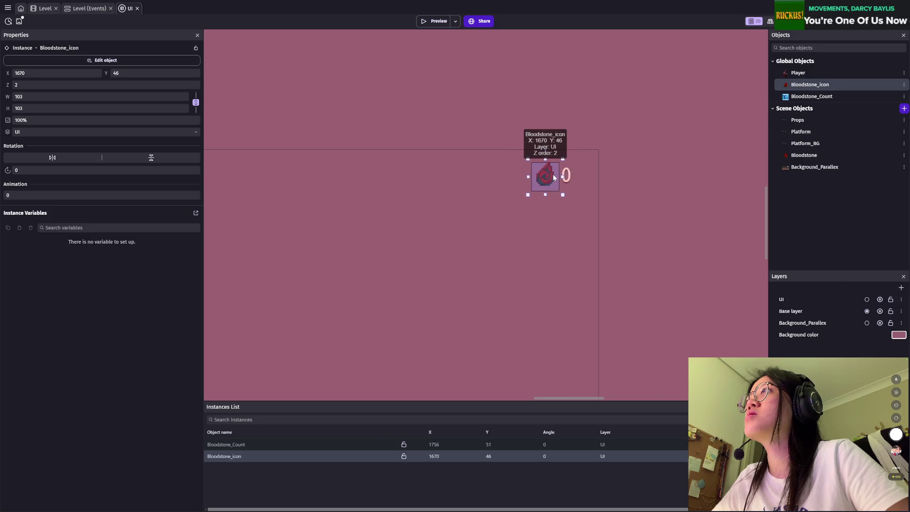
{"action": "left_click_drag", "start_coordinate": [552, 178], "coordinate": [554, 175]}
{"action": "key", "text": "ctrl+s"}
{"action": "left_click", "coordinate": [435, 21]}
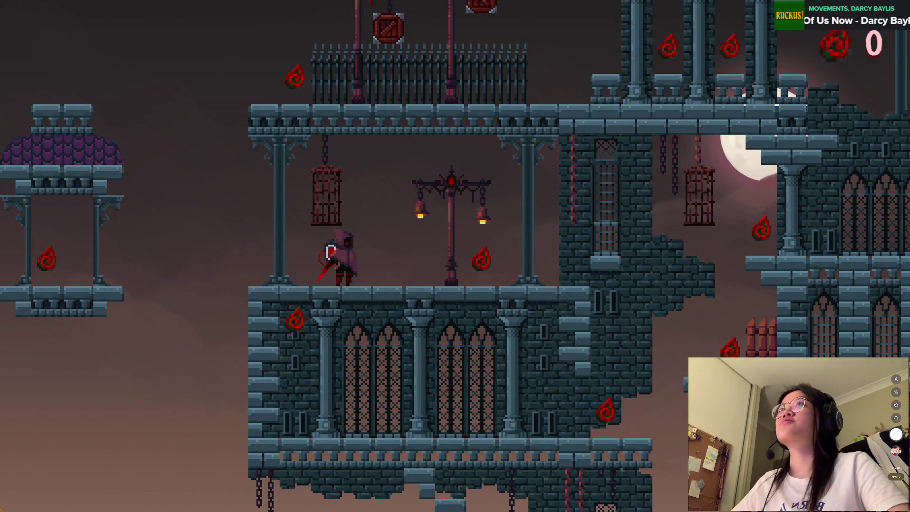
{"action": "key", "text": "alt+F4"}
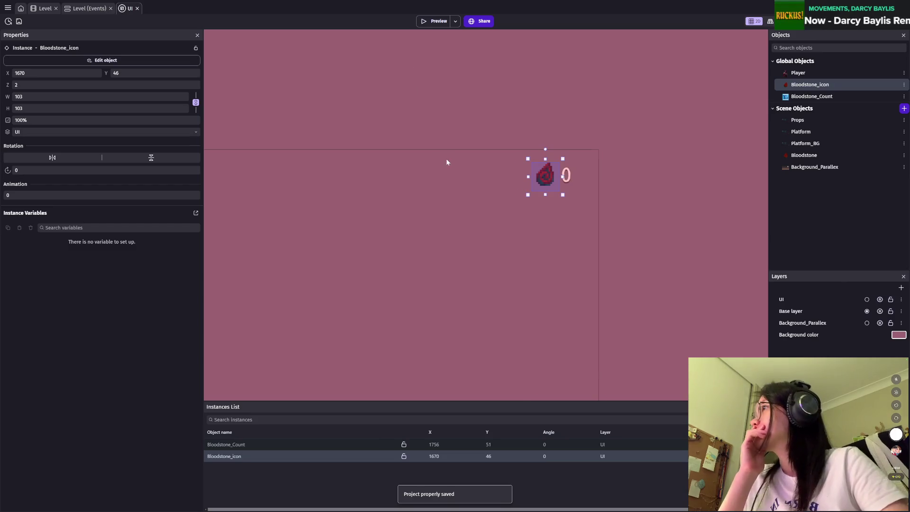
{"action": "scroll", "coordinate": [450, 166], "scroll_direction": "down", "scroll_amount": 2}
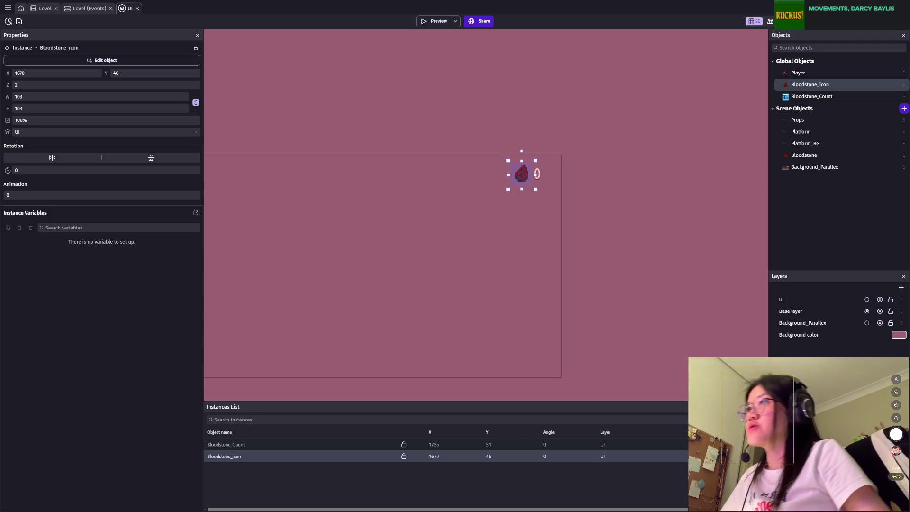
Step: Deselect the icon on the UI canvas and zoom out
{"action": "left_click", "coordinate": [576, 327]}
{"action": "scroll", "coordinate": [574, 317], "scroll_direction": "down", "scroll_amount": 2}
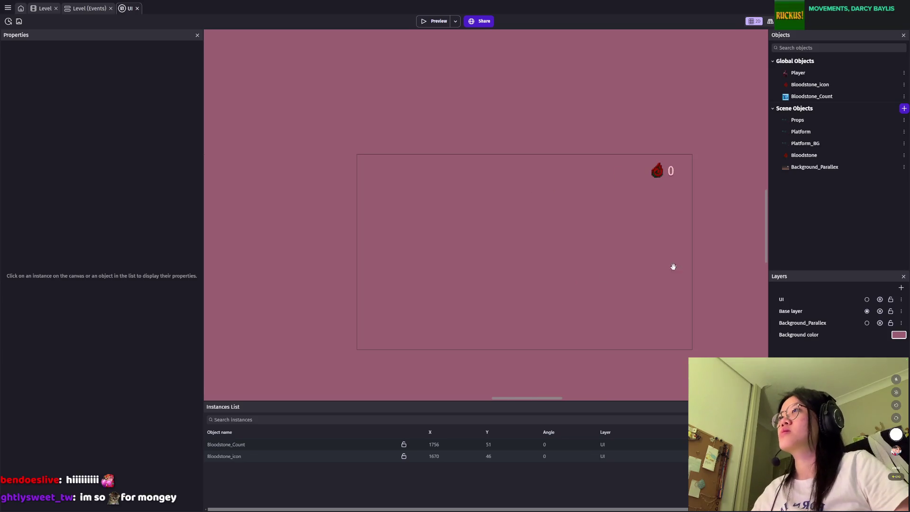
Step: Save the project twice, then zoom the canvas out and back in
{"action": "key", "text": "ctrl+s"}
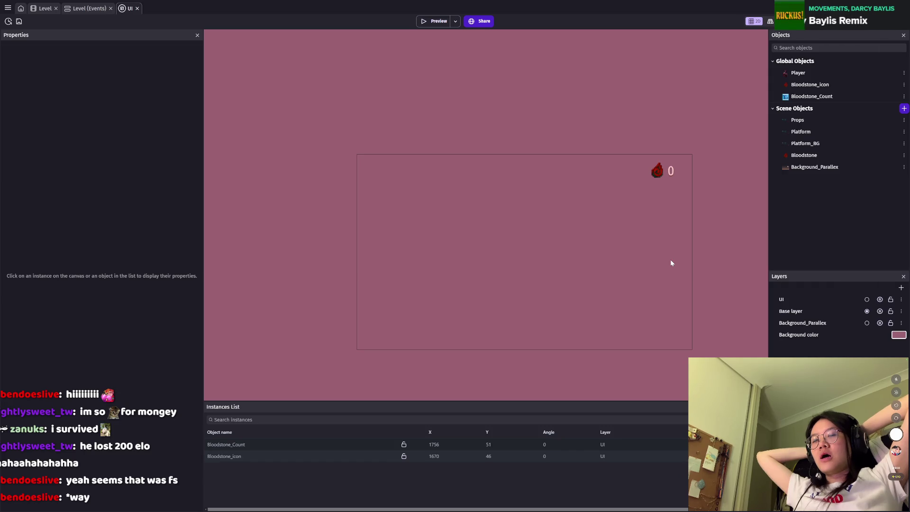
{"action": "key", "text": "ctrl+s"}
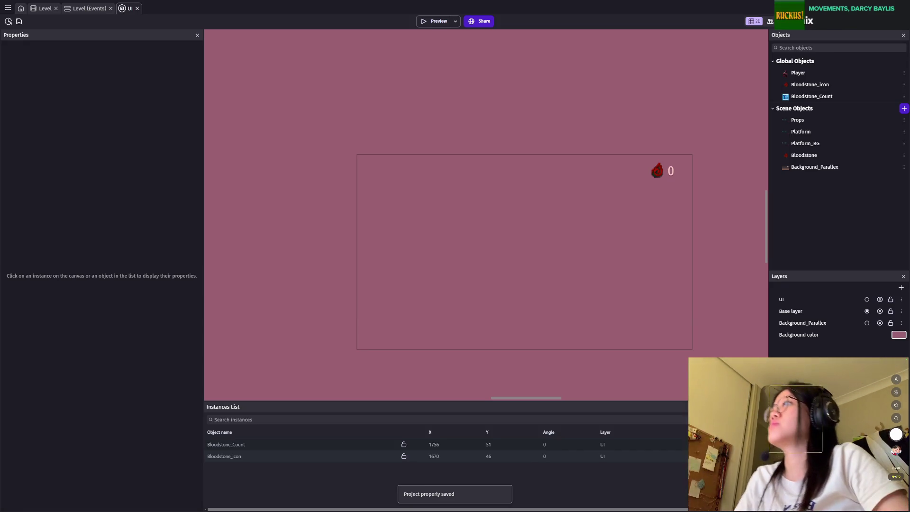
{"action": "scroll", "coordinate": [550, 290], "scroll_direction": "down", "scroll_amount": 1}
{"action": "scroll", "coordinate": [559, 277], "scroll_direction": "up", "scroll_amount": 1}
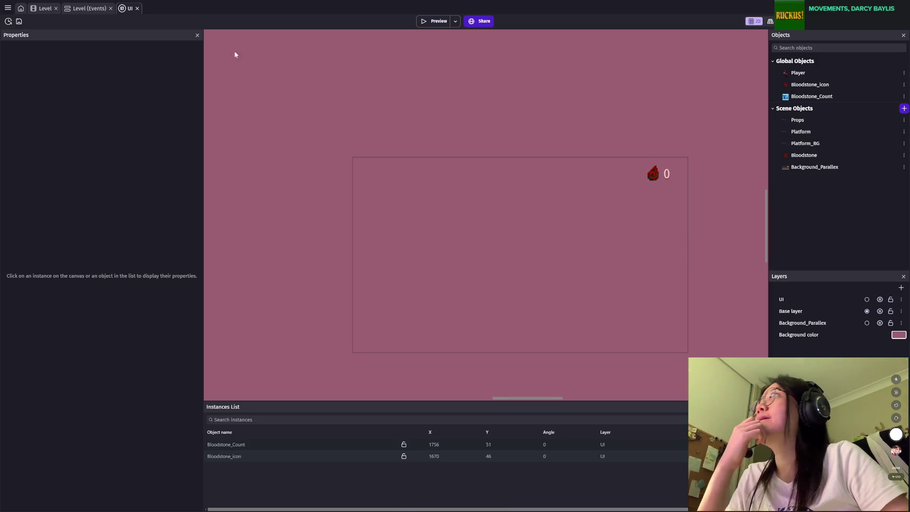
Step: Switch to the Level scene, pan across the castle level, and save the project
{"action": "left_click", "coordinate": [45, 9]}
{"action": "scroll", "coordinate": [493, 249], "scroll_direction": "down", "scroll_amount": 1}
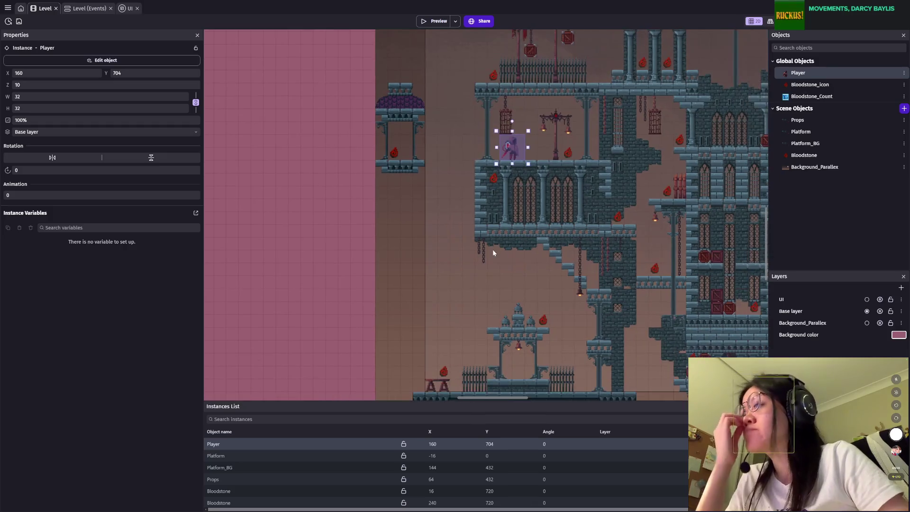
{"action": "scroll", "coordinate": [519, 270], "scroll_direction": "down", "scroll_amount": 1}
{"action": "left_click_drag", "start_coordinate": [519, 270], "coordinate": [417, 205]}
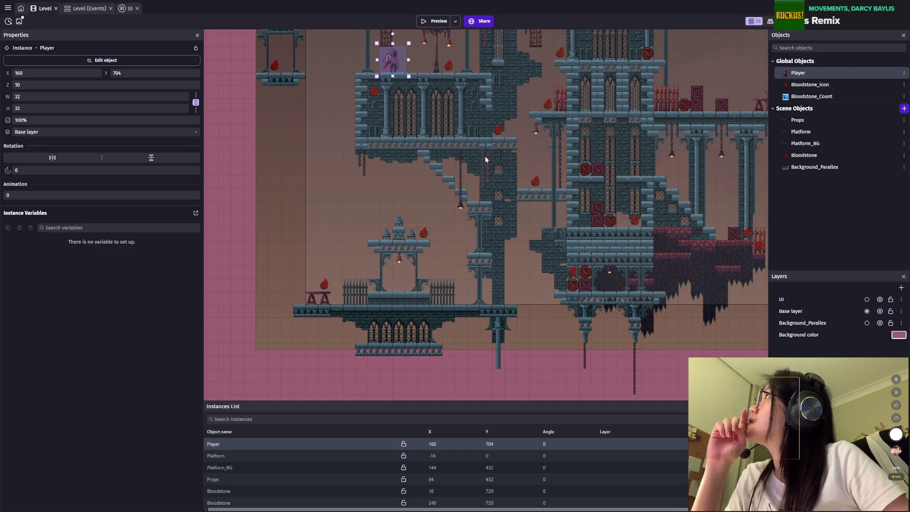
{"action": "mouse_move", "coordinate": [498, 131]}
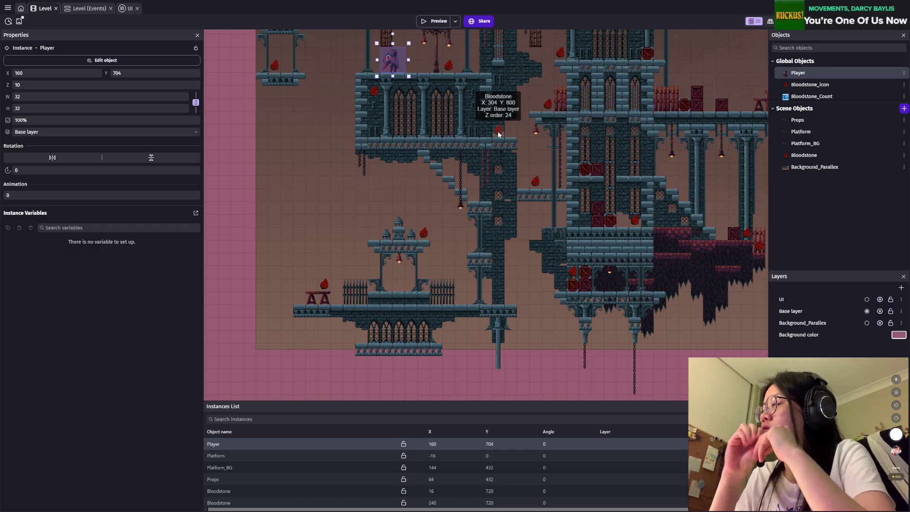
{"action": "key", "text": "ctrl+s"}
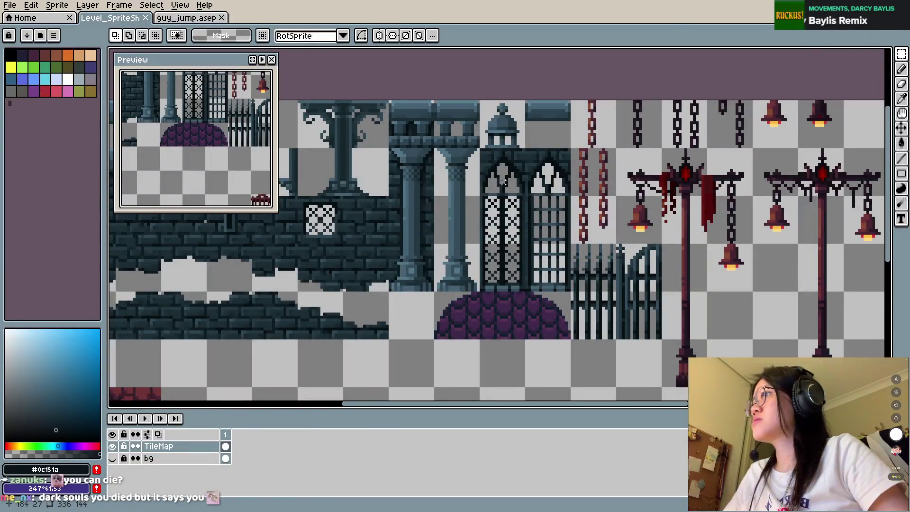
Step: Bring up guy_jump, then start a new sprite via File > New and clear its width
{"action": "key", "text": "minus"}
{"action": "left_click", "coordinate": [182, 19]}
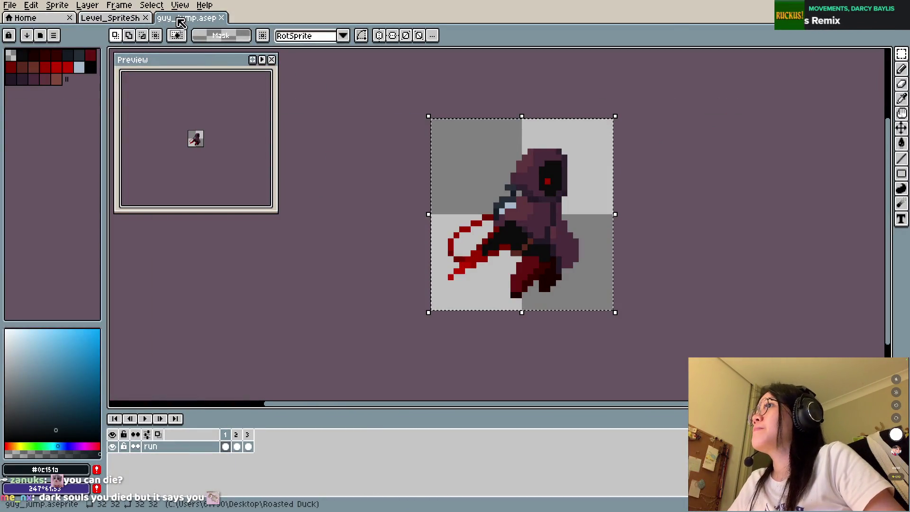
{"action": "left_click", "coordinate": [32, 19]}
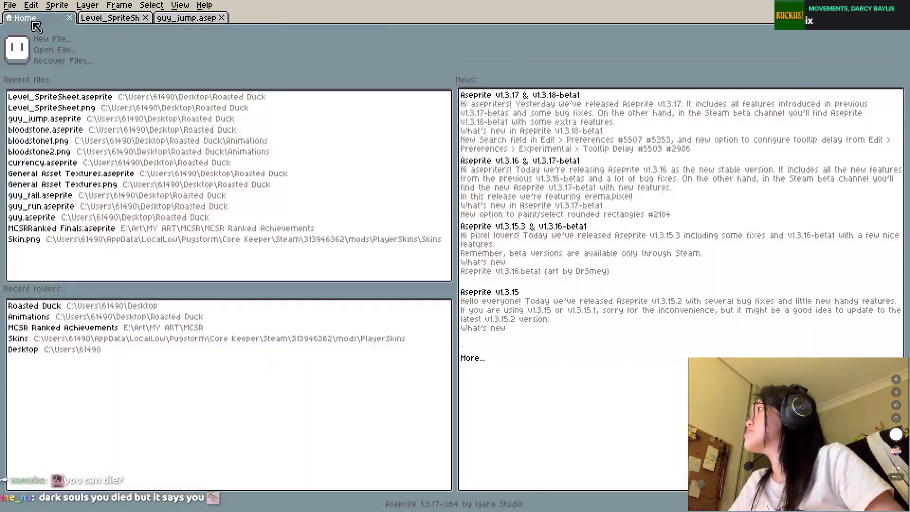
{"action": "left_click", "coordinate": [17, 7]}
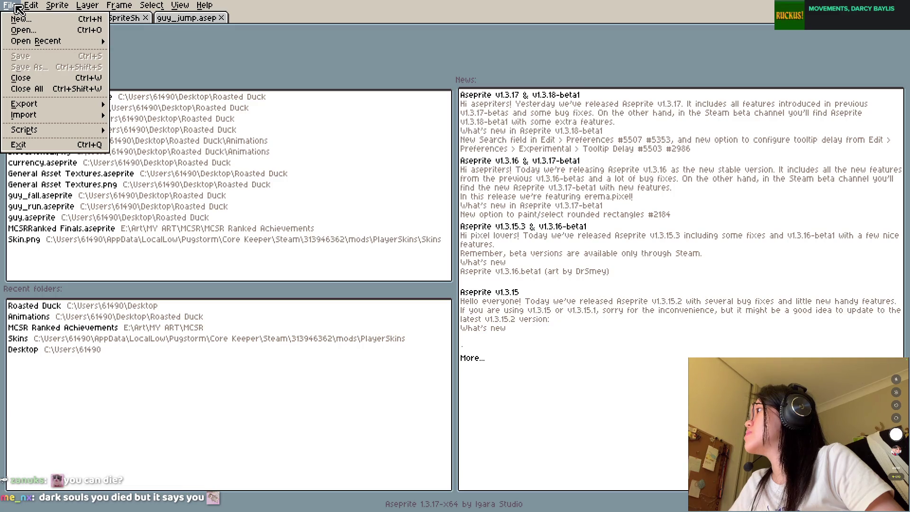
{"action": "left_click", "coordinate": [20, 19]}
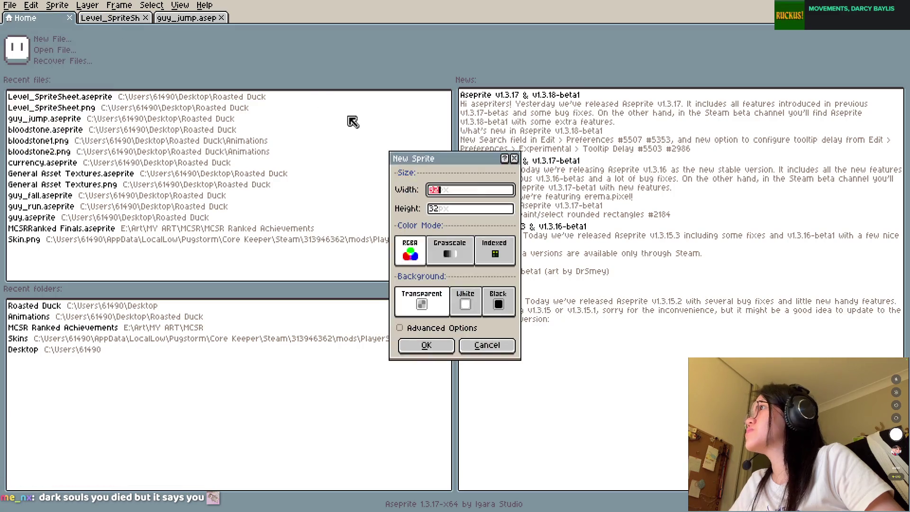
{"action": "key", "text": "BackSpace"}
{"action": "key", "text": "BackSpace"}
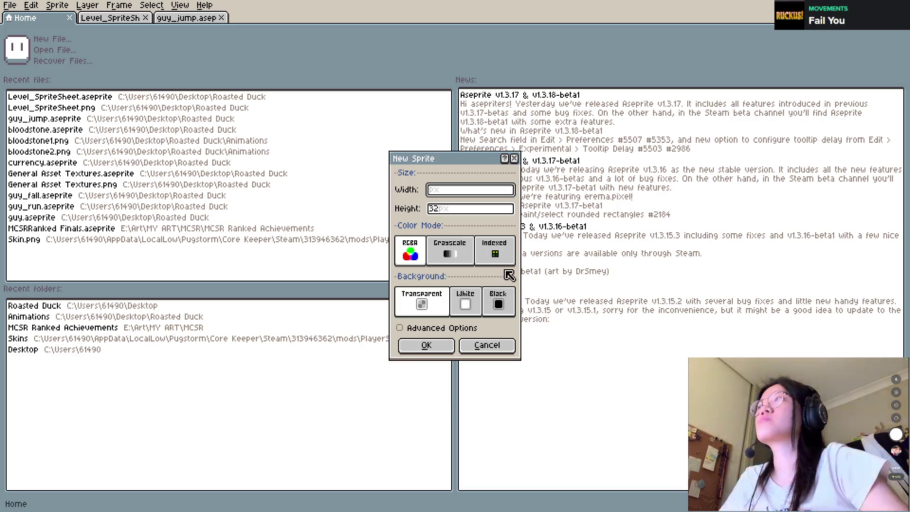
Step: Create a 64×64 sprite and save it as guy_death_animation
{"action": "type", "text": "64"}
{"action": "key", "text": "Tab"}
{"action": "type", "text": "64"}
{"action": "key", "text": "Return"}
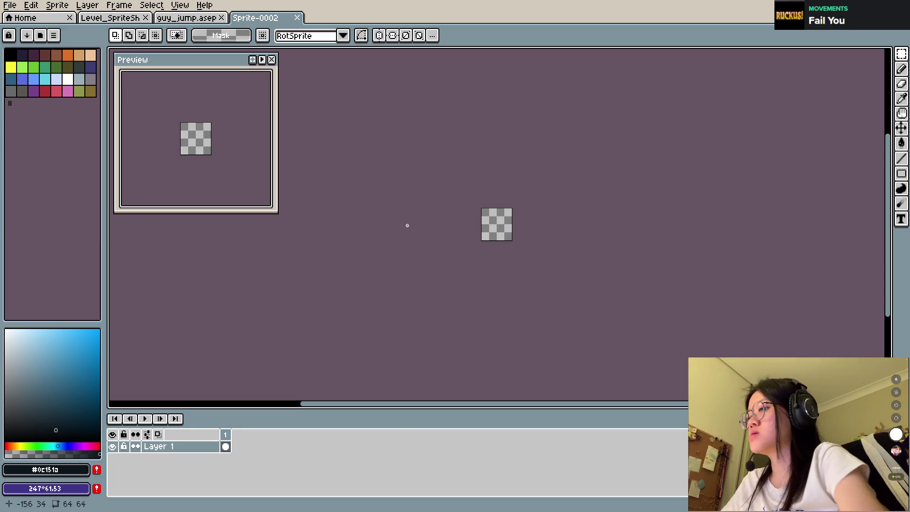
{"action": "key", "text": "ctrl+s"}
Step: Get the hooded character from the guy_jump sprite and return to the new sprite
{"action": "scroll", "coordinate": [585, 248], "scroll_direction": "up", "scroll_amount": 5}
{"action": "scroll", "coordinate": [436, 254], "scroll_direction": "up", "scroll_amount": 2}
{"action": "scroll", "coordinate": [615, 226], "scroll_direction": "down", "scroll_amount": 2}
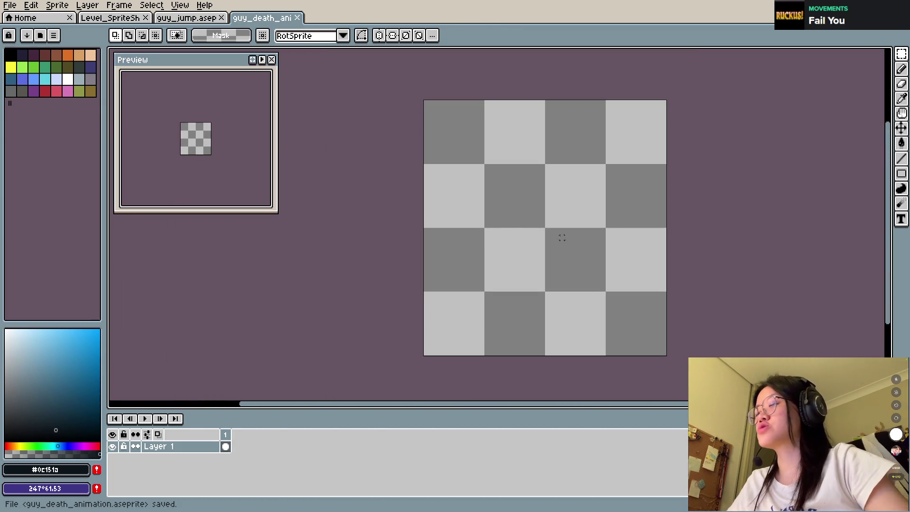
{"action": "key", "text": "b"}
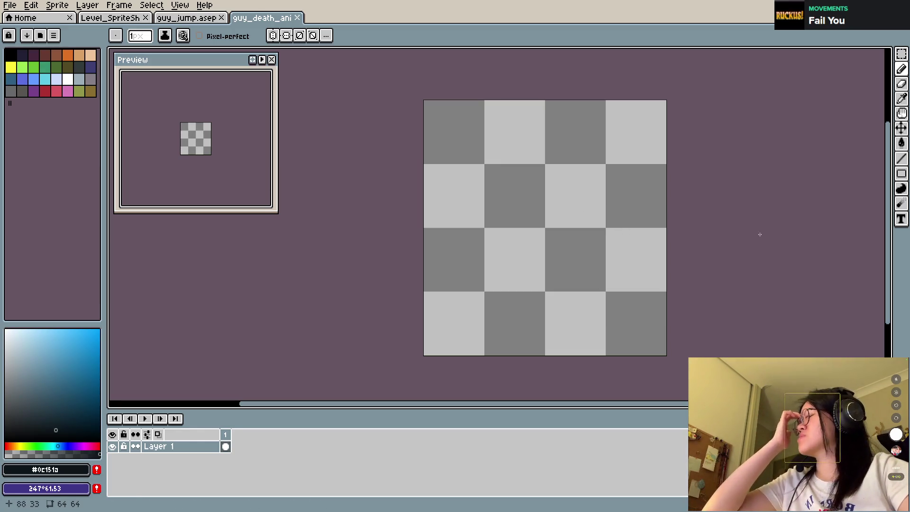
{"action": "scroll", "coordinate": [630, 209], "scroll_direction": "up", "scroll_amount": 3}
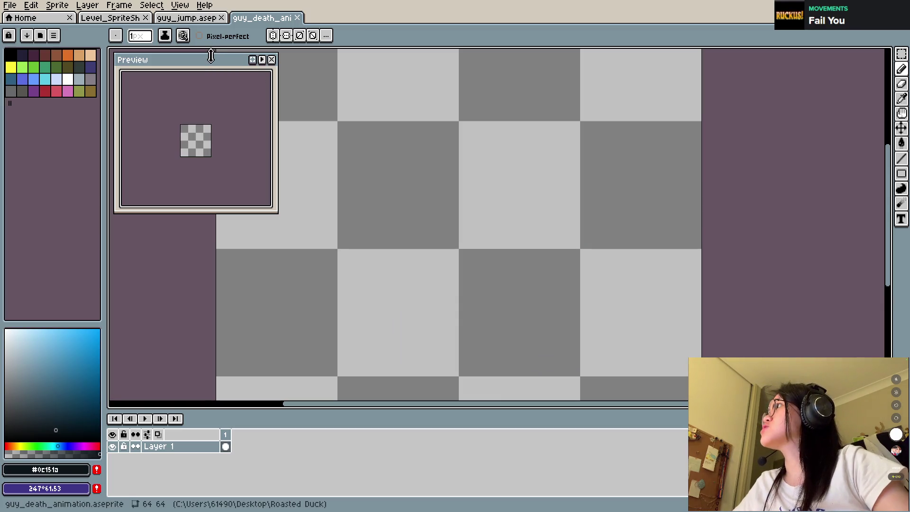
{"action": "left_click", "coordinate": [186, 17]}
{"action": "scroll", "coordinate": [522, 218], "scroll_direction": "down", "scroll_amount": 2}
{"action": "scroll", "coordinate": [528, 221], "scroll_direction": "up", "scroll_amount": 3}
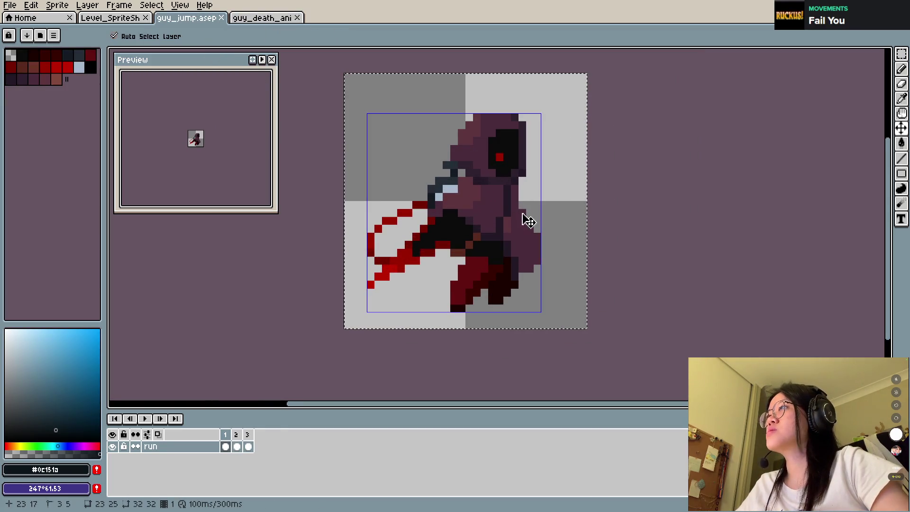
{"action": "left_click", "coordinate": [262, 17]}
Step: Paste the hooded character at the canvas centre, save, and add a second frame
{"action": "key", "text": "ctrl+v"}
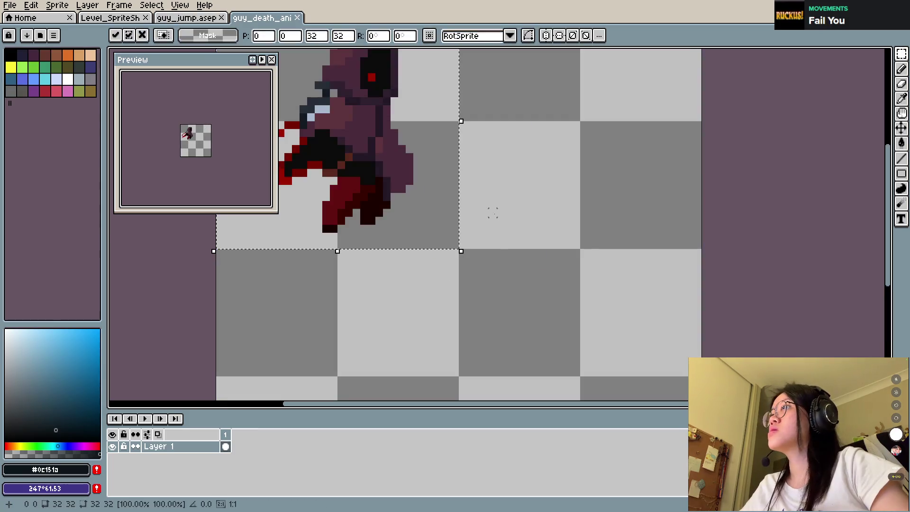
{"action": "scroll", "coordinate": [492, 213], "scroll_direction": "down", "scroll_amount": 4}
{"action": "left_click_drag", "start_coordinate": [411, 180], "coordinate": [487, 256]}
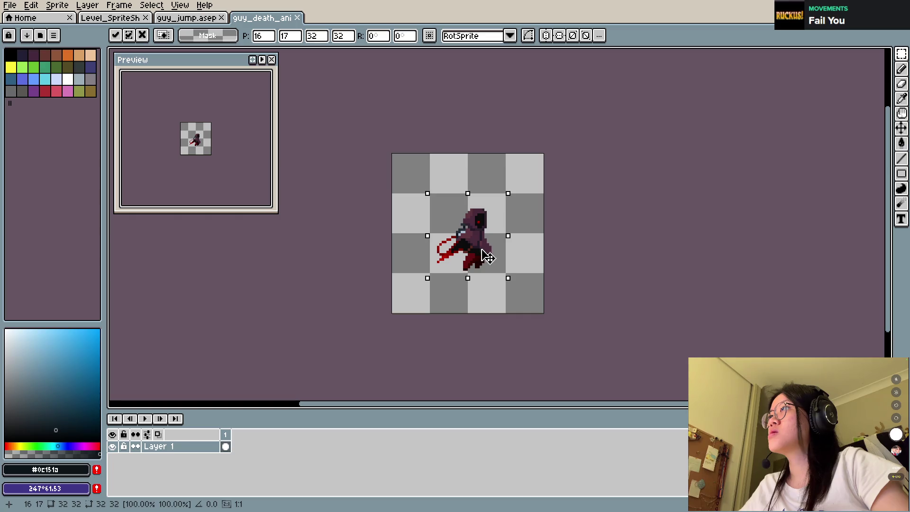
{"action": "key", "text": "ctrl+s"}
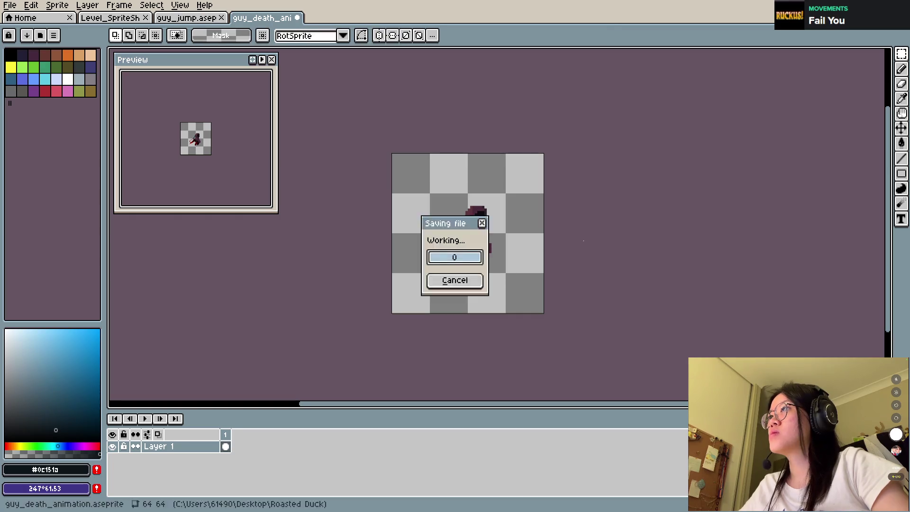
{"action": "scroll", "coordinate": [468, 254], "scroll_direction": "up", "scroll_amount": 5}
{"action": "key", "text": "alt+n"}
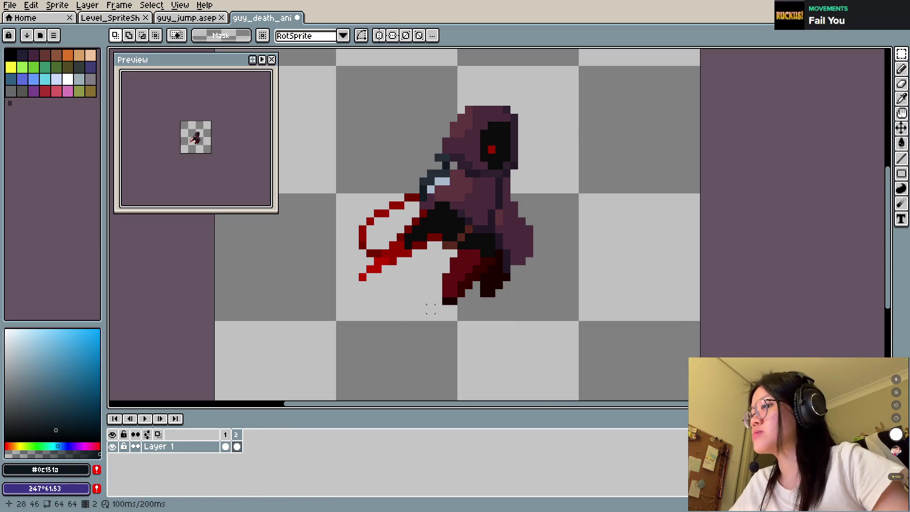
Step: Turn the sprite into a black silhouette with Hue/Saturation (hue 180, fully darkened) and save
{"action": "key", "text": "ctrl+u"}
{"action": "left_click_drag", "start_coordinate": [553, 146], "coordinate": [504, 146]}
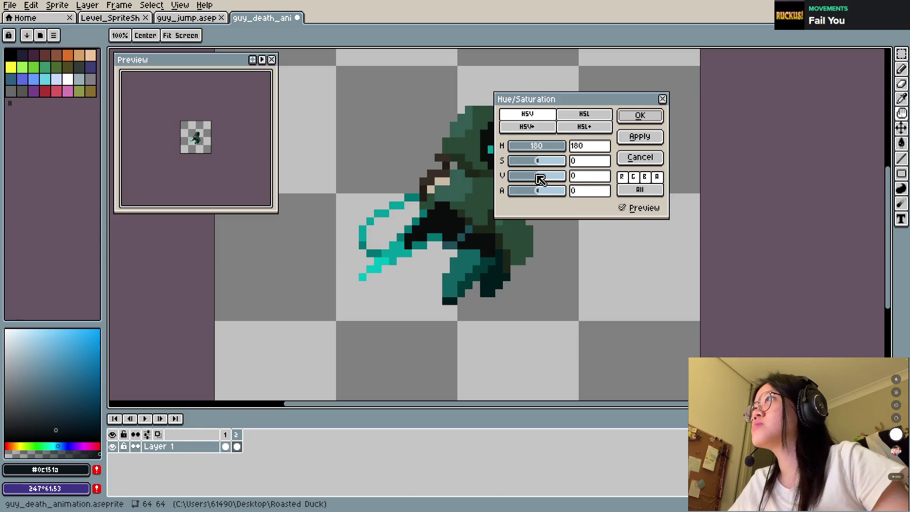
{"action": "left_click_drag", "start_coordinate": [539, 177], "coordinate": [478, 177]}
{"action": "left_click", "coordinate": [641, 116]}
{"action": "key", "text": "ctrl+s"}
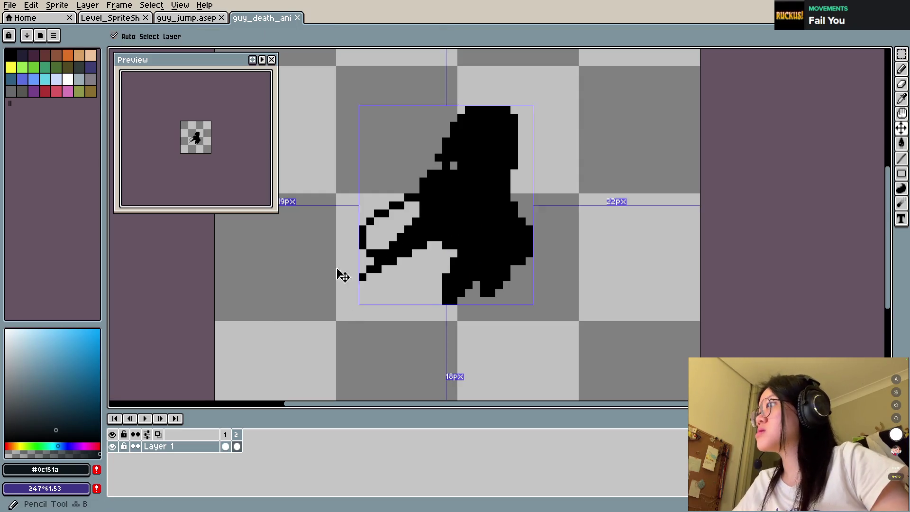
Step: Choose a red drawing colour and trial-fill the silhouette red, saving then undoing it
{"action": "key", "text": "b"}
{"action": "left_click", "coordinate": [68, 390]}
{"action": "left_click", "coordinate": [99, 446]}
{"action": "left_click_drag", "start_coordinate": [86, 349], "coordinate": [77, 349]}
{"action": "key", "text": "g"}
{"action": "left_click", "coordinate": [506, 221]}
{"action": "key", "text": "ctrl+s"}
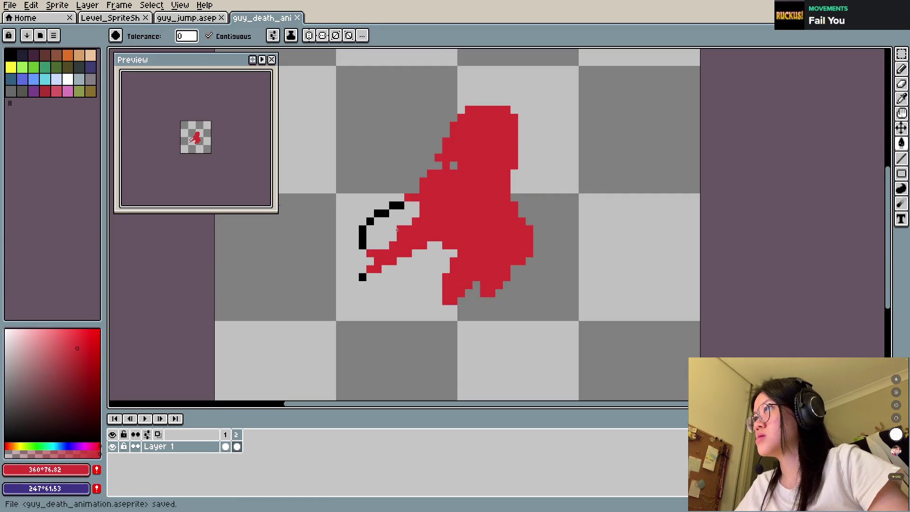
{"action": "key", "text": "ctrl+z"}
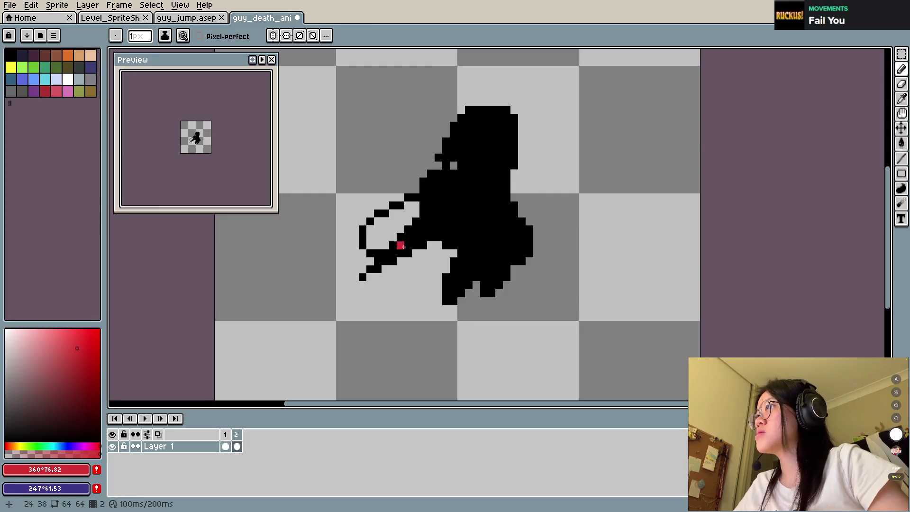
Step: Fill the silhouette red again and paint the loop's black outline red
{"action": "key", "text": "g"}
{"action": "left_click", "coordinate": [465, 214]}
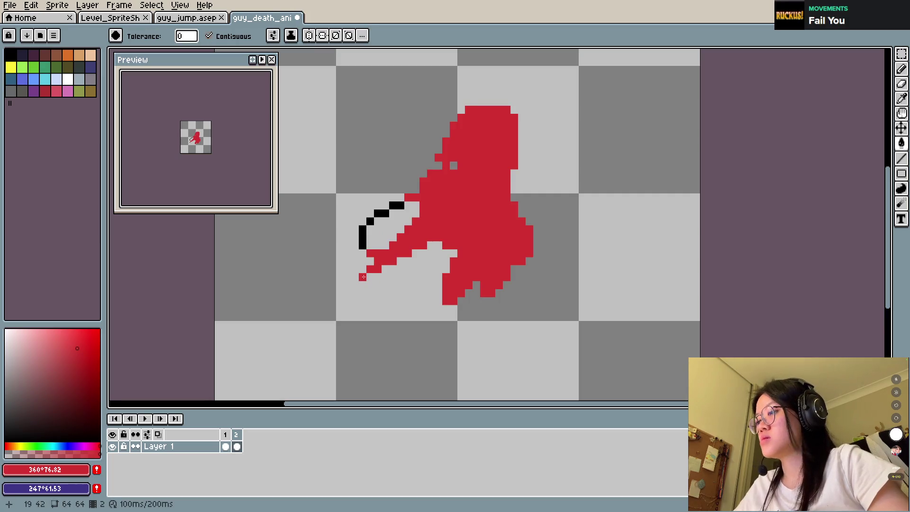
{"action": "key", "text": "b"}
{"action": "mouse_move", "coordinate": [363, 247]}
{"action": "left_mouse_down"}
{"action": "mouse_move", "coordinate": [363, 229]}
{"action": "mouse_move", "coordinate": [401, 205]}
{"action": "left_mouse_up"}
Step: Refill the body and loop segments with a deeper, more saturated red and save
{"action": "left_click", "coordinate": [92, 358]}
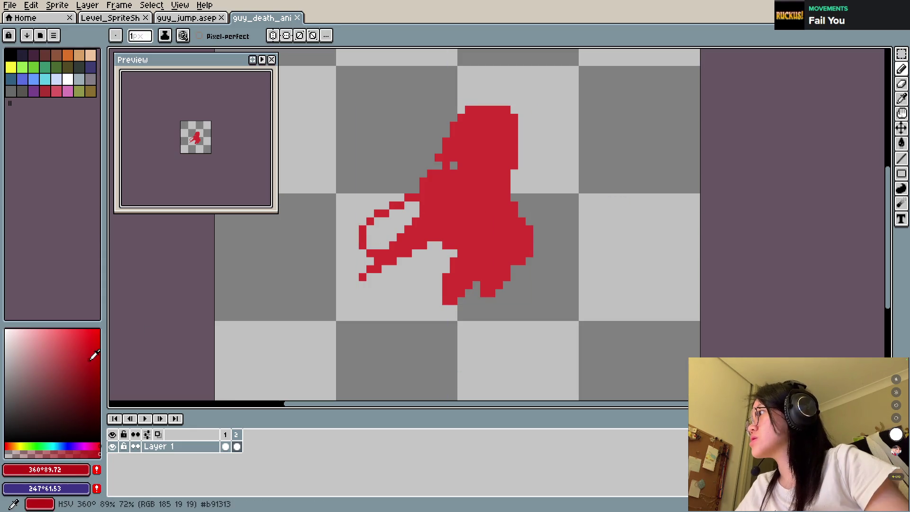
{"action": "key", "text": "g"}
{"action": "left_click", "coordinate": [431, 261]}
{"action": "left_click", "coordinate": [362, 243]}
{"action": "left_click", "coordinate": [369, 221]}
{"action": "left_click", "coordinate": [379, 213]}
{"action": "left_click", "coordinate": [393, 205]}
{"action": "key", "text": "ctrl+s"}
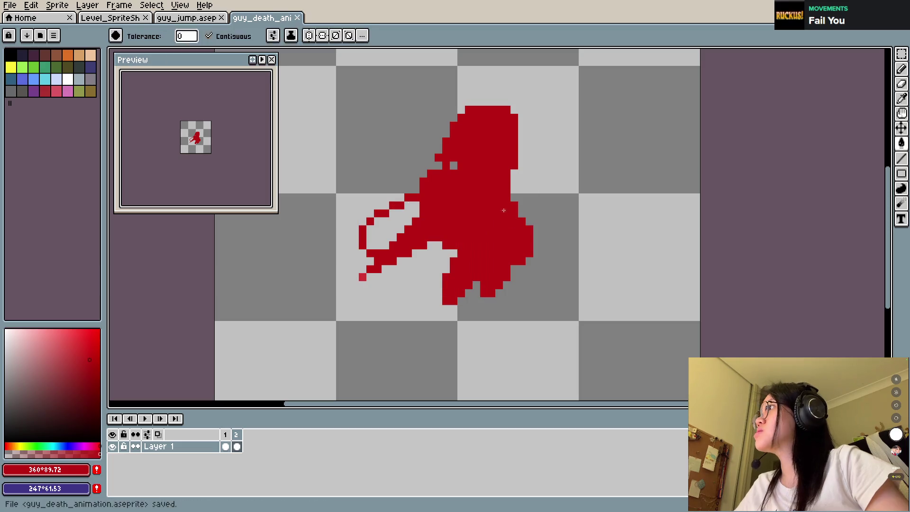
Step: Preview the animation and go to the guy_jump sprite
{"action": "key", "text": "b"}
{"action": "key", "text": "Return"}
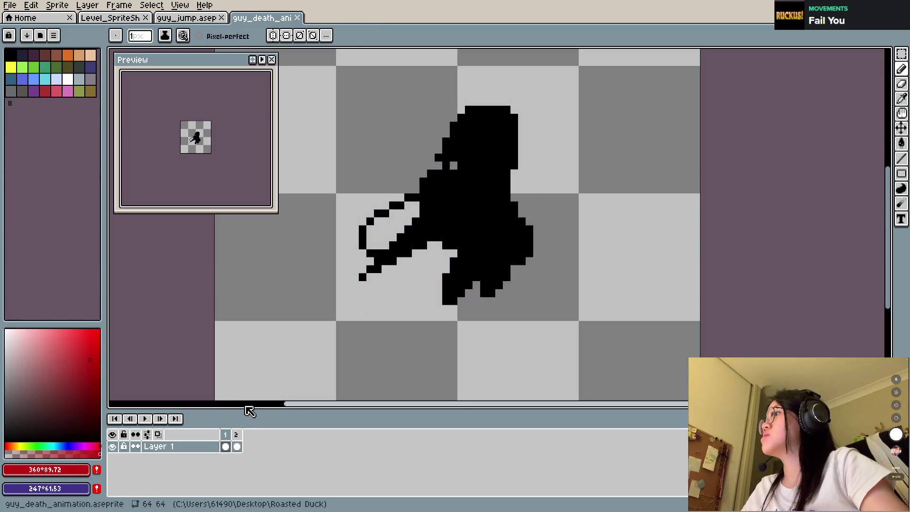
{"action": "left_click", "coordinate": [211, 18]}
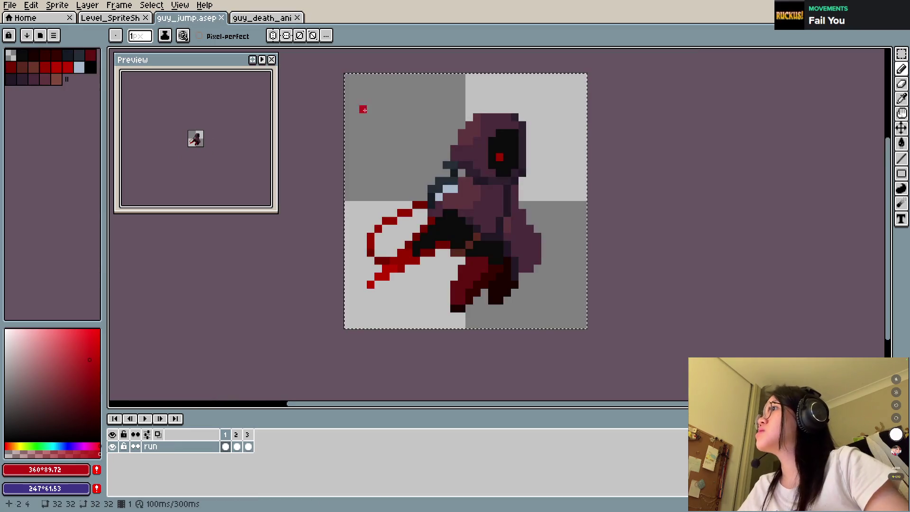
Step: Add a frame, paste the coloured hooded sprite into frame 1, and save
{"action": "left_click", "coordinate": [256, 18]}
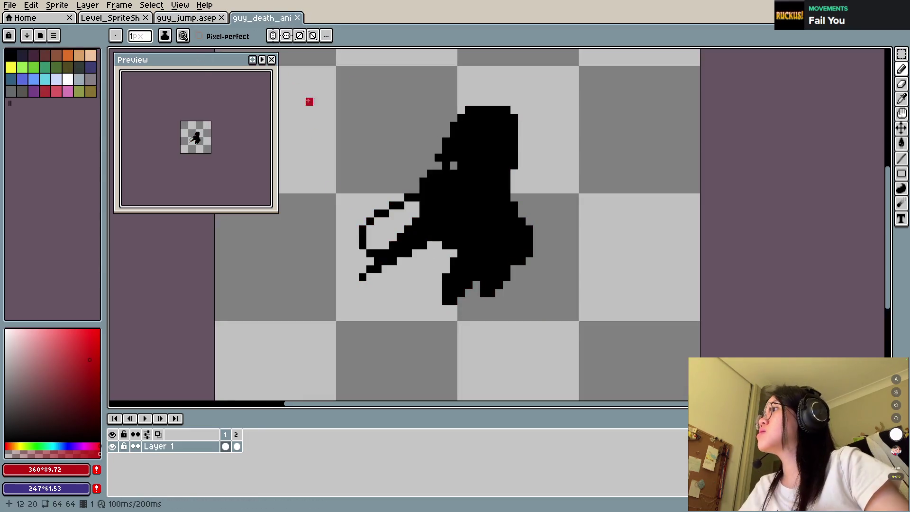
{"action": "key", "text": "alt+n"}
{"action": "left_click", "coordinate": [230, 436]}
{"action": "key", "text": "ctrl+v"}
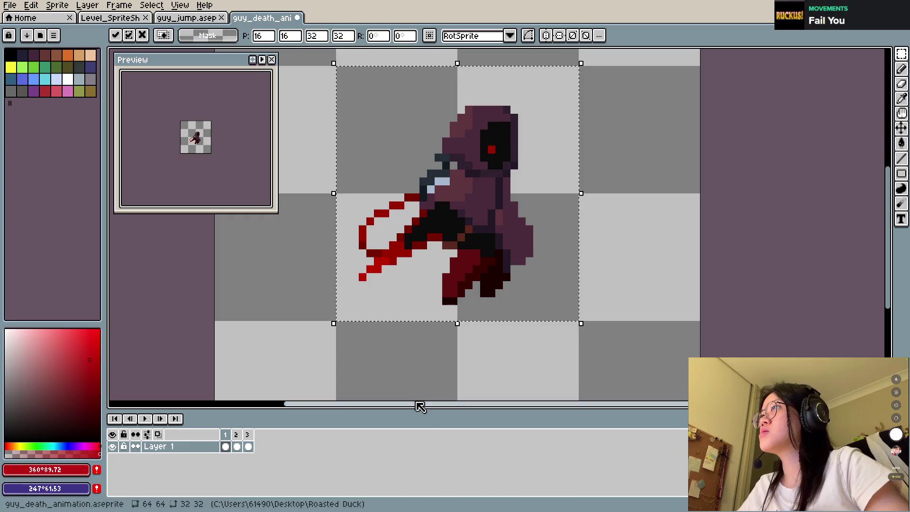
{"action": "key", "text": "Return"}
{"action": "key", "text": "ctrl+s"}
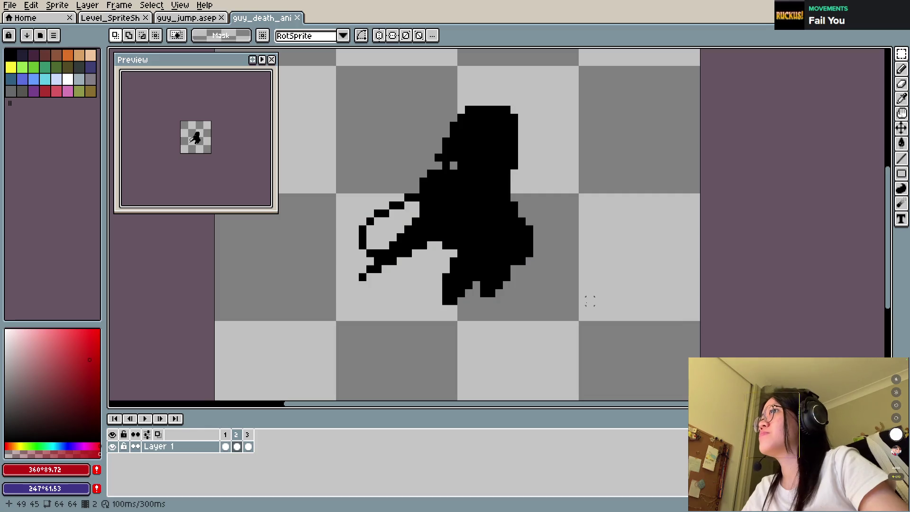
Step: Clear and delete the empty frame 2, then preview the animation
{"action": "key", "text": "Delete"}
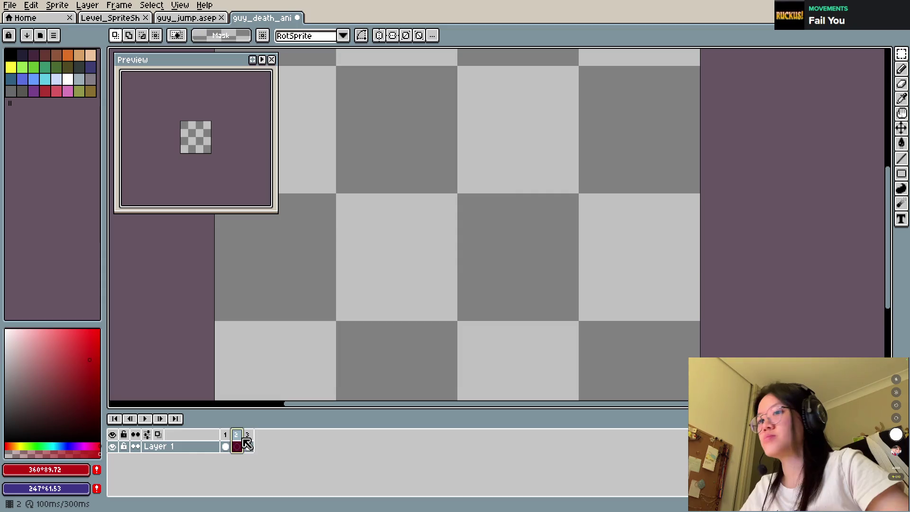
{"action": "key", "text": "alt+c"}
{"action": "key", "text": "Return"}
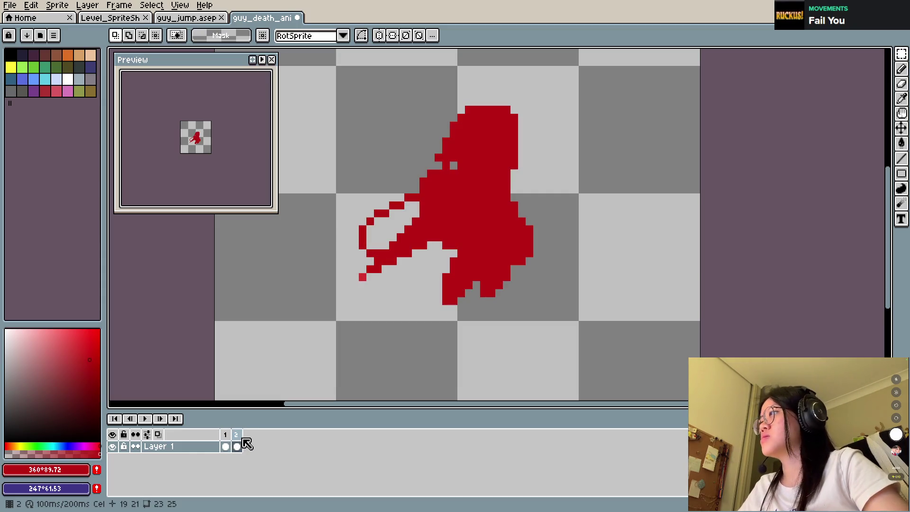
{"action": "key", "text": "Return"}
Step: Duplicate the red silhouette frame twice, then return to frame 1
{"action": "key", "text": "alt+n"}
{"action": "left_click_drag", "start_coordinate": [256, 445], "coordinate": [258, 446]}
{"action": "key", "text": "Return"}
{"action": "left_click", "coordinate": [226, 446]}
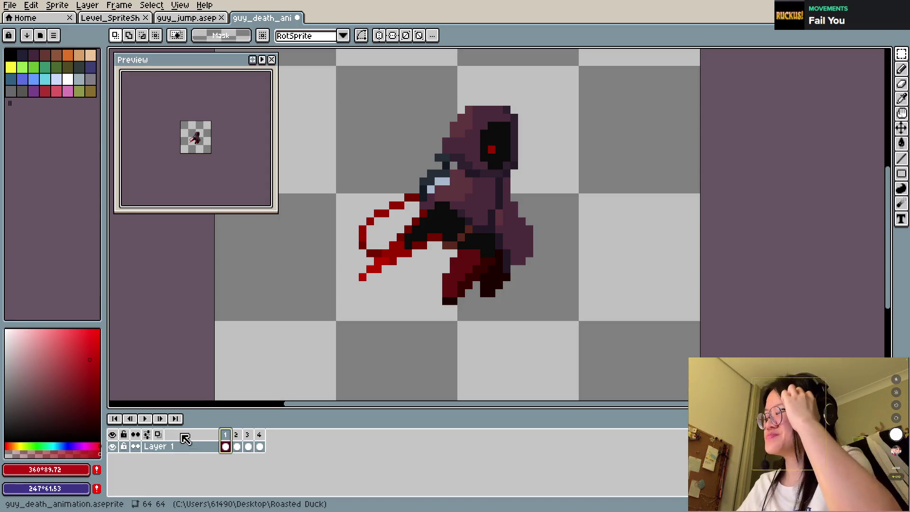
Step: Add an empty Layer 2 and select Layer 1, undoing a stray extra frame and paste
{"action": "left_click", "coordinate": [201, 449]}
{"action": "key", "text": "shift+n"}
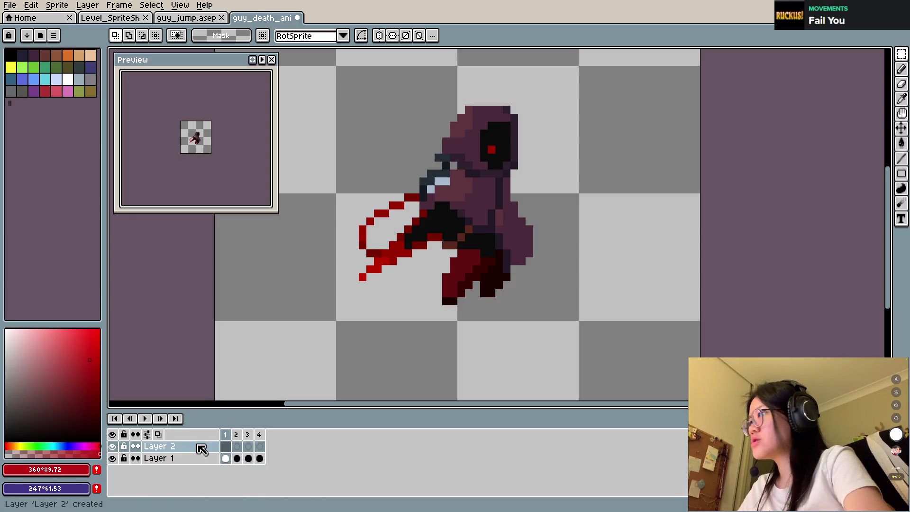
{"action": "left_click", "coordinate": [213, 463]}
{"action": "key", "text": "ctrl+a"}
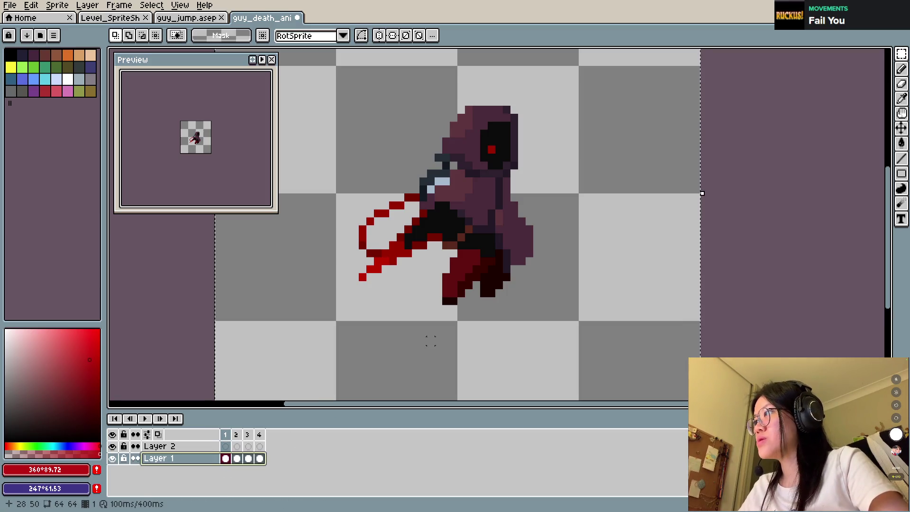
{"action": "key", "text": "alt+n"}
{"action": "left_click", "coordinate": [226, 446]}
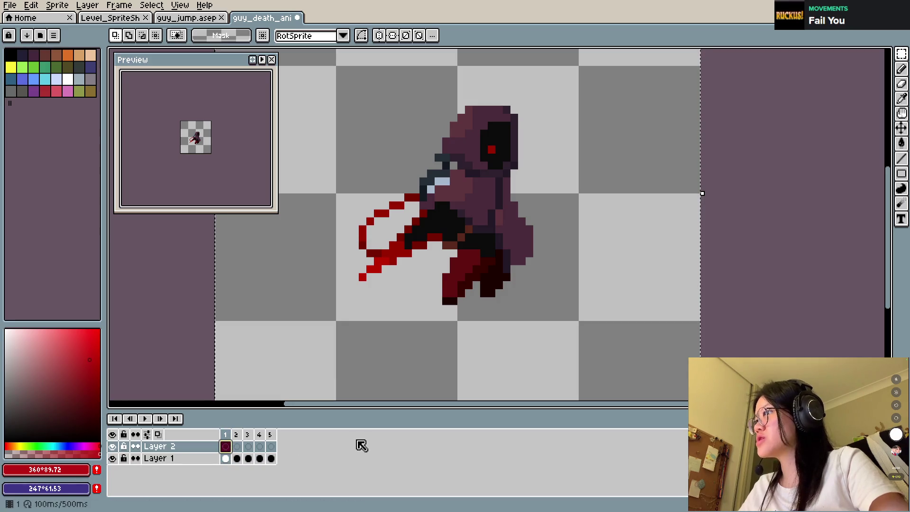
{"action": "key", "text": "ctrl+z"}
{"action": "left_click", "coordinate": [217, 447]}
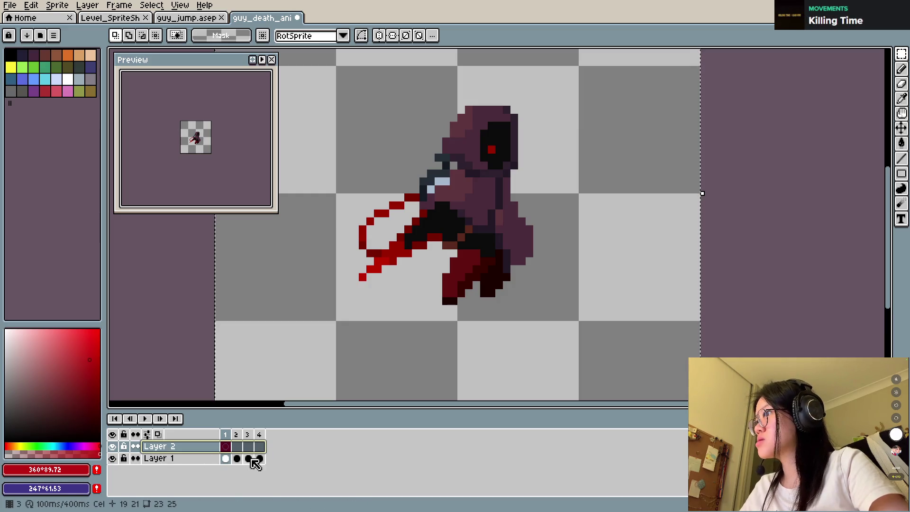
{"action": "left_click", "coordinate": [221, 459]}
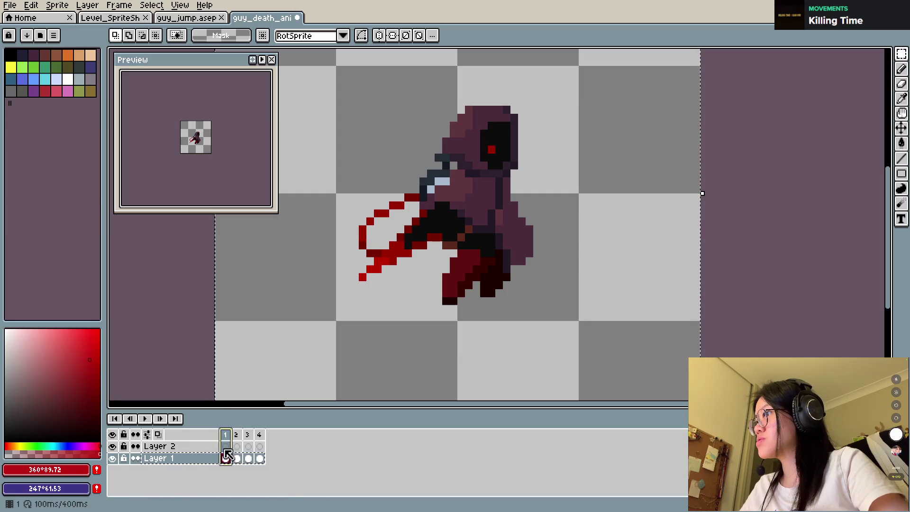
{"action": "key", "text": "ctrl+v"}
{"action": "key", "text": "ctrl+z"}
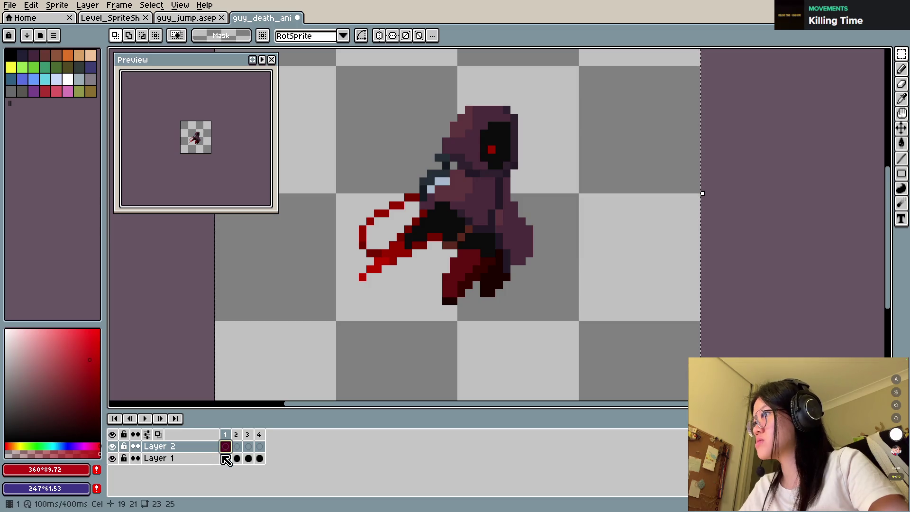
Step: Place a copy of Layer 1 on top, delete the empty Layer 2, and open the top layer's properties
{"action": "left_click_drag", "start_coordinate": [236, 447], "coordinate": [260, 446]}
{"action": "left_click", "coordinate": [206, 459]}
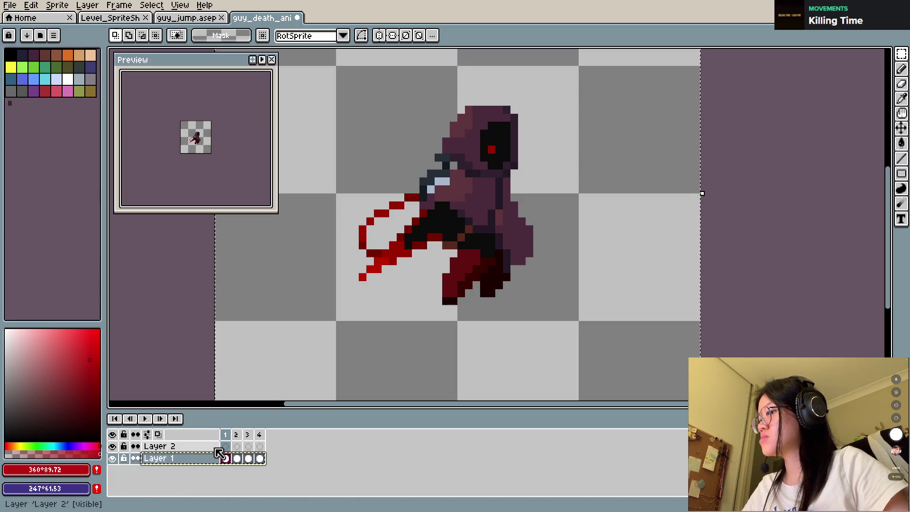
{"action": "left_click_drag", "start_coordinate": [218, 457], "coordinate": [231, 448]}
{"action": "left_click", "coordinate": [207, 459]}
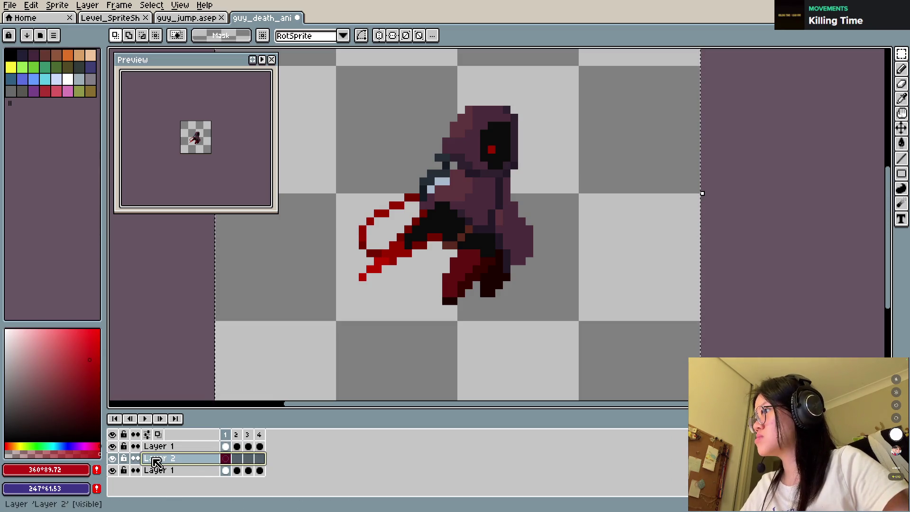
{"action": "left_click", "coordinate": [157, 462]}
{"action": "key", "text": "ctrl+e"}
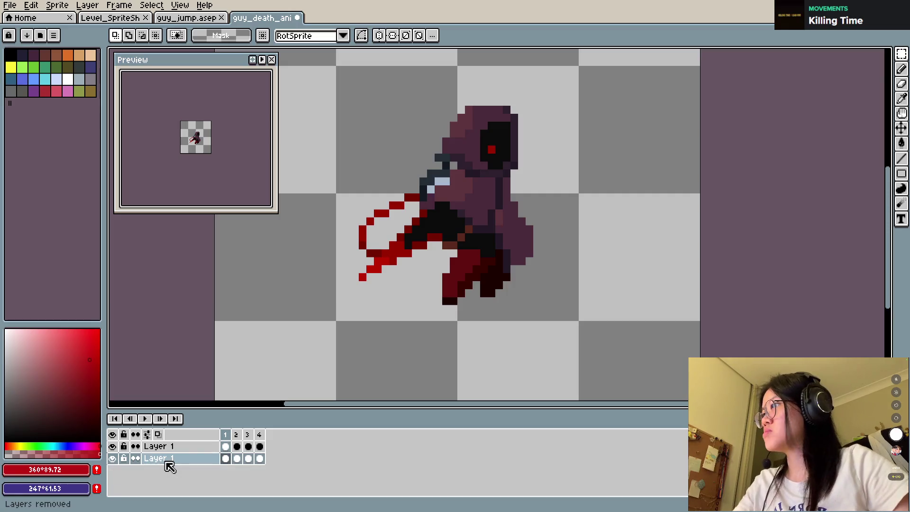
{"action": "double_click", "coordinate": [170, 448]}
{"action": "type", "text": "23"}
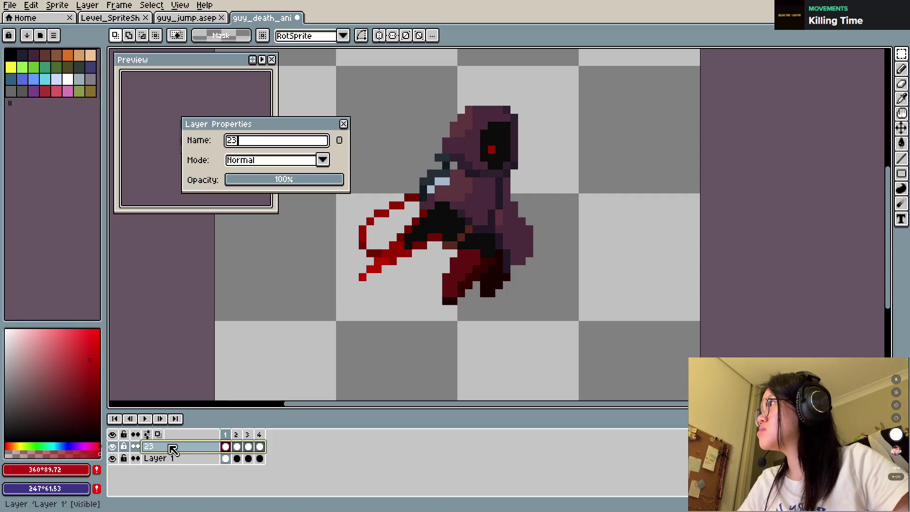
Step: Rename the top layer to 2, hide Layer 1, and preview the animation
{"action": "key", "text": "BackSpace"}
{"action": "key", "text": "Return"}
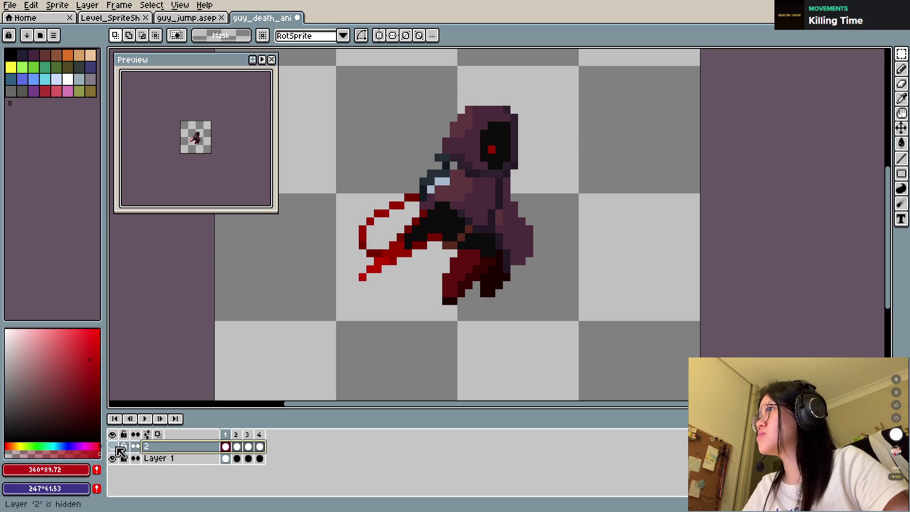
{"action": "left_click", "coordinate": [112, 459]}
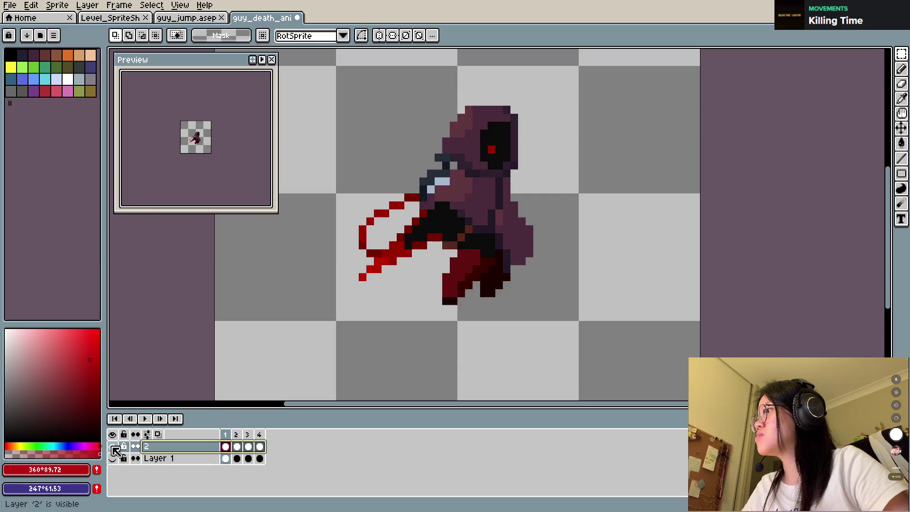
{"action": "key", "text": "Return"}
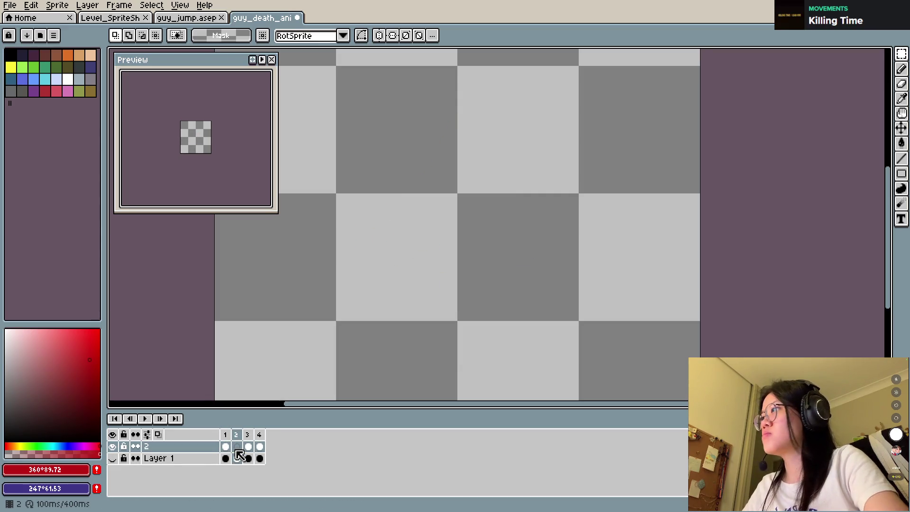
{"action": "left_click", "coordinate": [240, 455]}
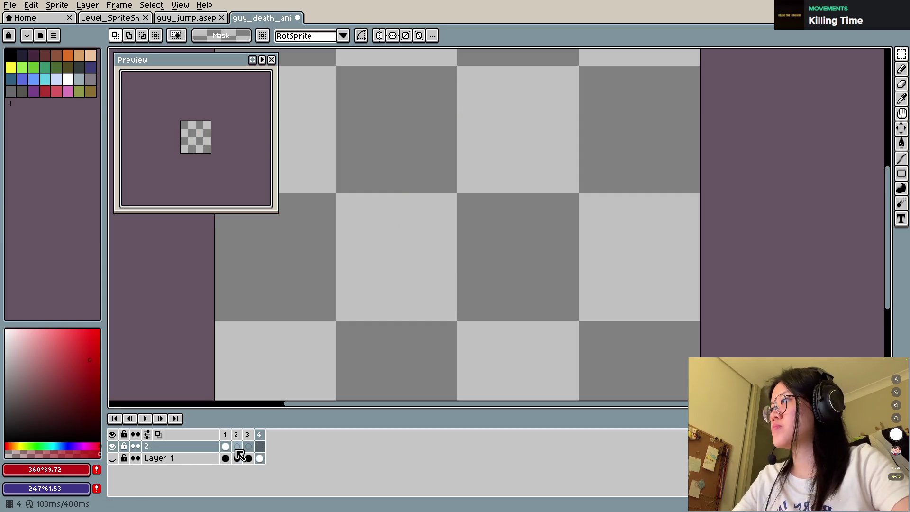
{"action": "left_click", "coordinate": [229, 447]}
{"action": "left_click", "coordinate": [227, 437]}
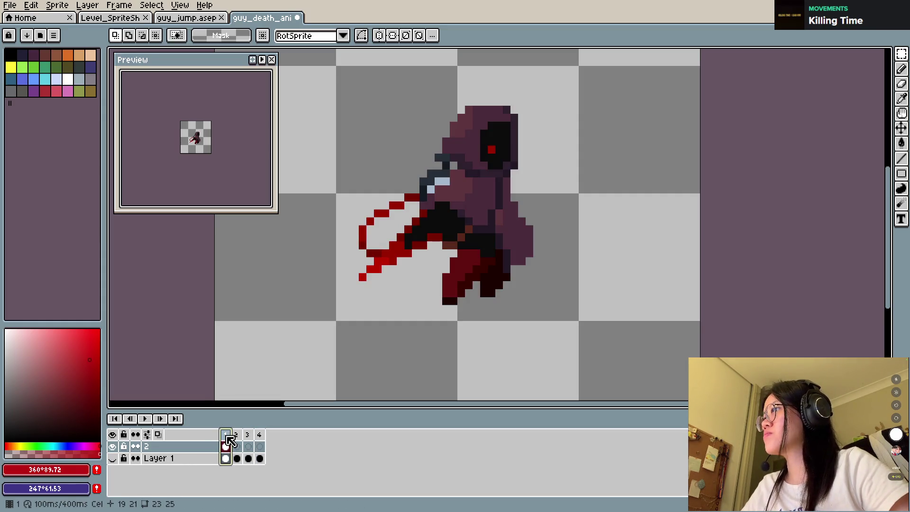
Step: Select layer 2's character cel for copying, undoing a stray extra frame and duplicated layer
{"action": "key", "text": "ctrl+a"}
{"action": "key", "text": "alt+n"}
{"action": "key", "text": "Right"}
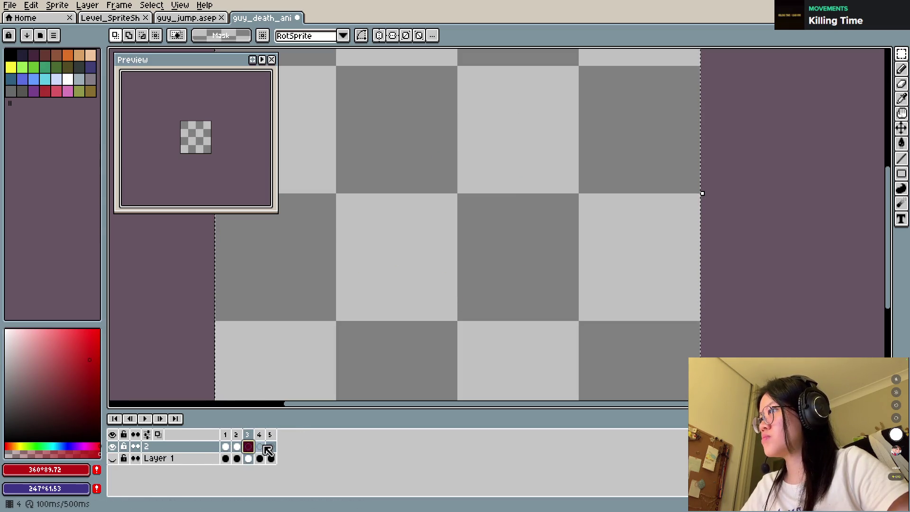
{"action": "key", "text": "ctrl+z"}
{"action": "key", "text": "ctrl+z"}
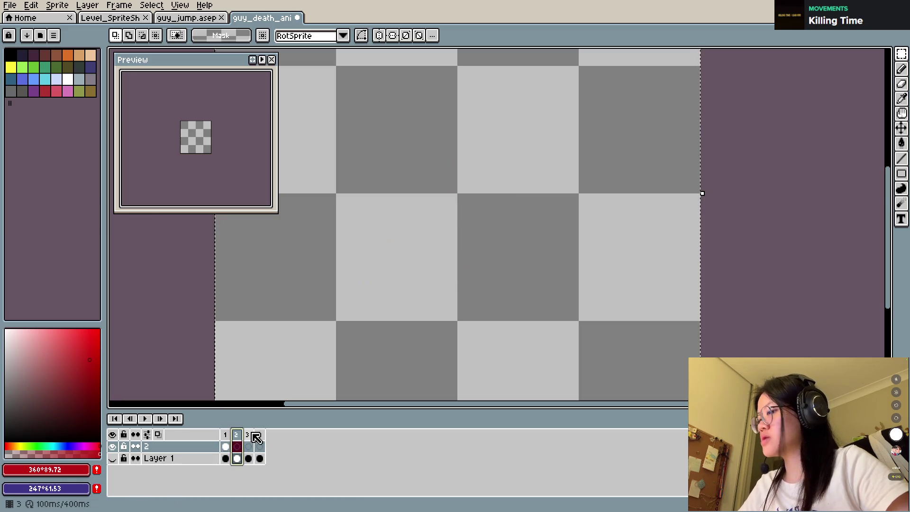
{"action": "left_click", "coordinate": [226, 447]}
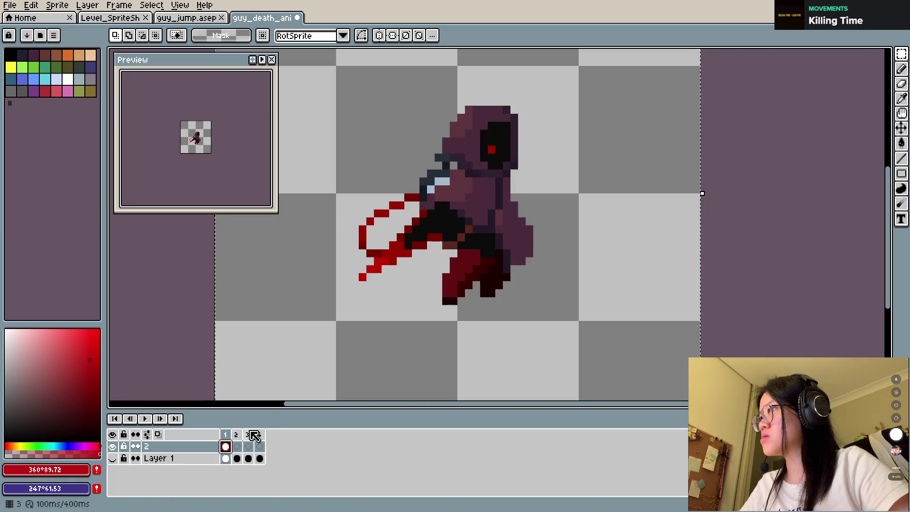
{"action": "left_click", "coordinate": [180, 446]}
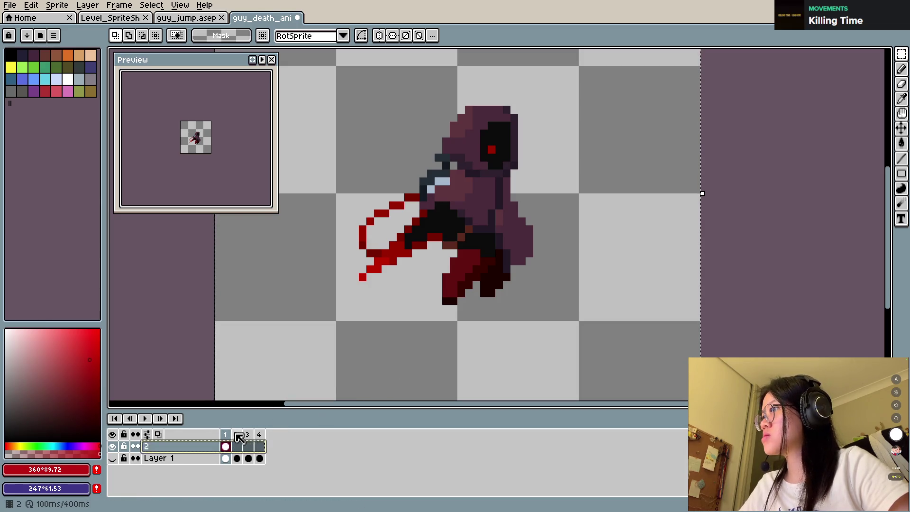
{"action": "left_click", "coordinate": [237, 447]}
{"action": "key", "text": "ctrl+j"}
{"action": "key", "text": "ctrl+z"}
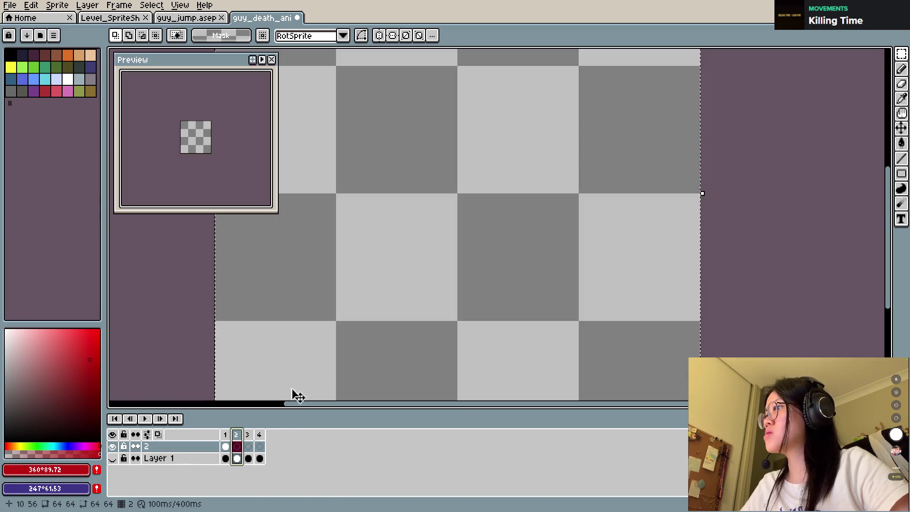
{"action": "key", "text": "m"}
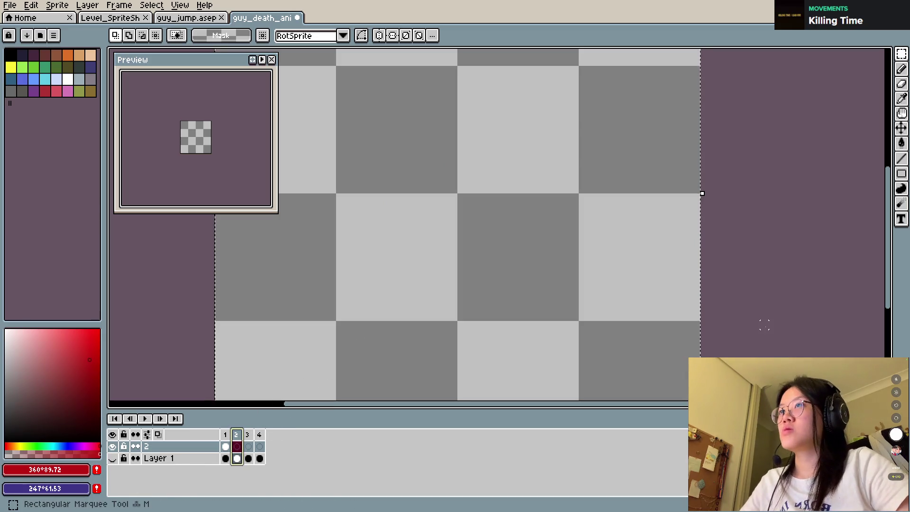
{"action": "left_click", "coordinate": [583, 301]}
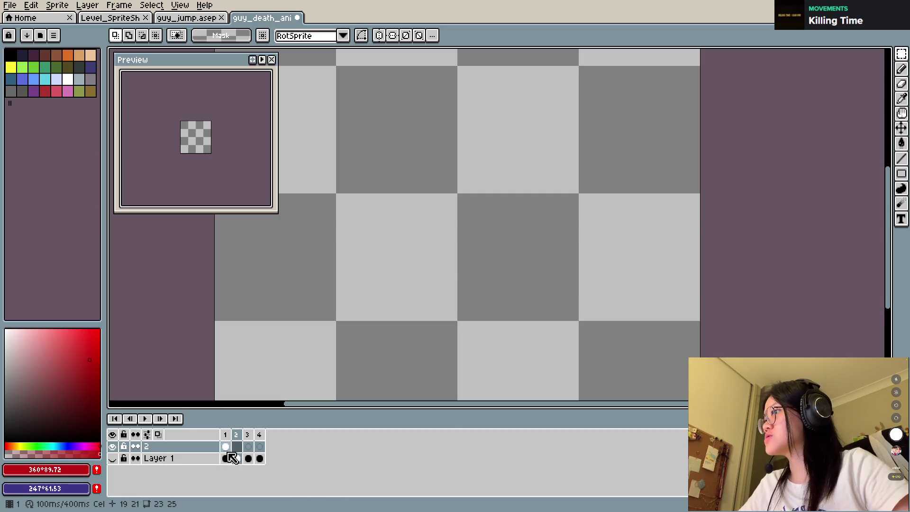
Step: Paste the hooded character cel into frames 2, 3 and 4 of layer 2 and save
{"action": "left_click", "coordinate": [226, 447]}
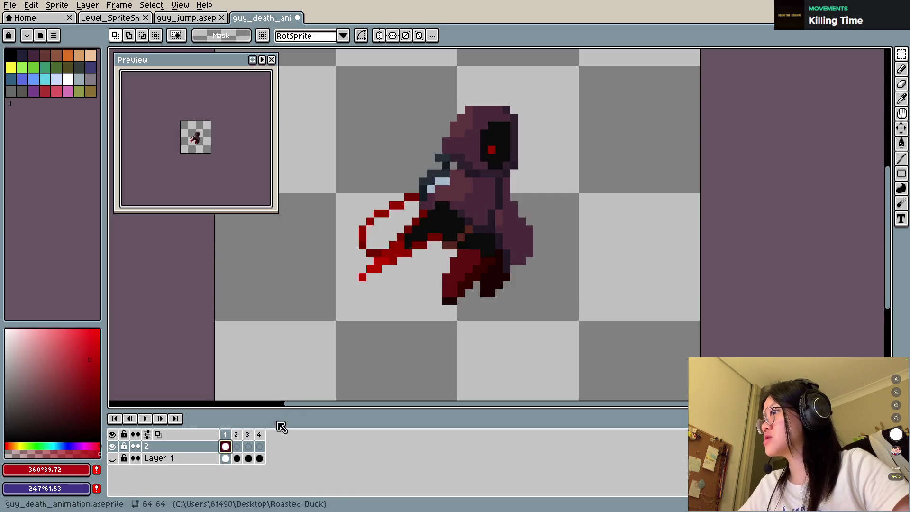
{"action": "left_click", "coordinate": [237, 447]}
{"action": "key", "text": "ctrl+v"}
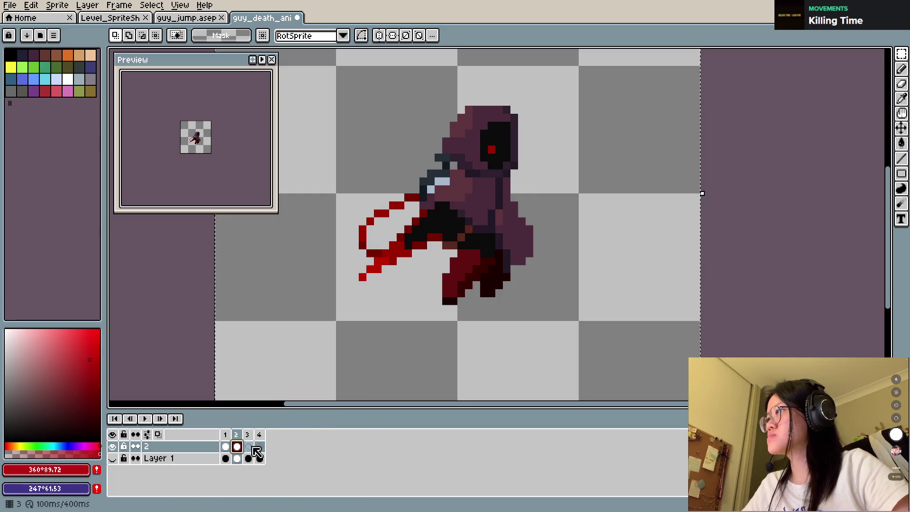
{"action": "left_click", "coordinate": [248, 446]}
{"action": "key", "text": "ctrl+v"}
{"action": "left_click", "coordinate": [260, 447]}
{"action": "key", "text": "ctrl+v"}
{"action": "key", "text": "ctrl+s"}
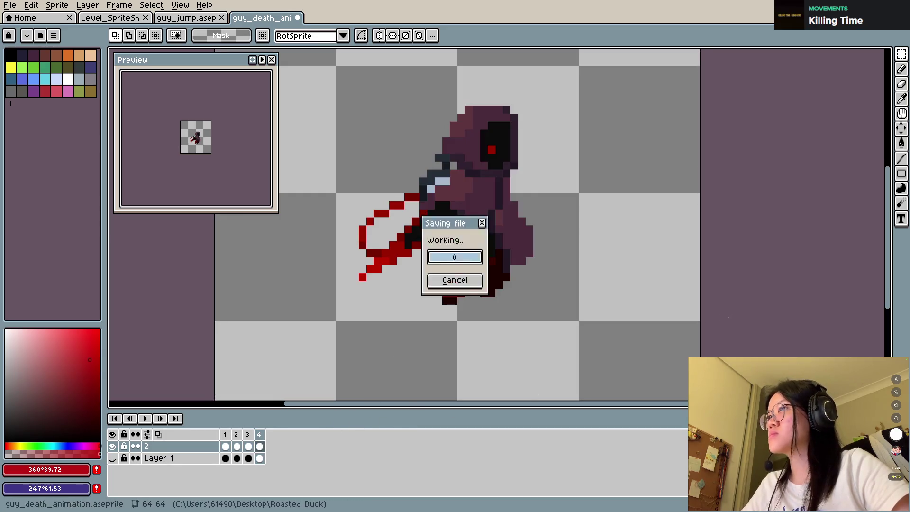
Step: Toggle layer 2's visibility, play the animation, and open frame 2's layer 2 cel properties
{"action": "left_click", "coordinate": [226, 435]}
{"action": "left_click", "coordinate": [113, 447]}
{"action": "left_click", "coordinate": [112, 446]}
{"action": "key", "text": "Return"}
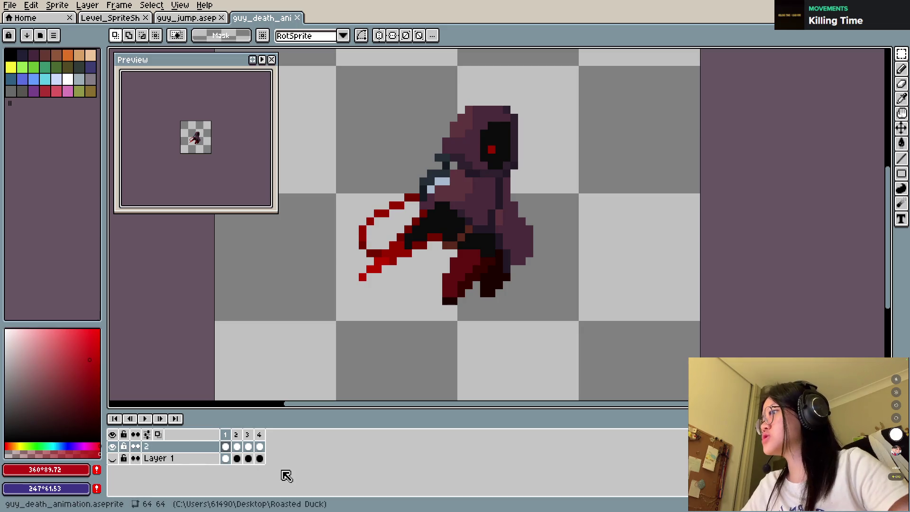
{"action": "double_click", "coordinate": [239, 447]}
Step: Set frame 2's layer 2 cel to about 69% opacity with Layer 1 visible beneath
{"action": "left_click", "coordinate": [298, 145]}
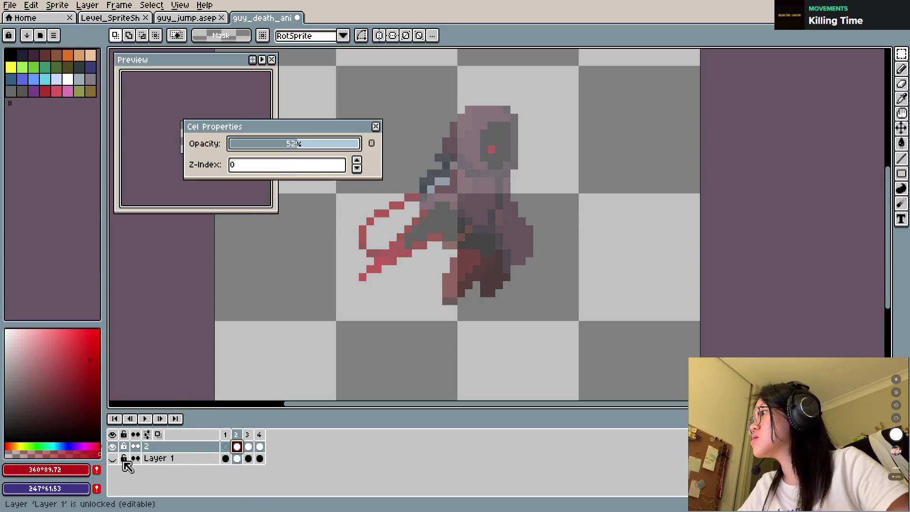
{"action": "left_click", "coordinate": [113, 459]}
{"action": "left_click", "coordinate": [309, 145]}
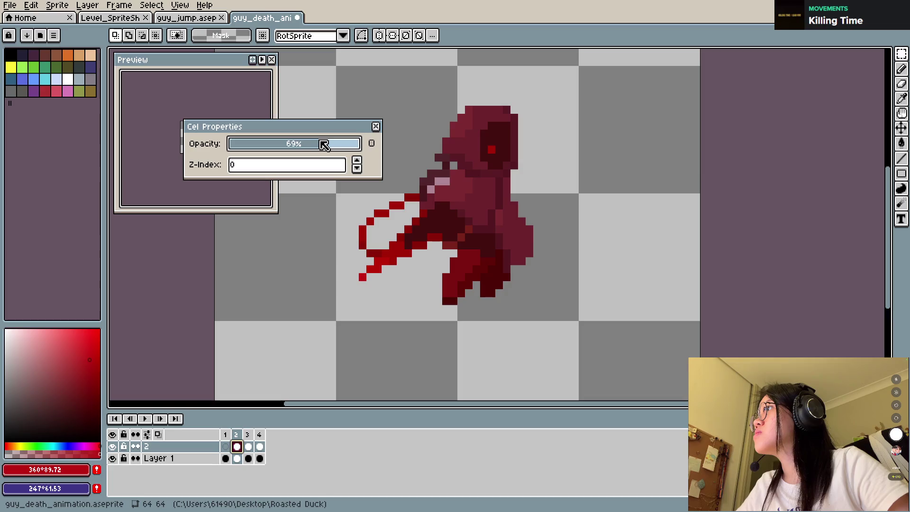
{"action": "left_click", "coordinate": [377, 127]}
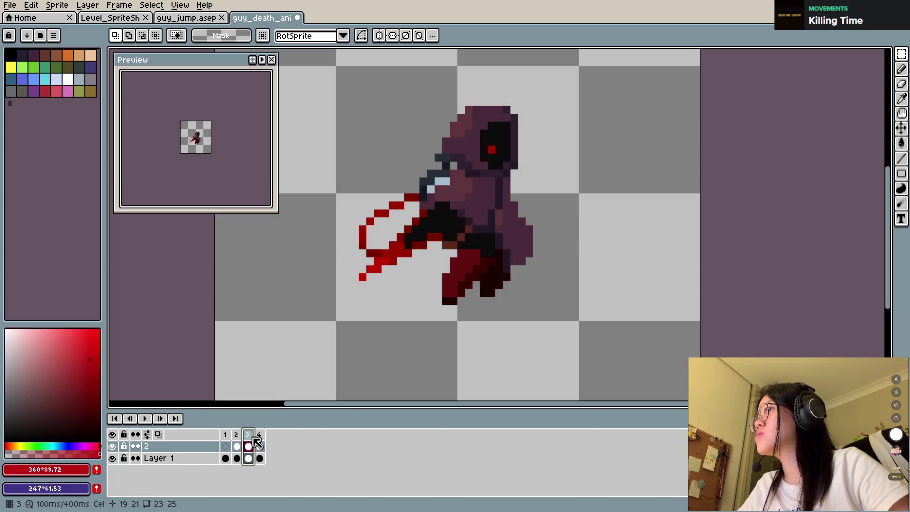
{"action": "double_click", "coordinate": [247, 435]}
{"action": "left_click", "coordinate": [497, 280]}
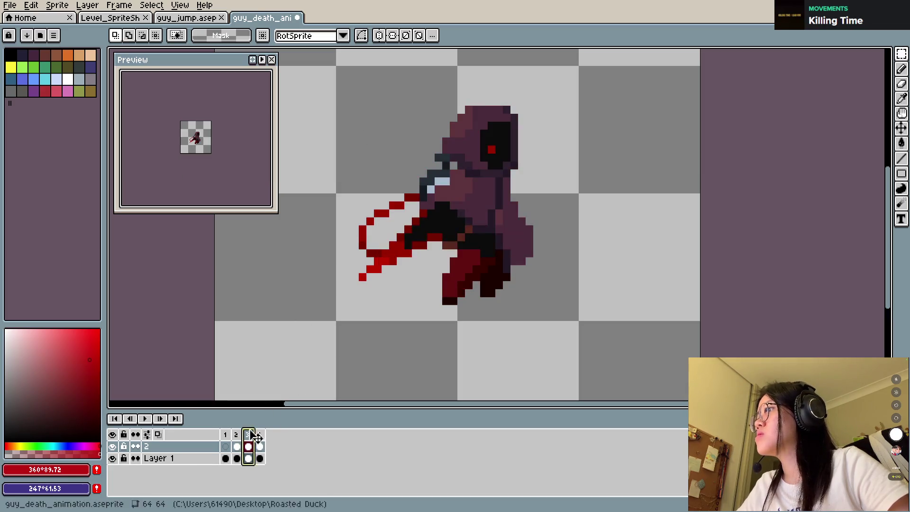
Step: Fade frame 3's layer 2 cel to 50%, restore Layer 1's frame 3 cel to 100%, and save
{"action": "double_click", "coordinate": [248, 446]}
{"action": "left_click_drag", "start_coordinate": [287, 144], "coordinate": [299, 151]}
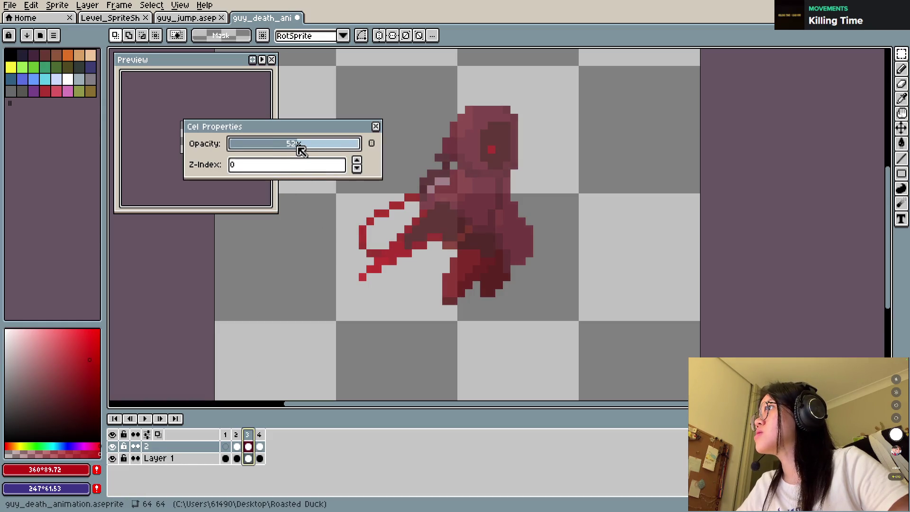
{"action": "left_click", "coordinate": [377, 127]}
{"action": "left_click", "coordinate": [190, 459]}
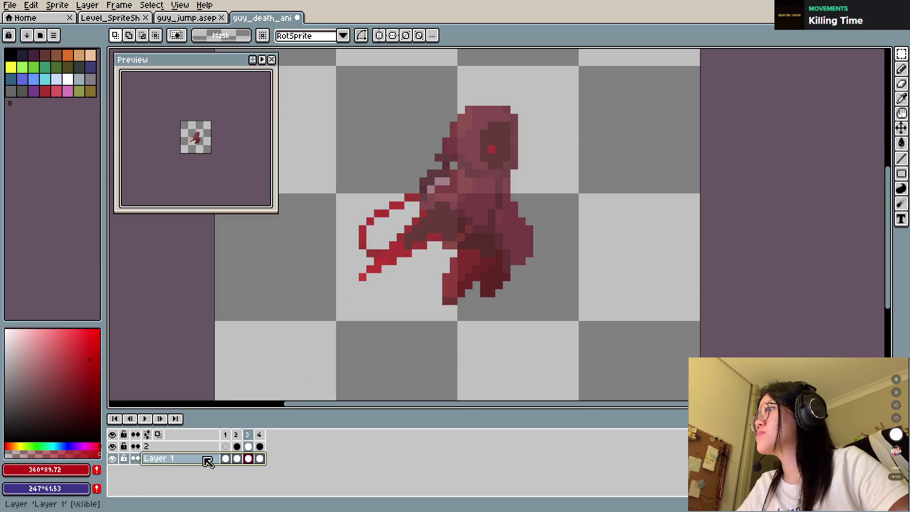
{"action": "double_click", "coordinate": [248, 459]}
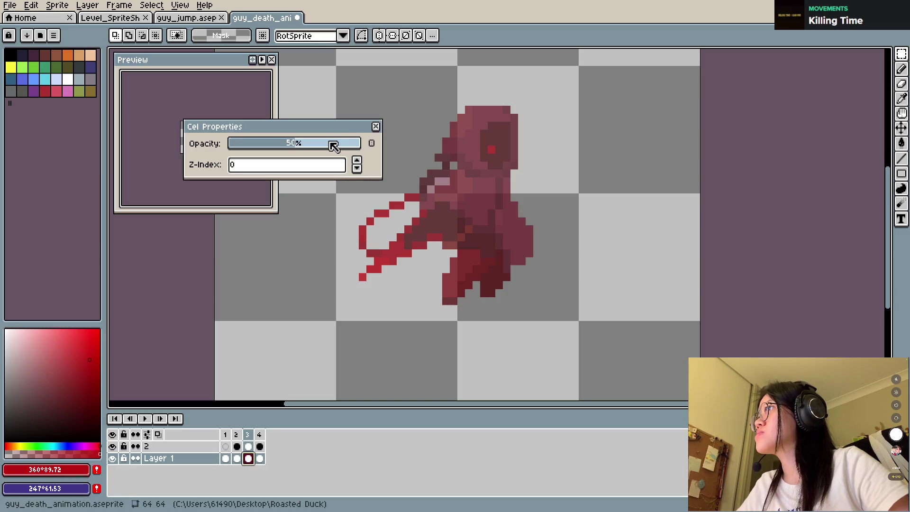
{"action": "left_click_drag", "start_coordinate": [336, 143], "coordinate": [364, 143]}
{"action": "left_click", "coordinate": [375, 126]}
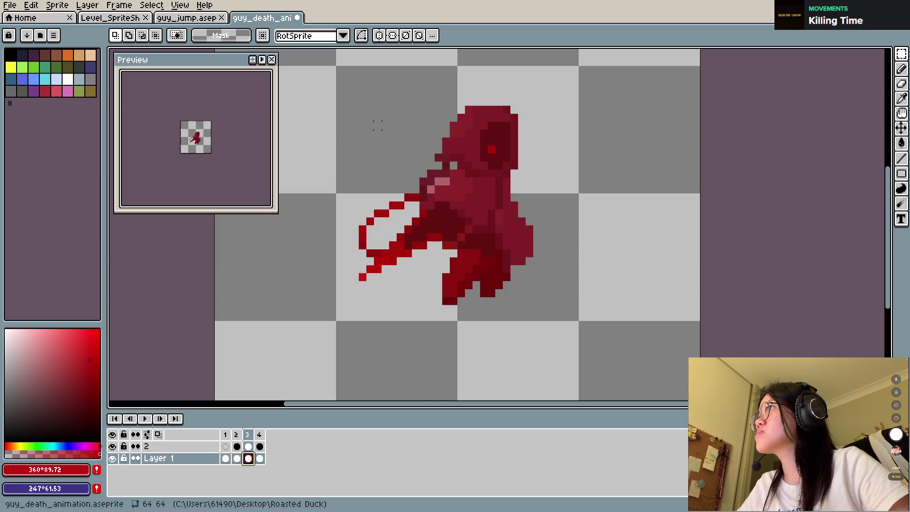
{"action": "key", "text": "ctrl+s"}
{"action": "key", "text": "Return"}
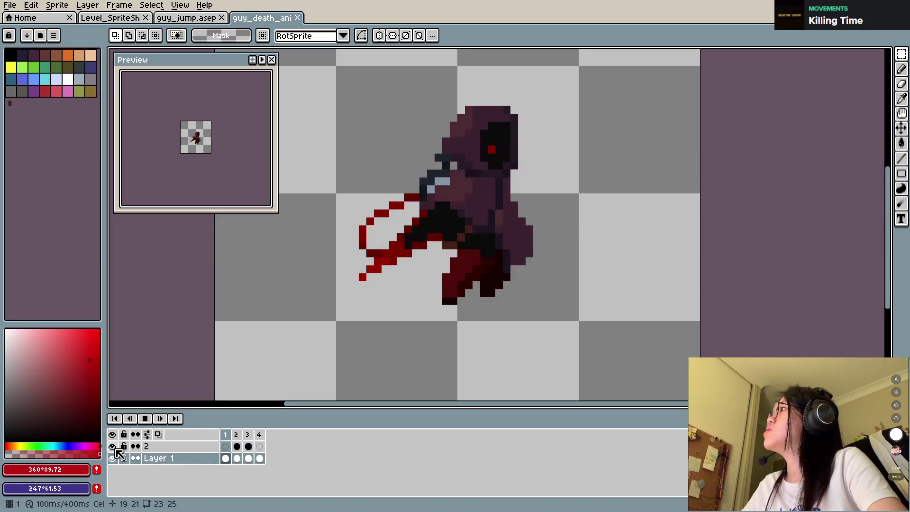
Step: Merge layer 2 down into Layer 1 and set up a 3px pencil
{"action": "right_click", "coordinate": [155, 448]}
{"action": "left_click", "coordinate": [205, 482]}
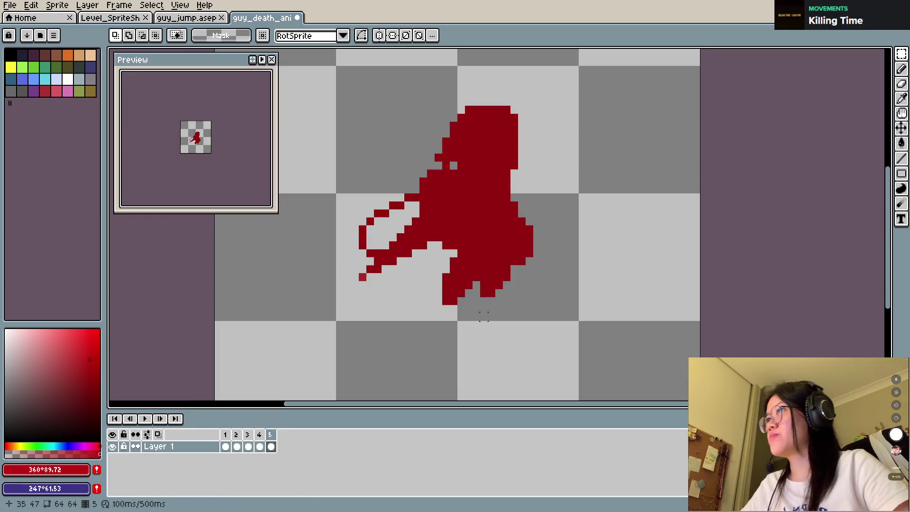
{"action": "key", "text": "b"}
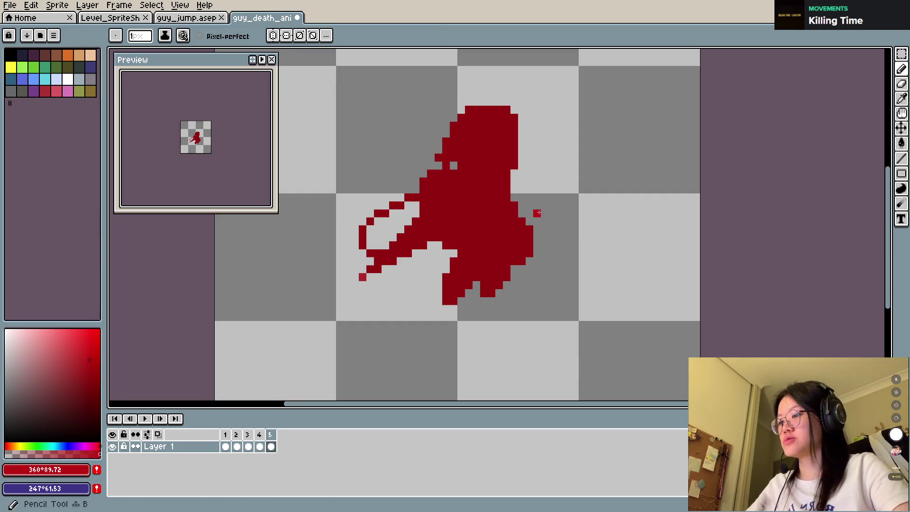
{"action": "key", "text": "plus"}
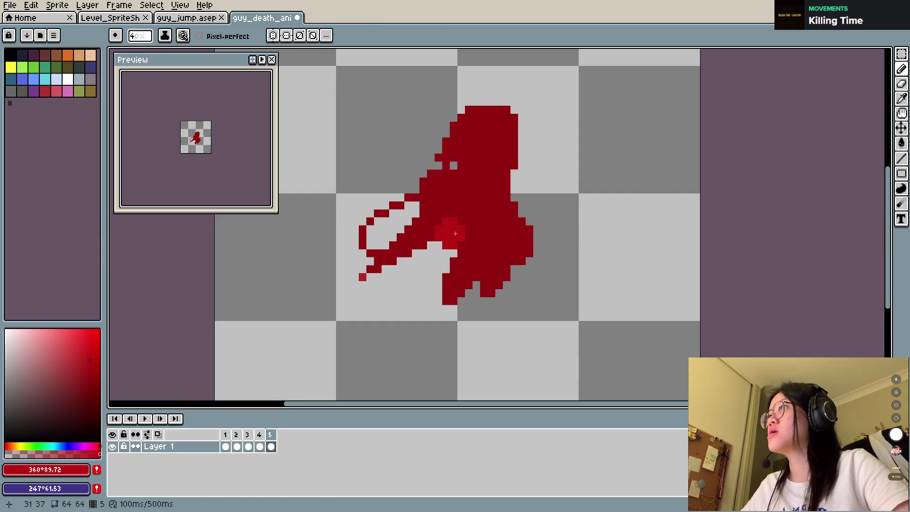
{"action": "key", "text": "minus"}
Step: Reshape the splat's left side, filling its outline and erasing stray pixels and tendrils
{"action": "left_click_drag", "start_coordinate": [435, 240], "coordinate": [448, 259]}
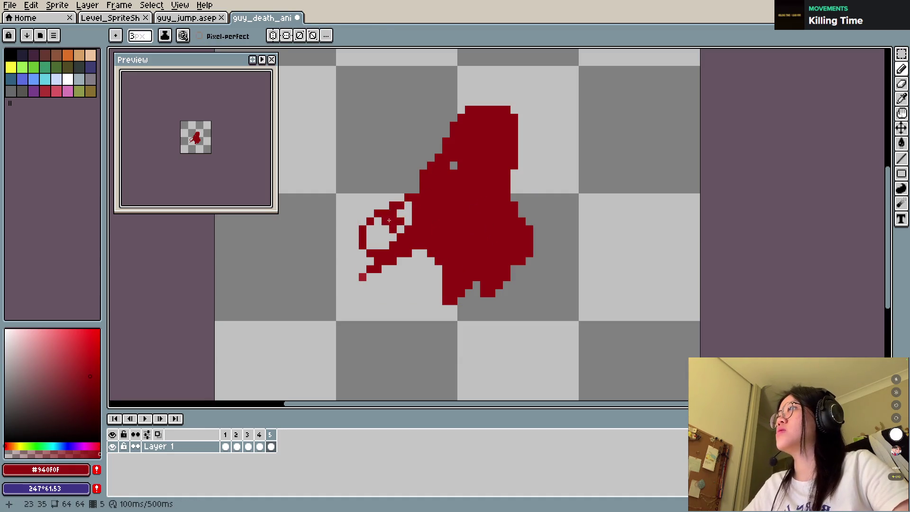
{"action": "key", "text": "e"}
{"action": "left_click_drag", "start_coordinate": [374, 221], "coordinate": [385, 205]}
{"action": "left_click", "coordinate": [363, 237]}
{"action": "key", "text": "b"}
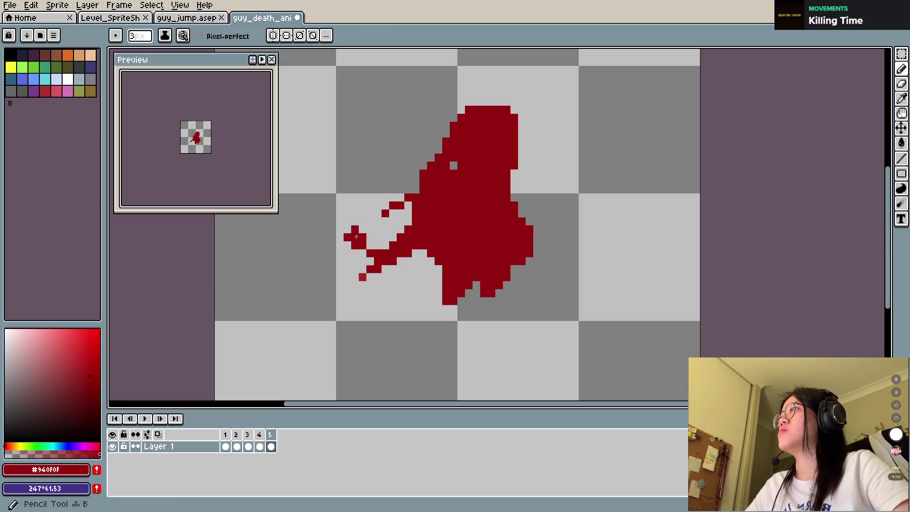
{"action": "left_click", "coordinate": [348, 245]}
{"action": "left_click", "coordinate": [347, 237]}
{"action": "key", "text": "e"}
{"action": "left_click_drag", "start_coordinate": [386, 213], "coordinate": [393, 205]}
{"action": "key", "text": "b"}
{"action": "left_click", "coordinate": [393, 198]}
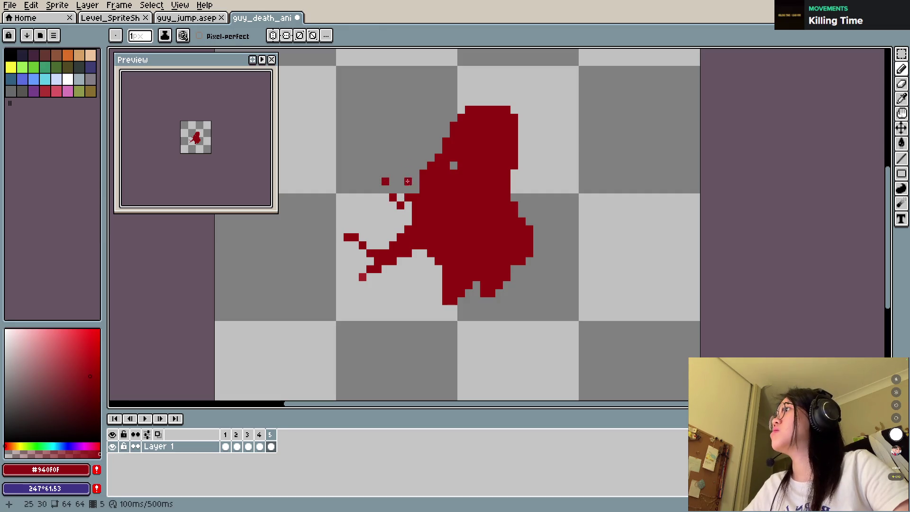
Step: Clear stray top pixels, round out the splat's right edge in red, and save
{"action": "key", "text": "e"}
{"action": "left_click", "coordinate": [393, 181]}
{"action": "left_click", "coordinate": [400, 205]}
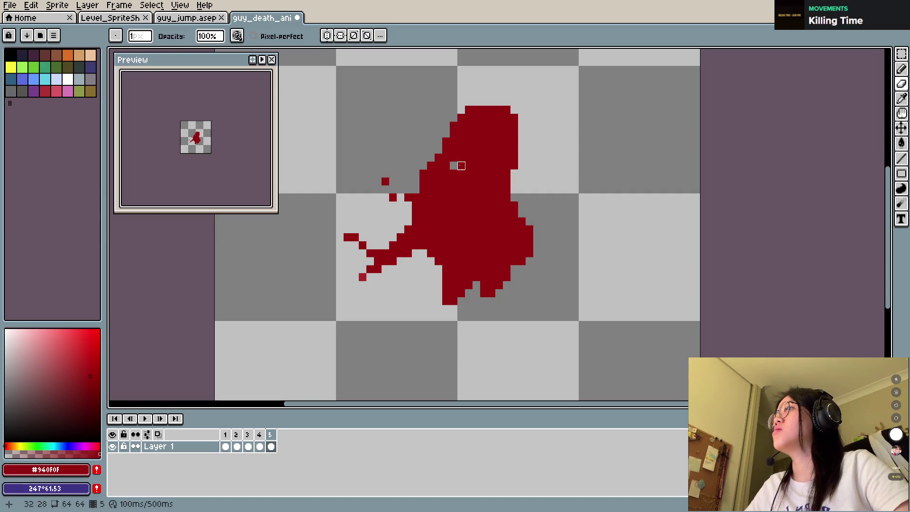
{"action": "key", "text": "b"}
{"action": "key", "text": "e"}
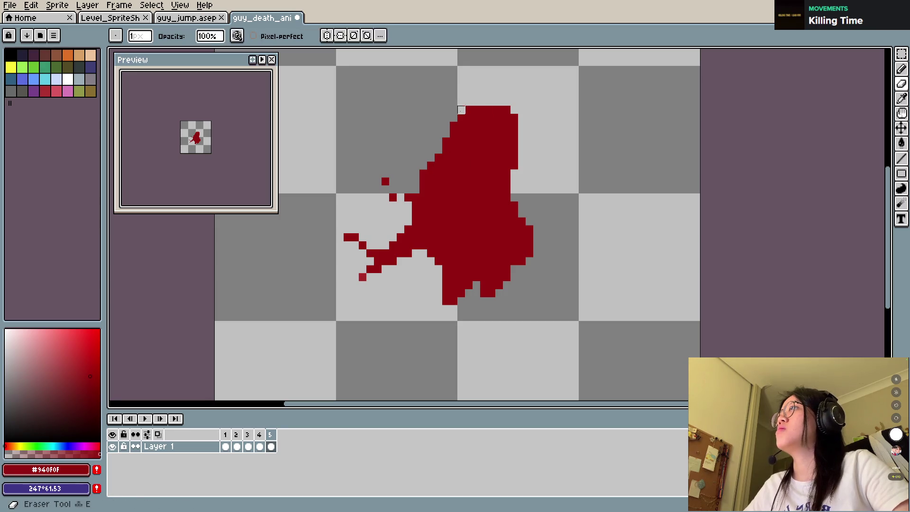
{"action": "left_click", "coordinate": [514, 118]}
{"action": "key", "text": "b"}
{"action": "left_click_drag", "start_coordinate": [522, 156], "coordinate": [527, 194]}
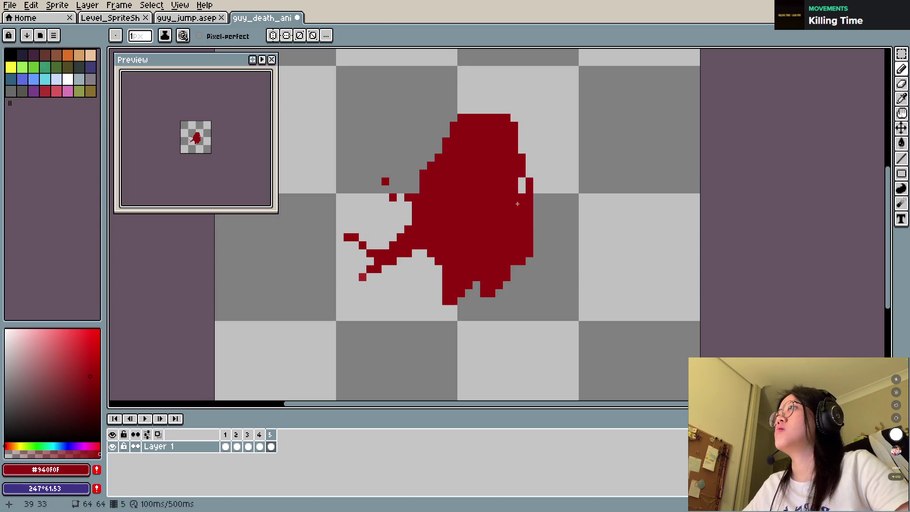
{"action": "left_click", "coordinate": [522, 141]}
{"action": "left_click", "coordinate": [522, 184]}
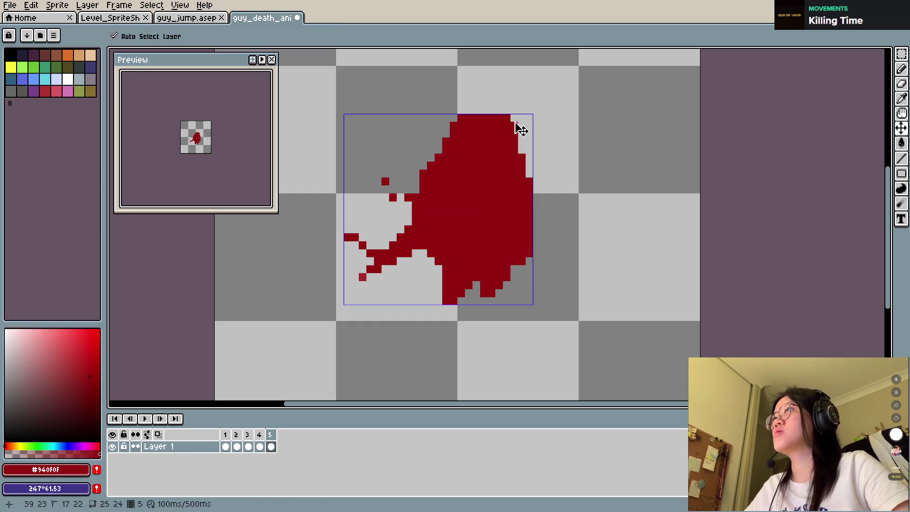
{"action": "key", "text": "ctrl+s"}
{"action": "key", "text": "Return"}
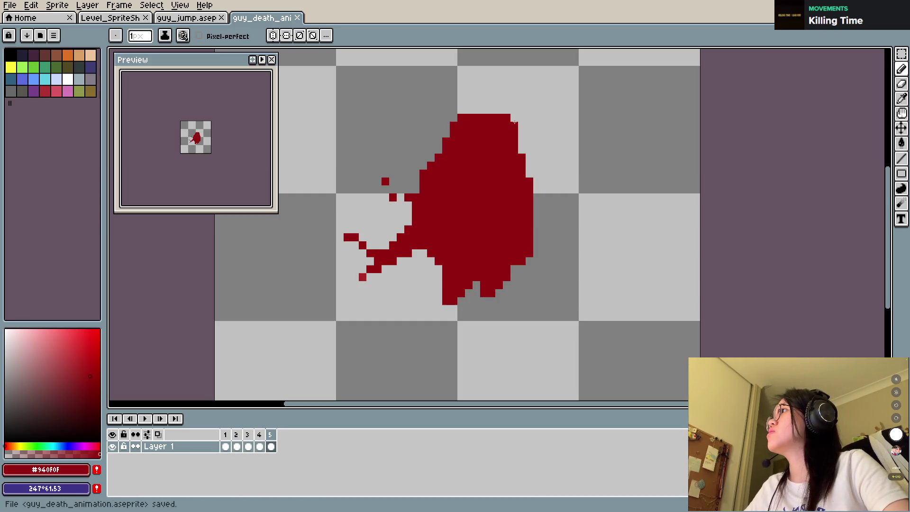
Step: Erase the splat's bottom-left block, add a red pixel near the top-right, and save
{"action": "key", "text": "e"}
{"action": "left_click_drag", "start_coordinate": [446, 300], "coordinate": [454, 293]}
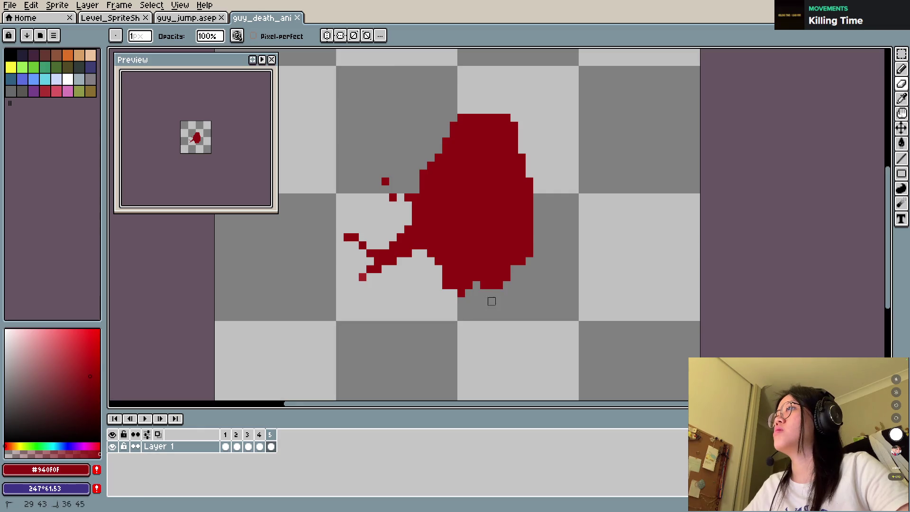
{"action": "key", "text": "b"}
{"action": "left_click", "coordinate": [535, 126]}
{"action": "key", "text": "ctrl+s"}
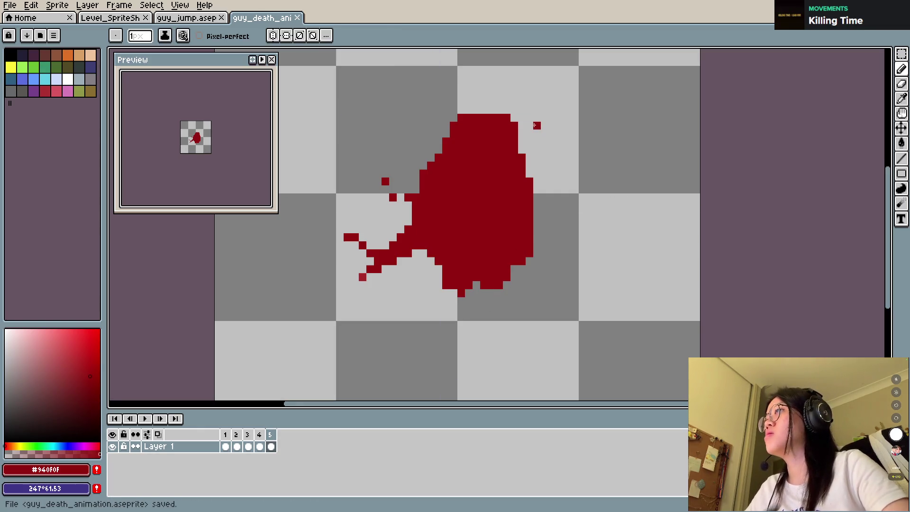
Step: Trim stray pixels along the splat's top and right edges and save again
{"action": "key", "text": "e"}
{"action": "left_click", "coordinate": [537, 125]}
{"action": "left_click", "coordinate": [529, 229]}
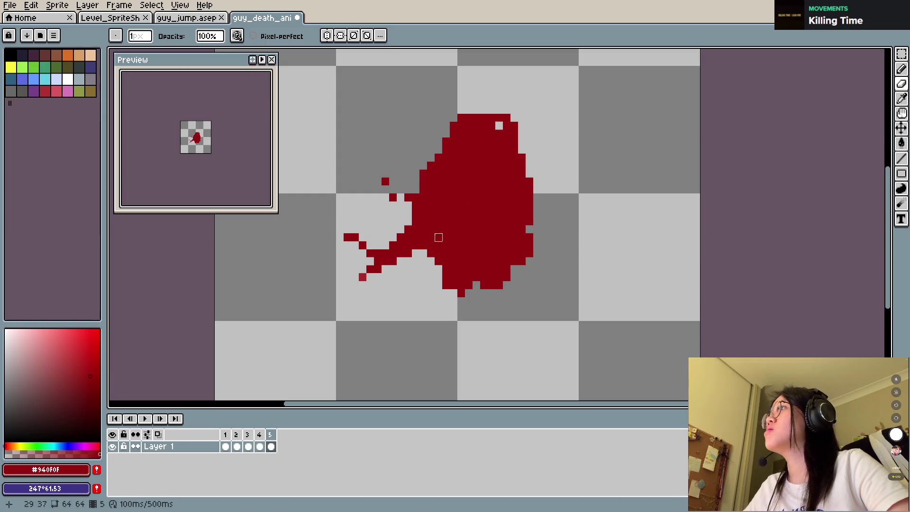
{"action": "key", "text": "b"}
{"action": "left_click", "coordinate": [500, 125]}
{"action": "key", "text": "e"}
{"action": "left_click", "coordinate": [484, 117]}
{"action": "key", "text": "v"}
{"action": "key", "text": "ctrl+s"}
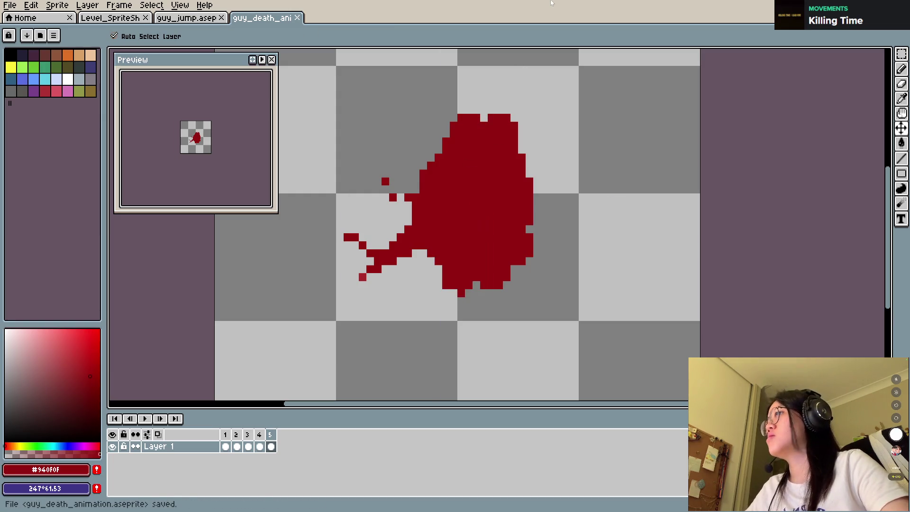
Step: Add frame 6 and fill the splat's left edge and lower-left gap with red
{"action": "key", "text": "alt+n"}
{"action": "key", "text": "b"}
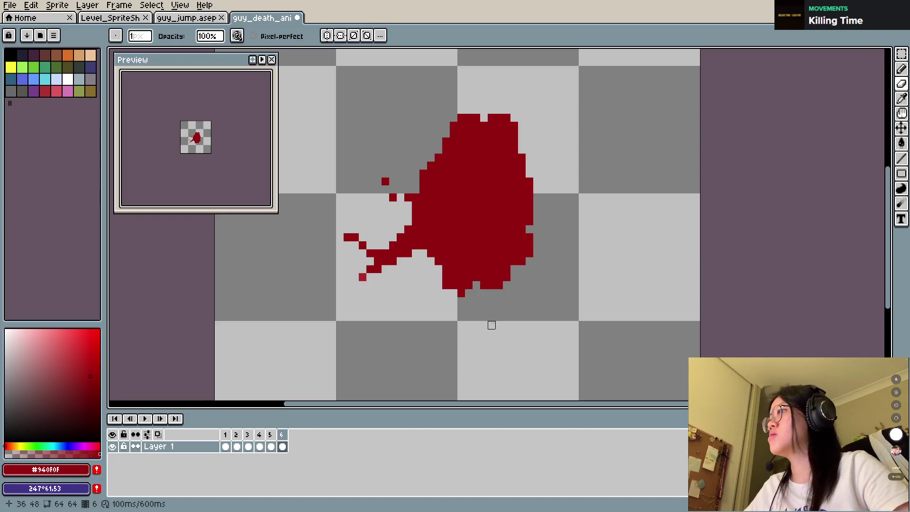
{"action": "key", "text": "b"}
{"action": "left_click_drag", "start_coordinate": [424, 258], "coordinate": [439, 280]}
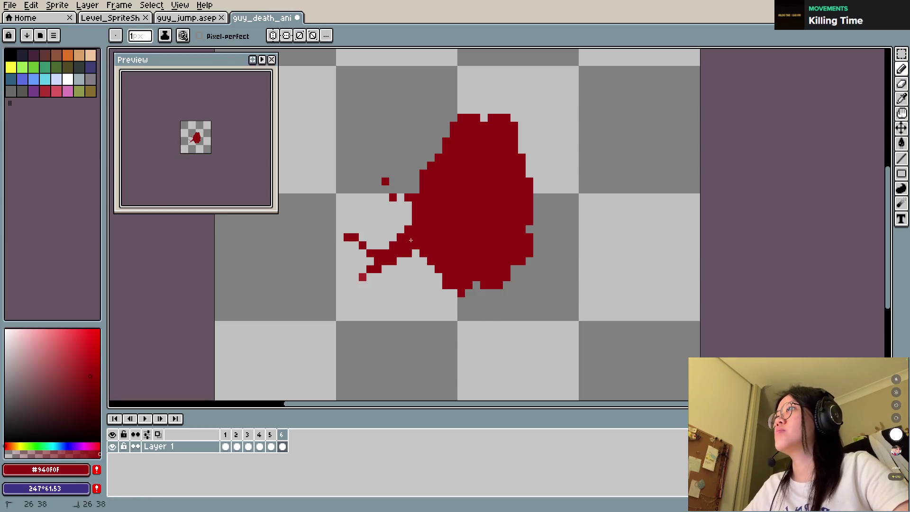
{"action": "left_click_drag", "start_coordinate": [423, 157], "coordinate": [409, 223]}
Step: Flatten the splat's bumpy top and reshape its top-right and left edges
{"action": "key", "text": "e"}
{"action": "mouse_move", "coordinate": [454, 125]}
{"action": "left_mouse_down"}
{"action": "mouse_move", "coordinate": [522, 126]}
{"action": "mouse_move", "coordinate": [499, 133]}
{"action": "left_mouse_up"}
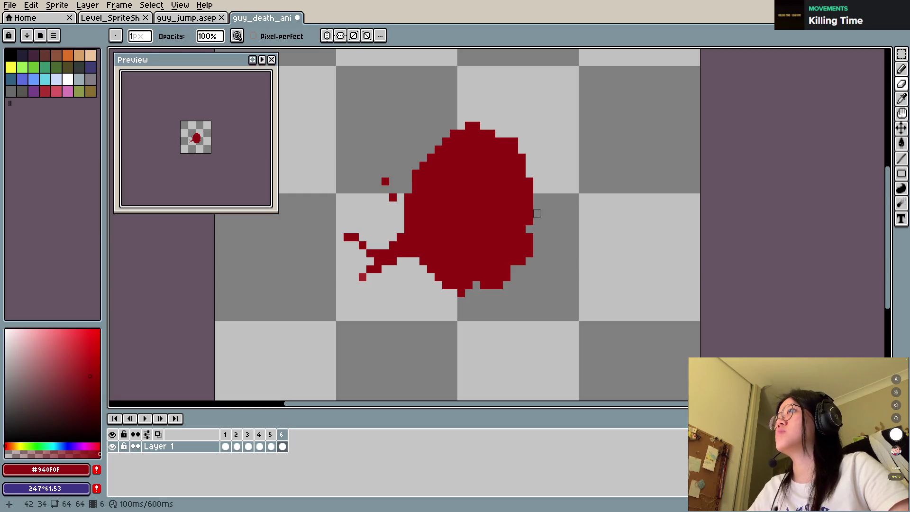
{"action": "key", "text": "b"}
{"action": "left_click_drag", "start_coordinate": [537, 197], "coordinate": [532, 248]}
{"action": "mouse_move", "coordinate": [408, 190]}
{"action": "left_mouse_down"}
{"action": "mouse_move", "coordinate": [416, 163]}
{"action": "mouse_move", "coordinate": [393, 198]}
{"action": "left_mouse_up"}
{"action": "key", "text": "e"}
{"action": "key", "text": "b"}
{"action": "left_click", "coordinate": [392, 205]}
{"action": "mouse_move", "coordinate": [370, 170]}
{"action": "left_mouse_down"}
{"action": "mouse_move", "coordinate": [370, 185]}
{"action": "mouse_move", "coordinate": [370, 178]}
{"action": "left_mouse_up"}
Step: Erase the stray red column and the diagonal tendril left of the splat
{"action": "key", "text": "e"}
{"action": "key", "text": "b"}
{"action": "left_click", "coordinate": [385, 189]}
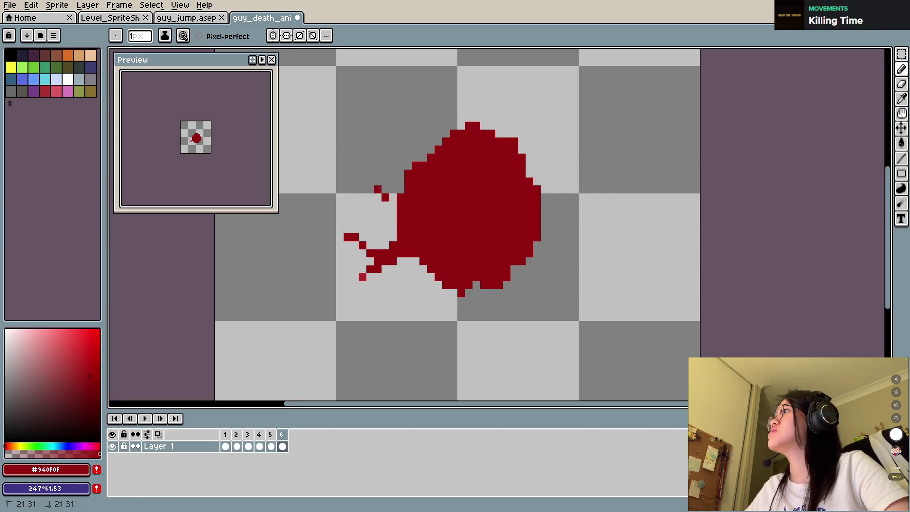
{"action": "key", "text": "e"}
{"action": "mouse_move", "coordinate": [374, 269]}
{"action": "left_mouse_down"}
{"action": "mouse_move", "coordinate": [363, 277]}
{"action": "mouse_move", "coordinate": [362, 244]}
{"action": "left_mouse_up"}
{"action": "key", "text": "b"}
{"action": "left_click", "coordinate": [386, 277]}
{"action": "key", "text": "ctrl+z"}
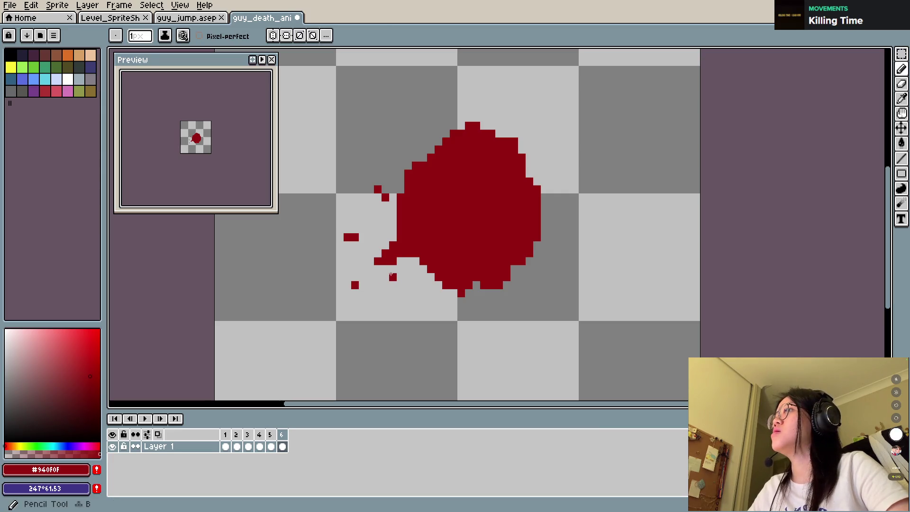
Step: Compare with neighbouring frames and trim the blob's lower-left, bottom and bottom-right edges
{"action": "key", "text": "comma"}
{"action": "key", "text": "comma"}
{"action": "key", "text": "comma"}
{"action": "key", "text": "comma"}
{"action": "key", "text": "period"}
{"action": "key", "text": "period"}
{"action": "key", "text": "period"}
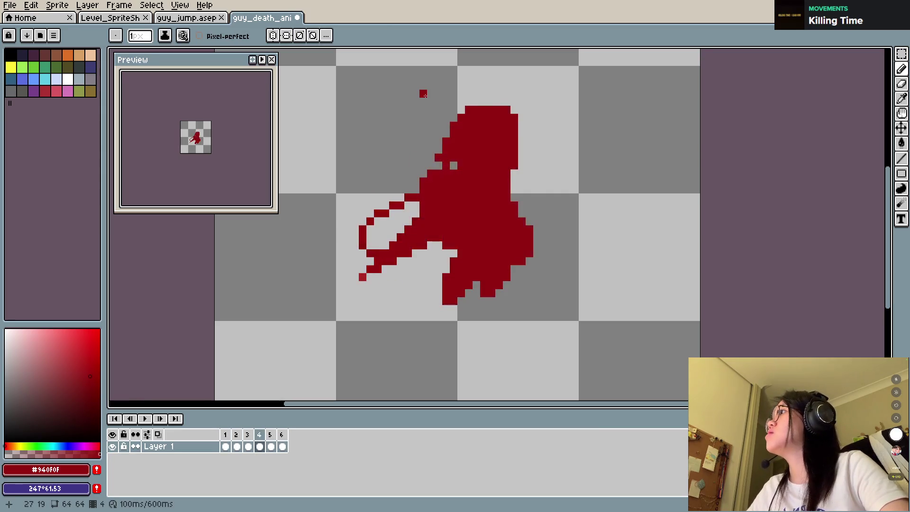
{"action": "key", "text": "period"}
{"action": "key", "text": "period"}
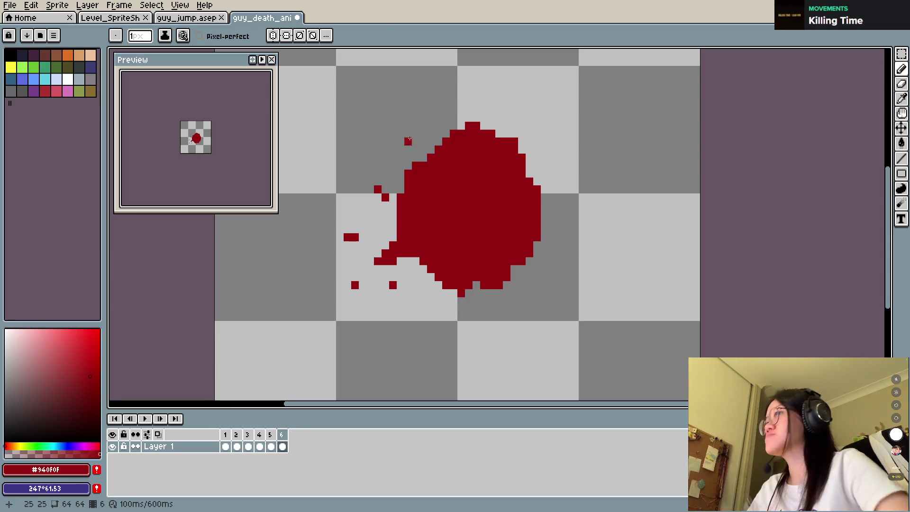
{"action": "key", "text": "e"}
{"action": "left_click_drag", "start_coordinate": [416, 270], "coordinate": [500, 278]}
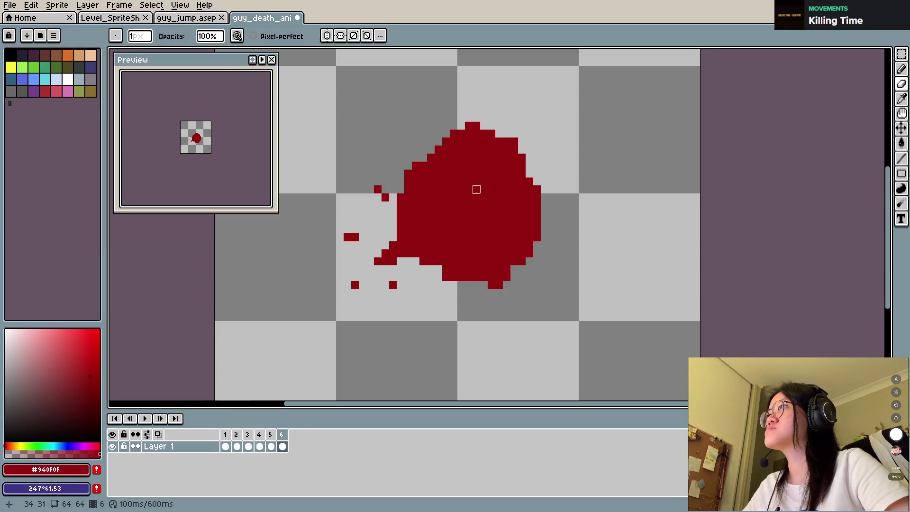
{"action": "key", "text": "Return"}
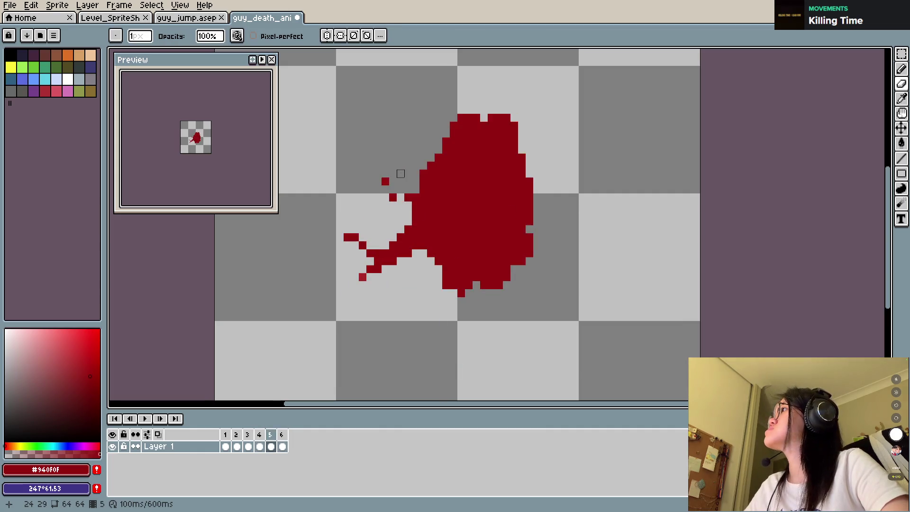
{"action": "key", "text": "Return"}
{"action": "key", "text": "Left"}
{"action": "key", "text": "Right"}
{"action": "left_click_drag", "start_coordinate": [507, 285], "coordinate": [537, 229]}
{"action": "key", "text": "ctrl+z"}
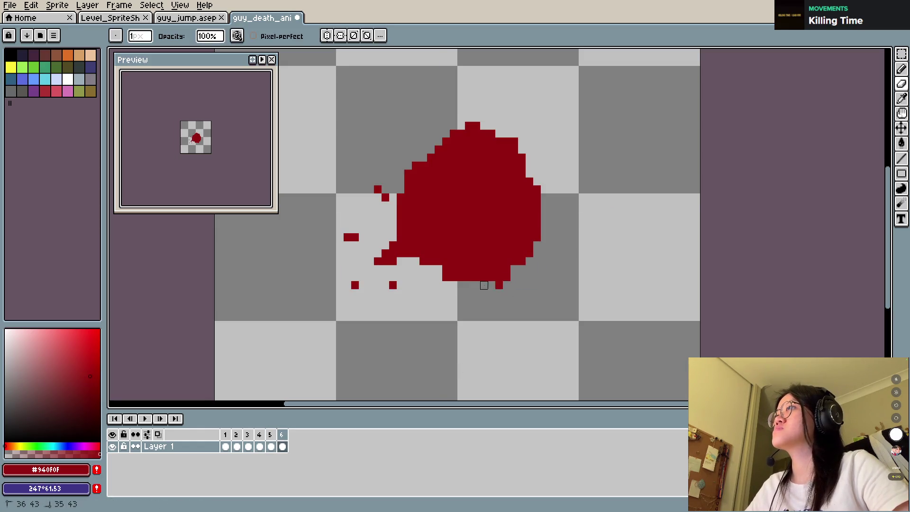
{"action": "left_click_drag", "start_coordinate": [484, 285], "coordinate": [492, 277]}
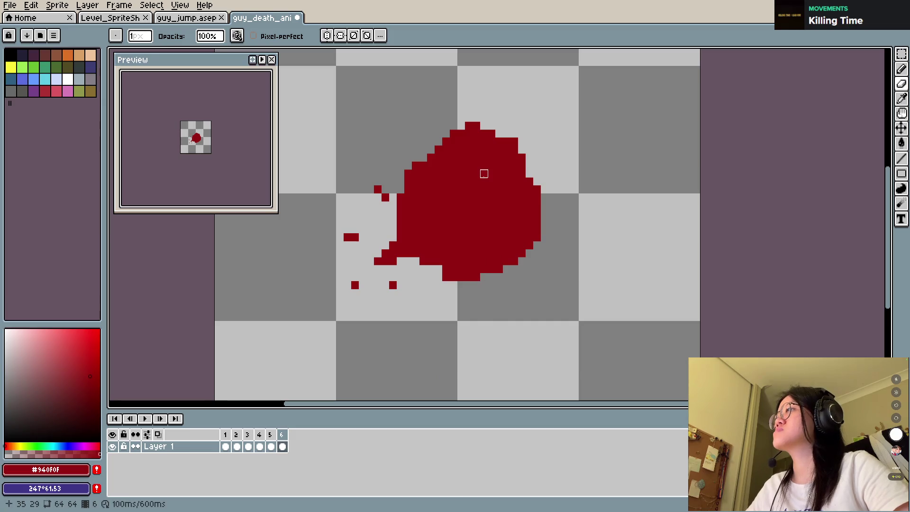
Step: Add frame 7 with spikes at the splat's upper-left and upper-right and a notched right edge
{"action": "key", "text": "alt+n"}
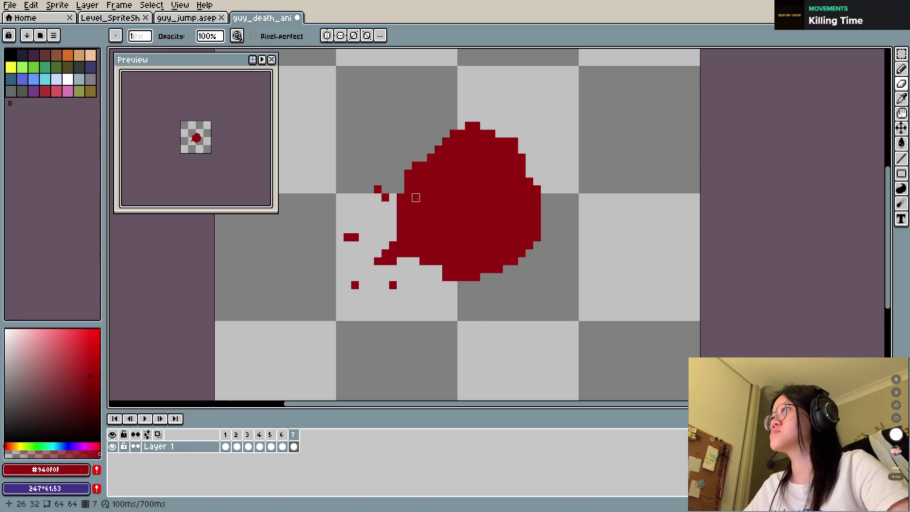
{"action": "key", "text": "b"}
{"action": "left_click_drag", "start_coordinate": [424, 159], "coordinate": [386, 173]}
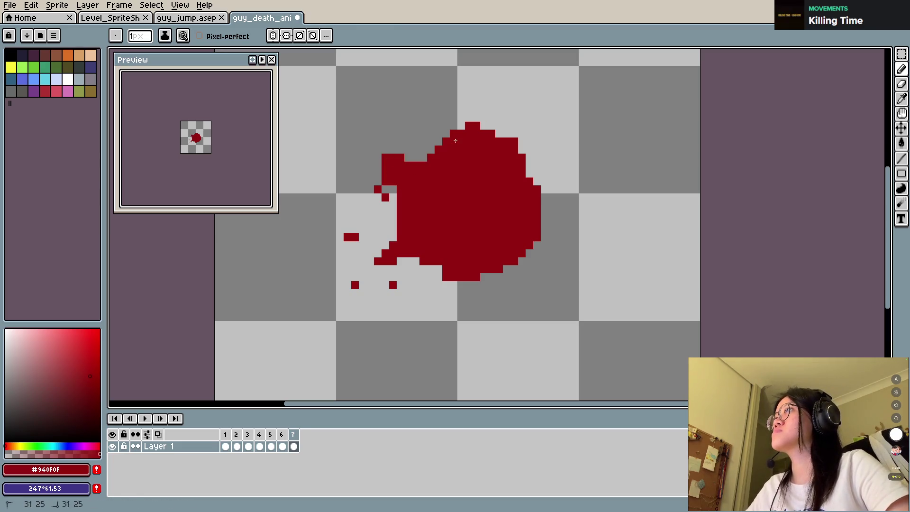
{"action": "key", "text": "e"}
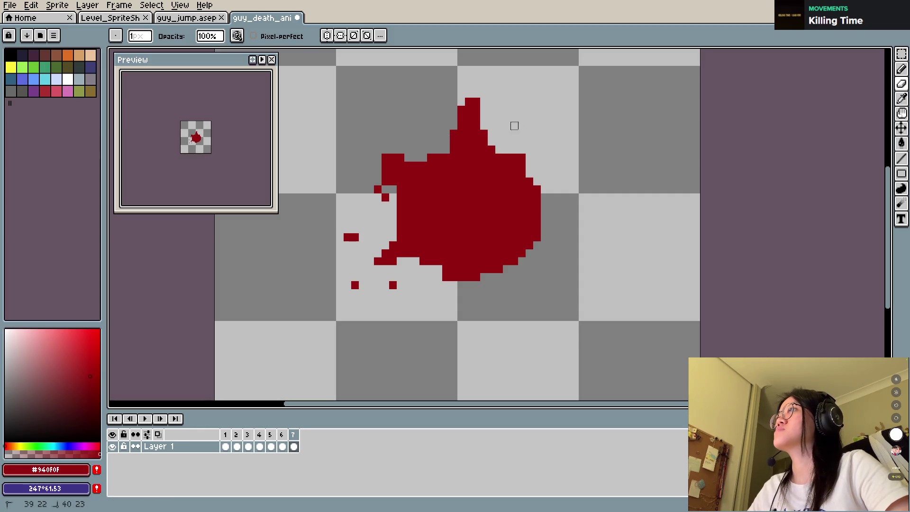
{"action": "key", "text": "b"}
{"action": "left_click", "coordinate": [545, 158]}
{"action": "key", "text": "e"}
{"action": "mouse_move", "coordinate": [537, 189]}
{"action": "left_mouse_down"}
{"action": "mouse_move", "coordinate": [522, 205]}
{"action": "mouse_move", "coordinate": [529, 229]}
{"action": "left_mouse_up"}
Step: Add red spikes to the right and lower-left of the splat, then preview the animation
{"action": "key", "text": "b"}
{"action": "left_click", "coordinate": [560, 237]}
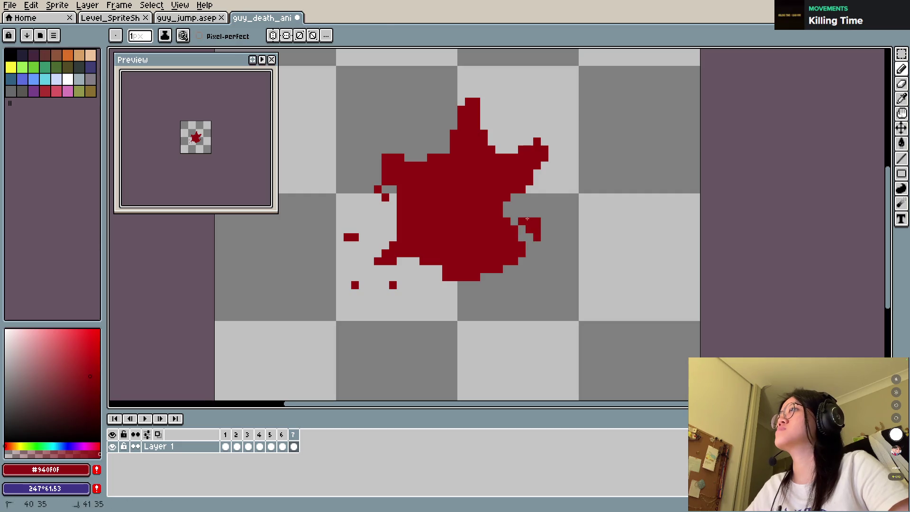
{"action": "left_click", "coordinate": [553, 237]}
{"action": "key", "text": "e"}
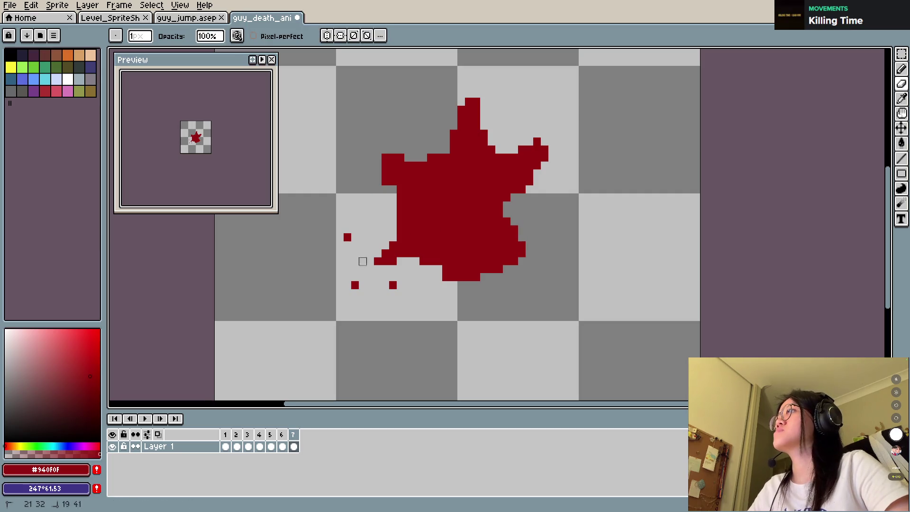
{"action": "key", "text": "b"}
{"action": "mouse_move", "coordinate": [370, 269]}
{"action": "left_mouse_down"}
{"action": "mouse_move", "coordinate": [406, 252]}
{"action": "mouse_move", "coordinate": [409, 317]}
{"action": "left_mouse_up"}
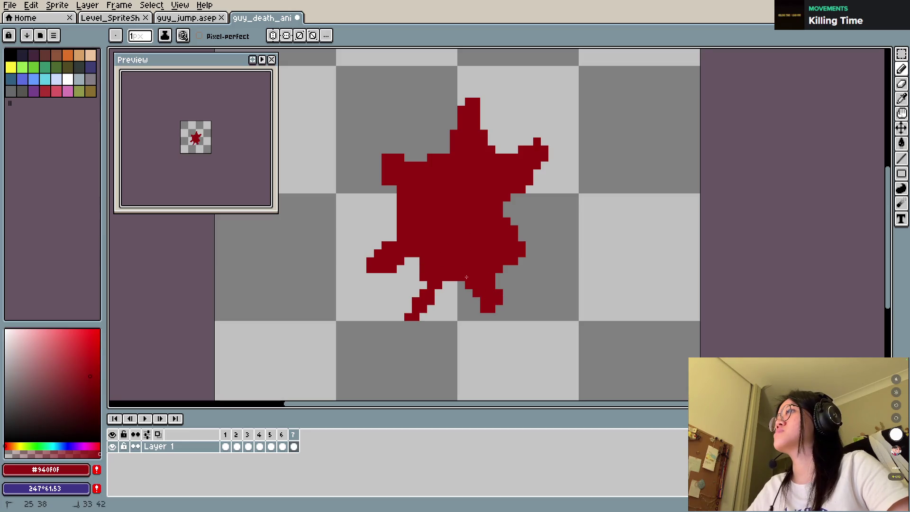
{"action": "key", "text": "Return"}
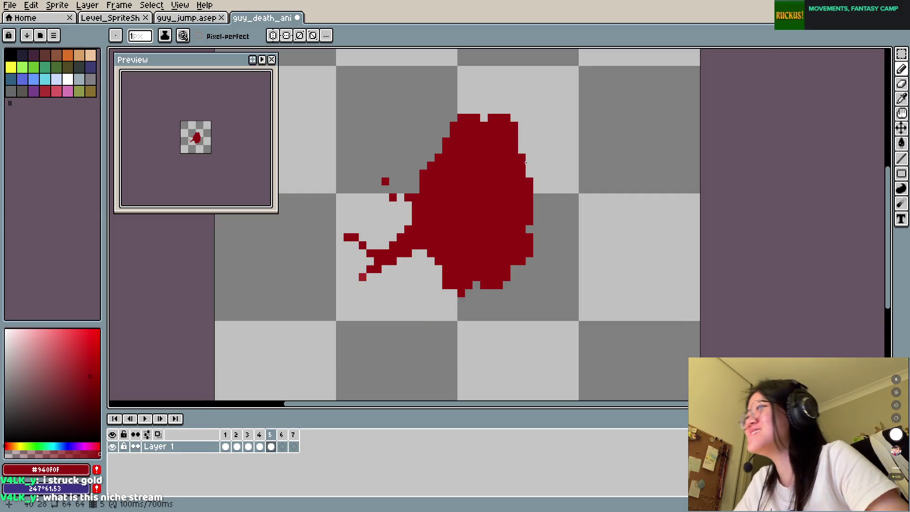
Step: Undo the splat edits, redo back to the solid red silhouette, and save
{"action": "key", "text": "ctrl+z"}
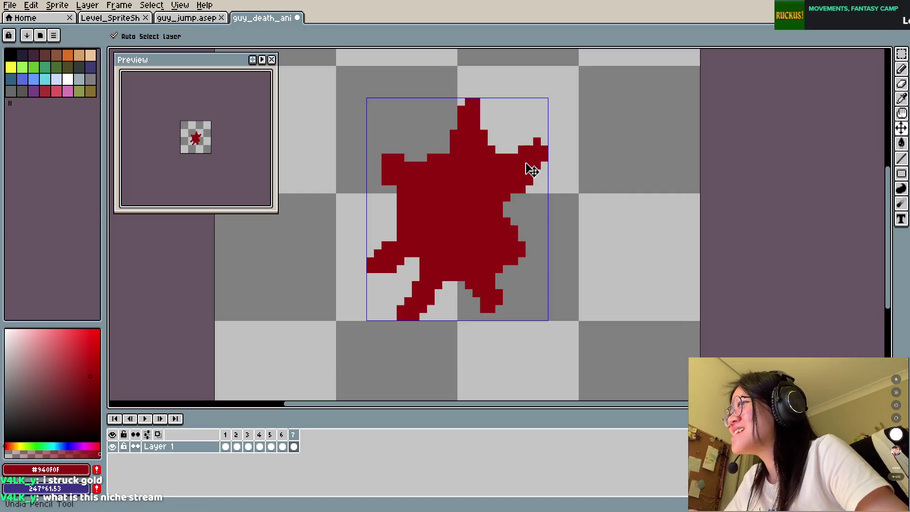
{"action": "key", "text": "ctrl+z"}
{"action": "key", "text": "ctrl+z"}
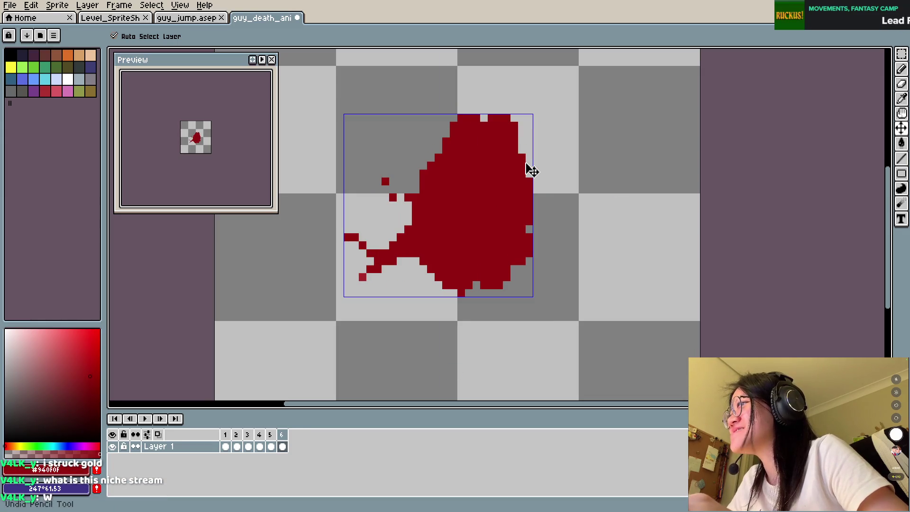
{"action": "key", "text": "ctrl+z"}
{"action": "key", "text": "ctrl+z"}
{"action": "key", "text": "ctrl+z"}
{"action": "key", "text": "ctrl+z"}
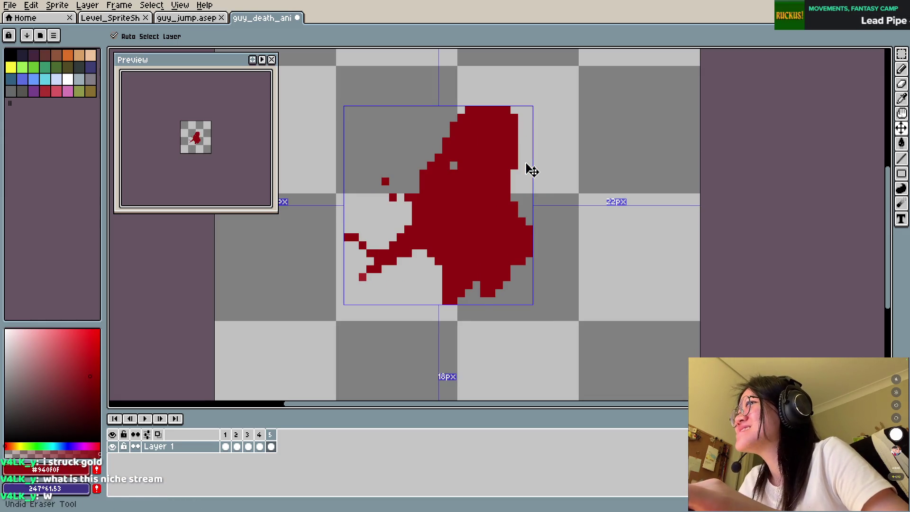
{"action": "key", "text": "ctrl+y"}
{"action": "key", "text": "ctrl+y"}
{"action": "key", "text": "ctrl+y"}
{"action": "key", "text": "ctrl+y"}
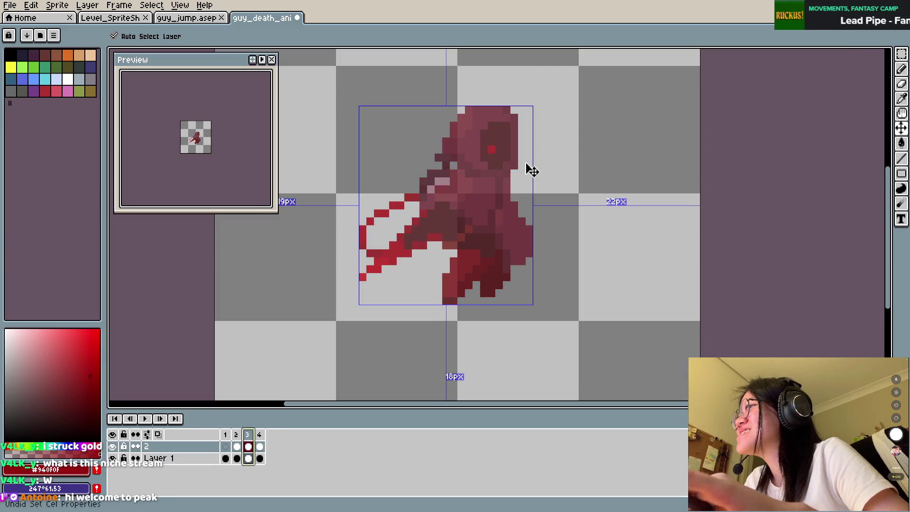
{"action": "key", "text": "ctrl+y"}
{"action": "key", "text": "ctrl+y"}
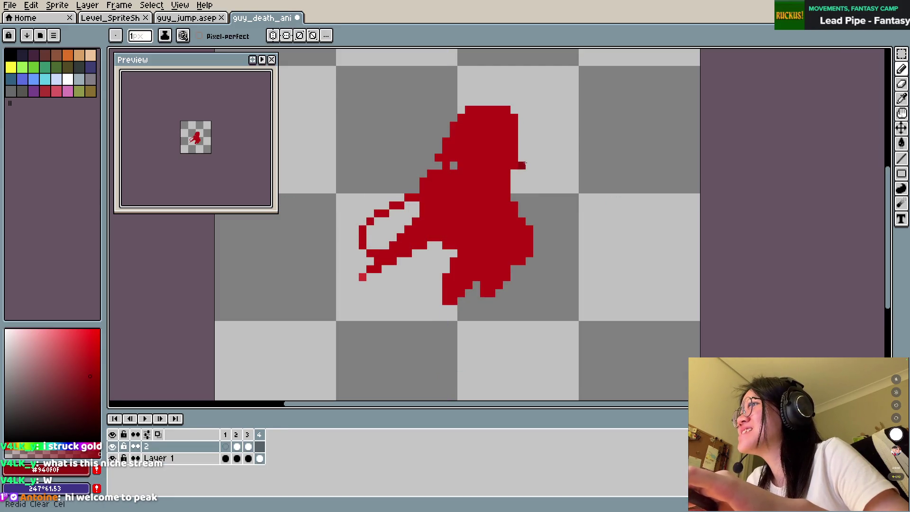
{"action": "key", "text": "ctrl+y"}
{"action": "key", "text": "ctrl+y"}
{"action": "key", "text": "ctrl+s"}
{"action": "key", "text": "Return"}
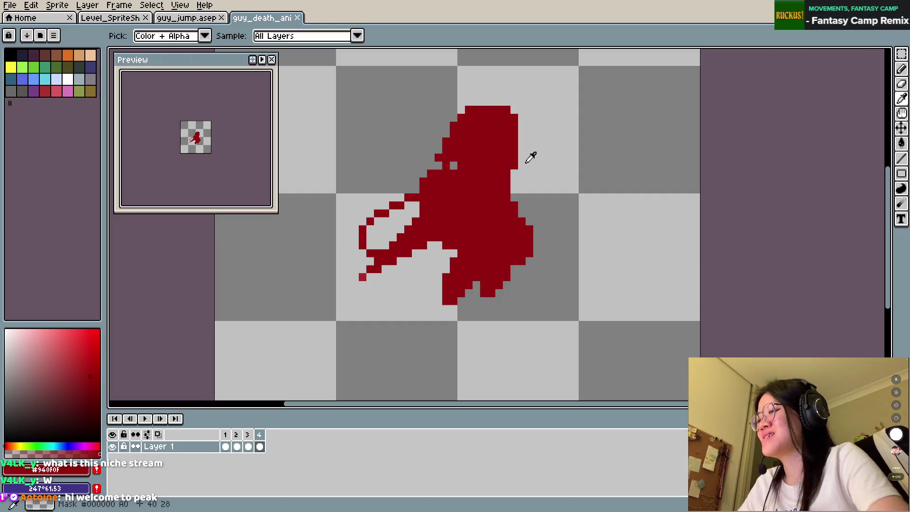
Step: Add a new frame and place red pixels right of the head and below the right leg
{"action": "key", "text": "alt+n"}
{"action": "key", "text": "alt+n"}
{"action": "left_click", "coordinate": [522, 165]}
{"action": "key", "text": "ctrl+s"}
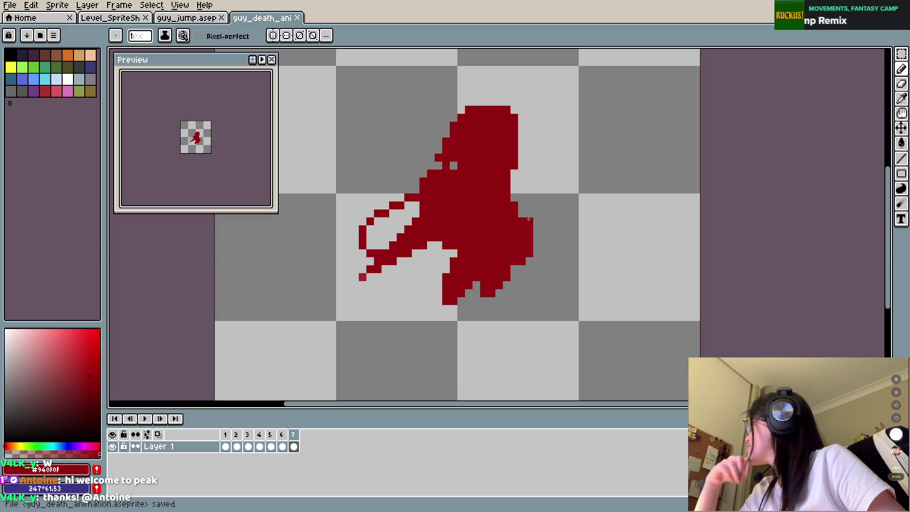
{"action": "left_click", "coordinate": [513, 285]}
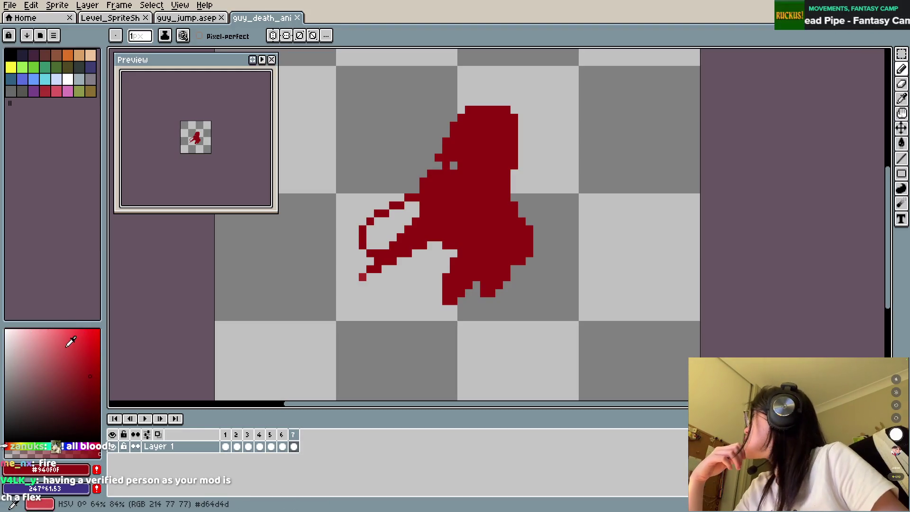
Step: Touch up the silhouette with a red pixel near the body's lower left
{"action": "left_click", "coordinate": [453, 166]}
{"action": "key", "text": "ctrl+z"}
{"action": "left_click", "coordinate": [424, 269]}
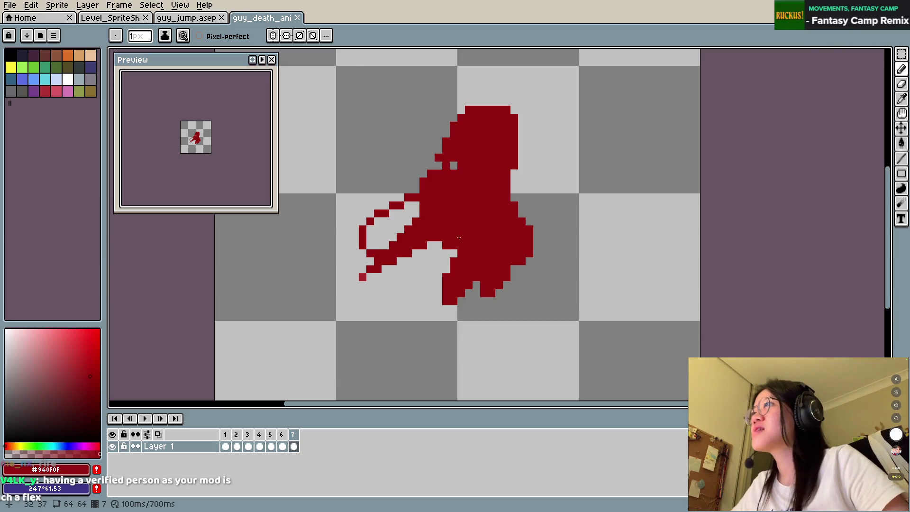
Step: Preview frames 1, 2 and 3, then return to frame 4's red silhouette
{"action": "left_click", "coordinate": [259, 446]}
{"action": "left_click", "coordinate": [226, 435]}
{"action": "left_click", "coordinate": [237, 437]}
{"action": "left_click", "coordinate": [248, 443]}
{"action": "left_click", "coordinate": [260, 441]}
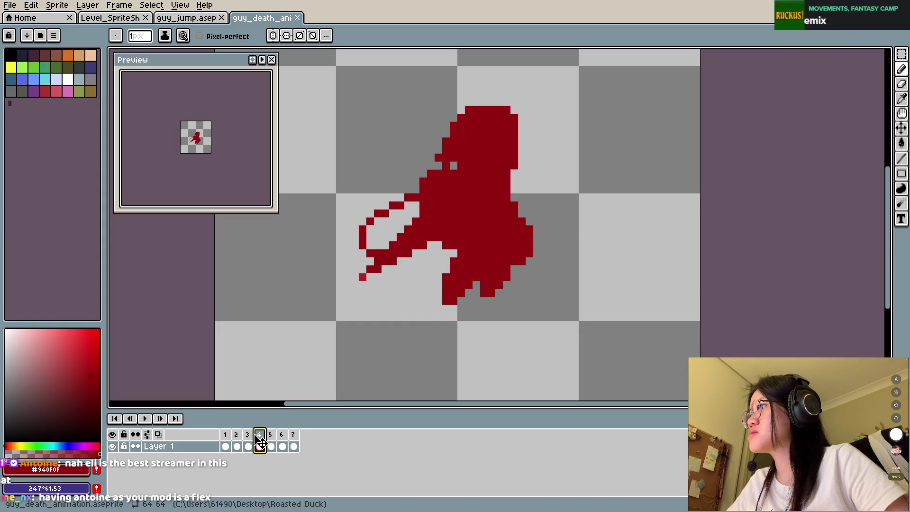
Step: Lower frame 4's cel opacity to 90% and frame 5's to about 70%
{"action": "double_click", "coordinate": [260, 435]}
{"action": "left_click", "coordinate": [510, 281]}
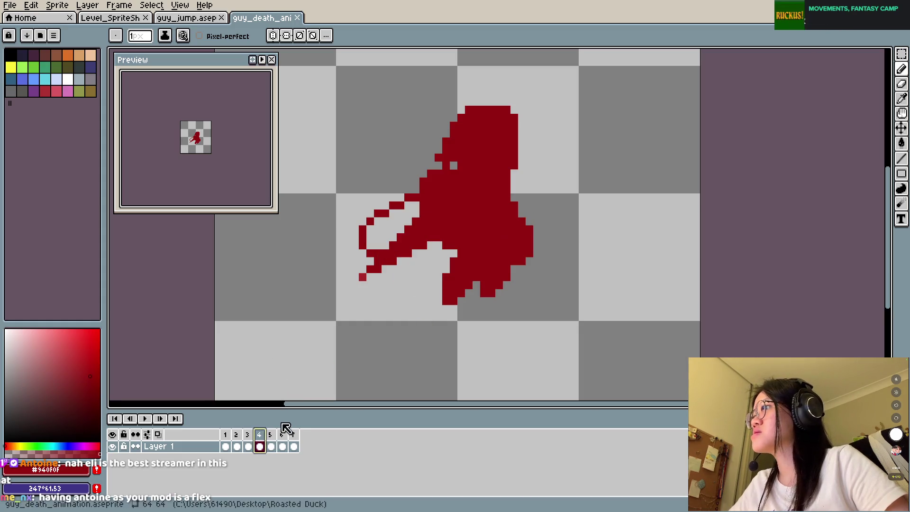
{"action": "double_click", "coordinate": [260, 446]}
{"action": "left_click", "coordinate": [349, 150]}
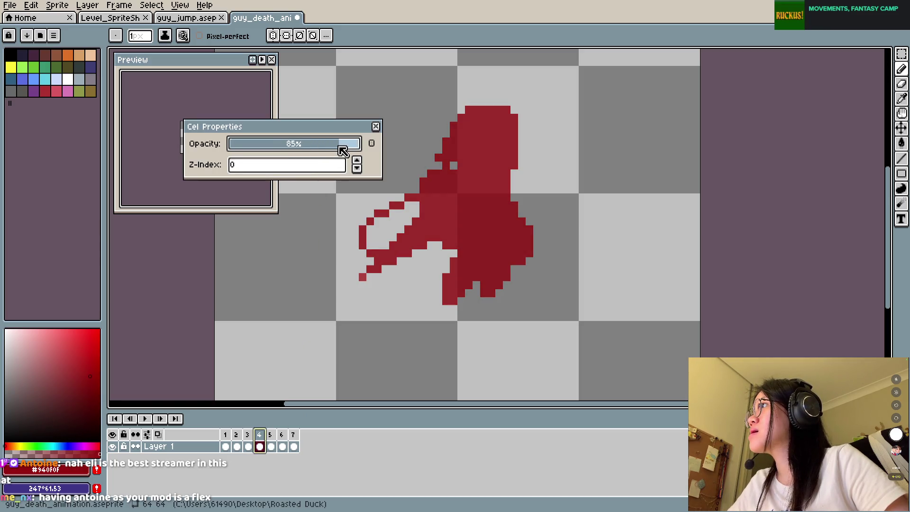
{"action": "left_click", "coordinate": [270, 435]}
{"action": "double_click", "coordinate": [274, 435]}
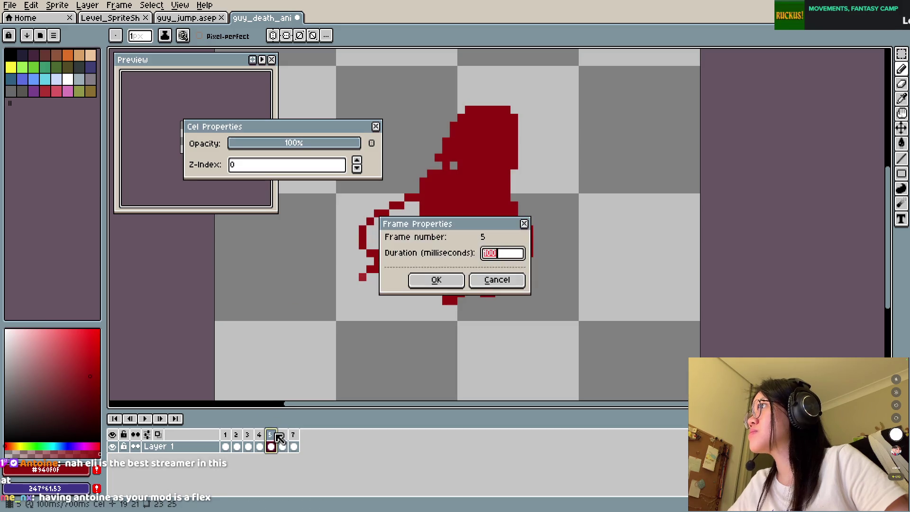
{"action": "left_click", "coordinate": [497, 279]}
{"action": "left_click", "coordinate": [329, 144]}
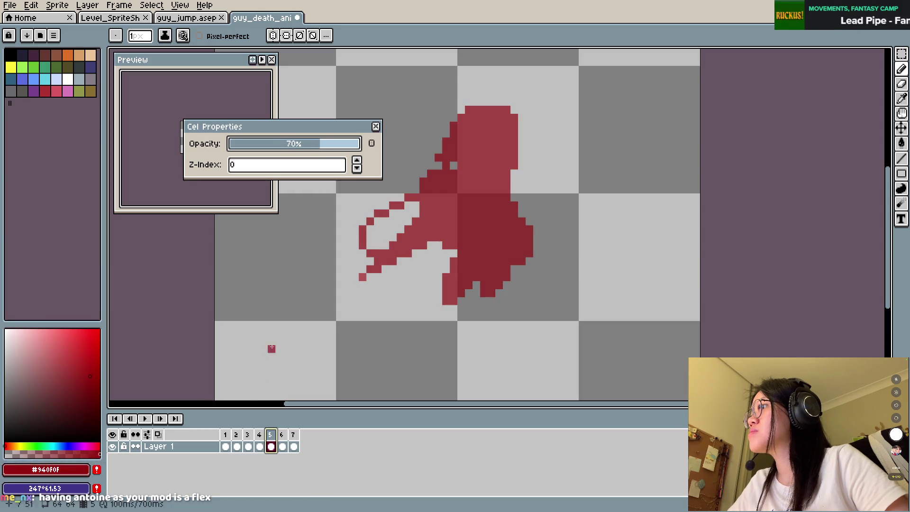
Step: Fade frame 6 to about 52% and frame 7 to about 37% opacity
{"action": "left_click", "coordinate": [263, 436]}
{"action": "left_click", "coordinate": [273, 438]}
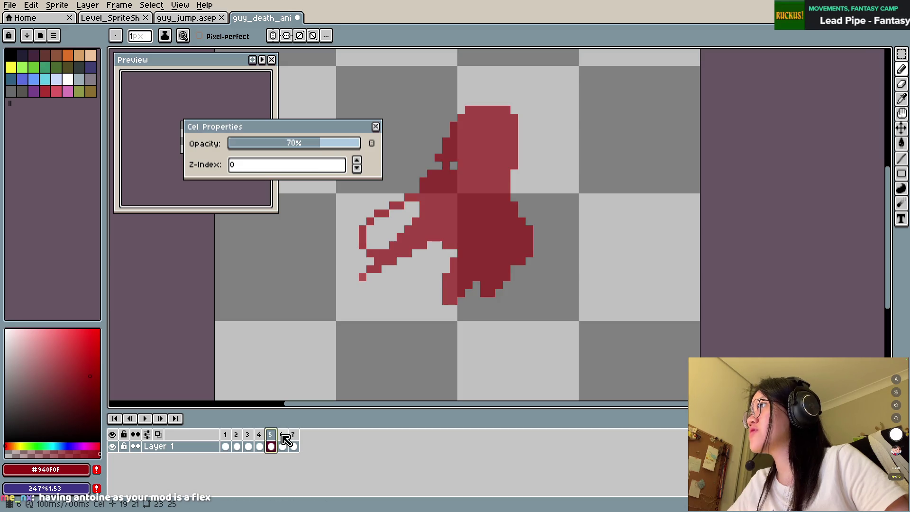
{"action": "left_click", "coordinate": [282, 436]}
{"action": "left_click", "coordinate": [302, 145]}
{"action": "scroll", "coordinate": [301, 145], "scroll_direction": "up", "scroll_amount": 1}
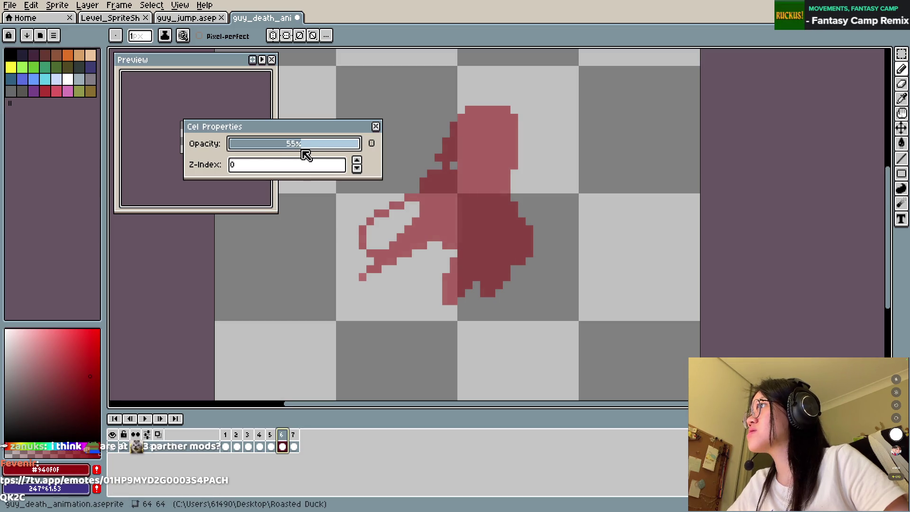
{"action": "left_click", "coordinate": [294, 436]}
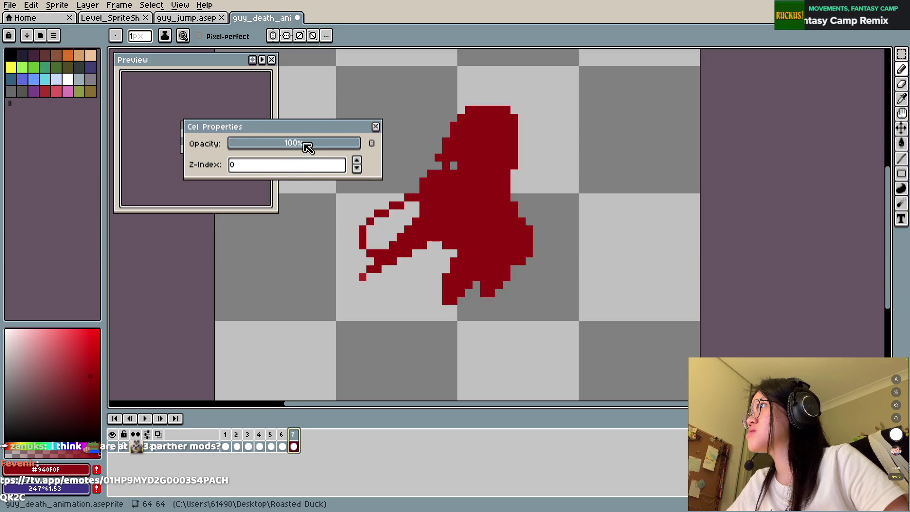
{"action": "left_click_drag", "start_coordinate": [304, 144], "coordinate": [280, 145]}
Step: Preview the fade, raise the silhouette cel's opacity, and close Cel Properties
{"action": "left_click", "coordinate": [145, 419]}
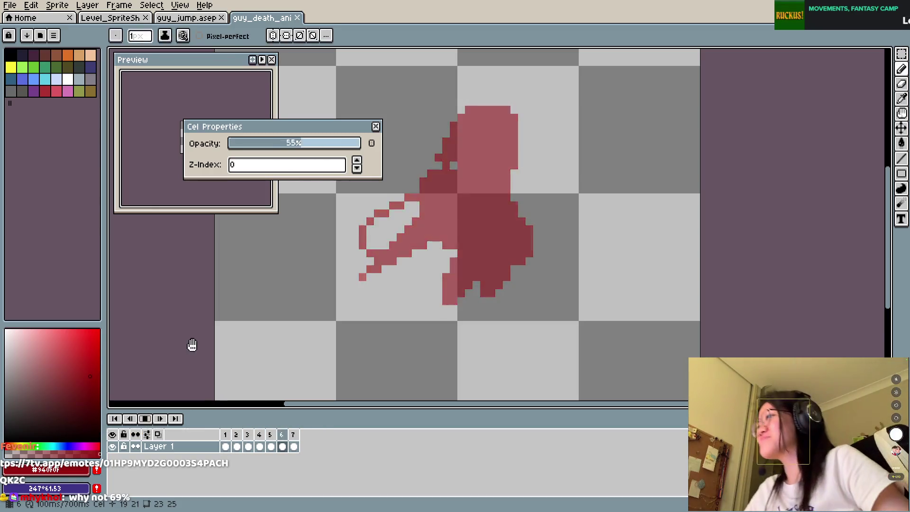
{"action": "left_click_drag", "start_coordinate": [292, 150], "coordinate": [361, 144]}
{"action": "left_click", "coordinate": [376, 127]}
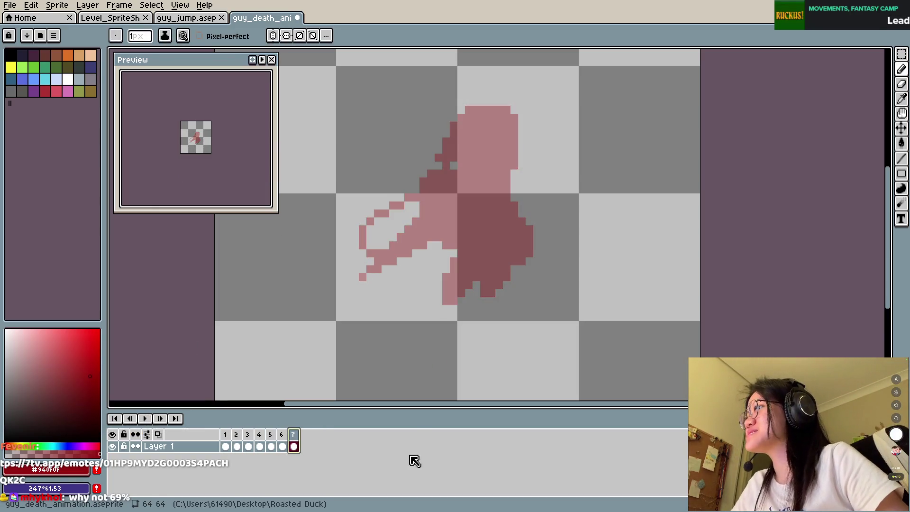
Step: Undo the cel opacity changes and redo back to the solid red silhouette
{"action": "left_click", "coordinate": [294, 447]}
{"action": "key", "text": "ctrl+z"}
{"action": "key", "text": "ctrl+z"}
{"action": "key", "text": "ctrl+z"}
{"action": "key", "text": "ctrl+z"}
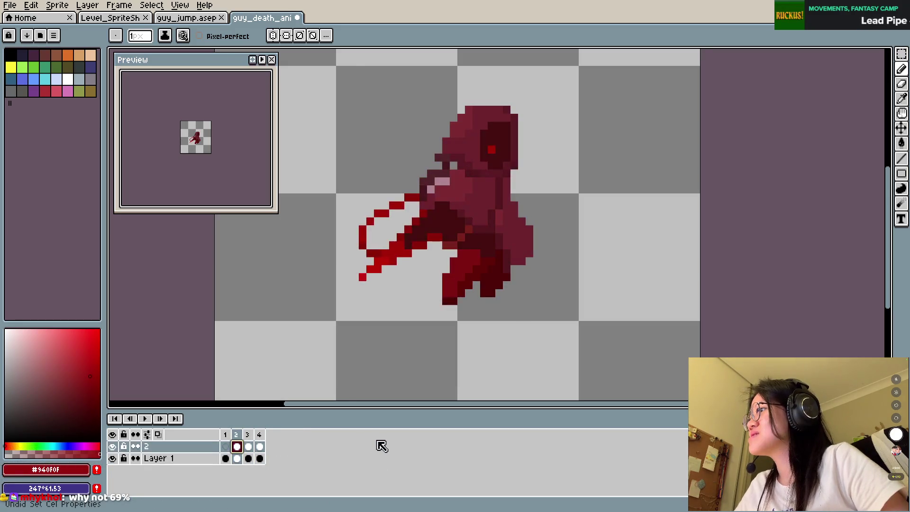
{"action": "key", "text": "Right"}
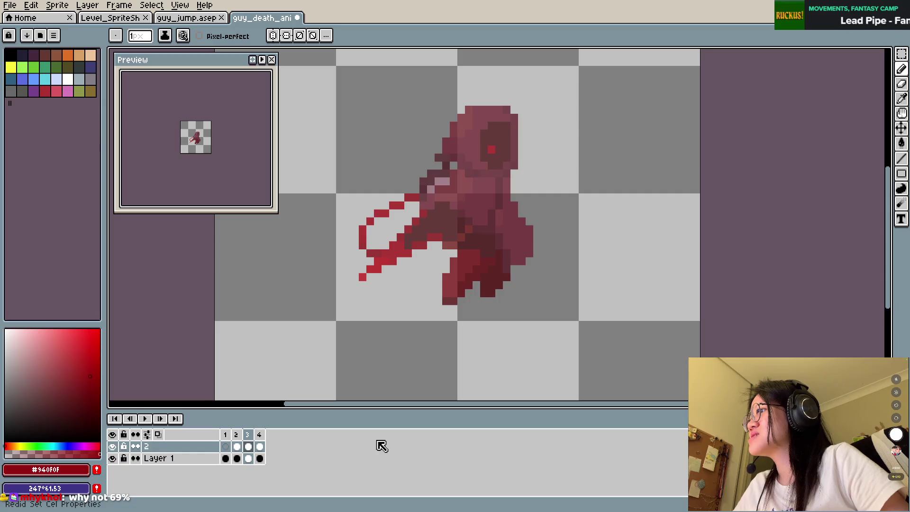
{"action": "key", "text": "ctrl+y"}
{"action": "key", "text": "ctrl+y"}
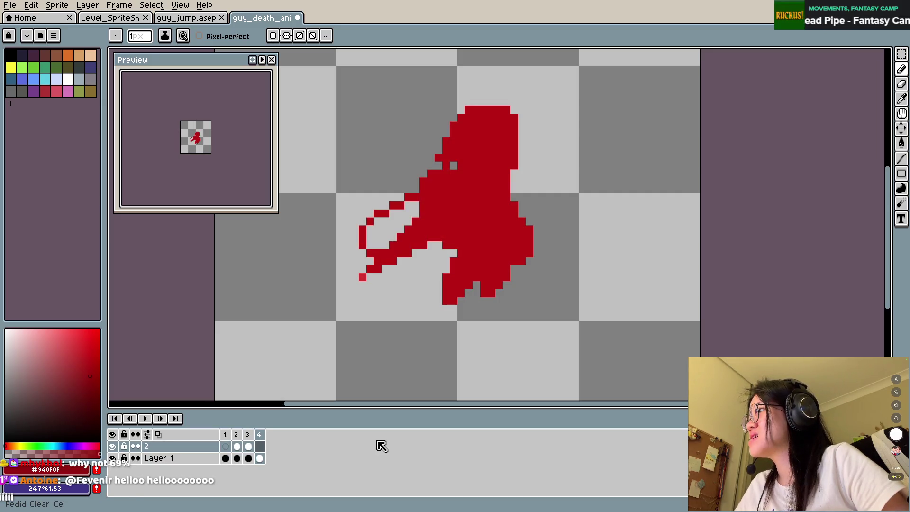
Step: Save the animation and add a new fifth frame after frame 4
{"action": "key", "text": "ctrl+z"}
{"action": "key", "text": "ctrl+z"}
{"action": "key", "text": "ctrl+z"}
{"action": "key", "text": "ctrl+s"}
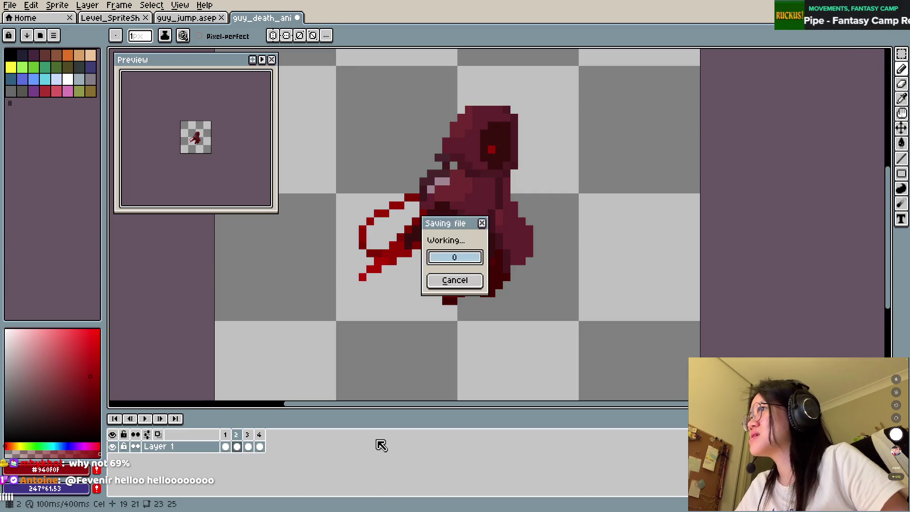
{"action": "key", "text": "Right"}
{"action": "key", "text": "Right"}
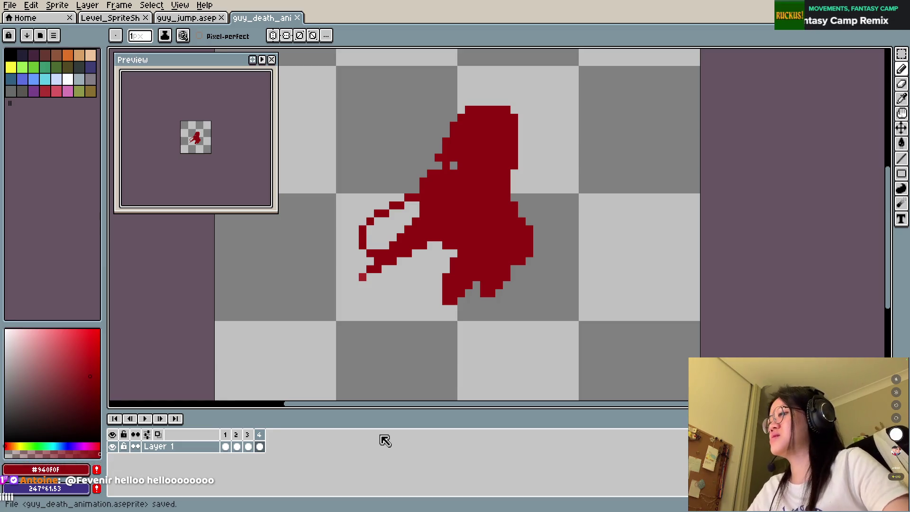
{"action": "key", "text": "alt+n"}
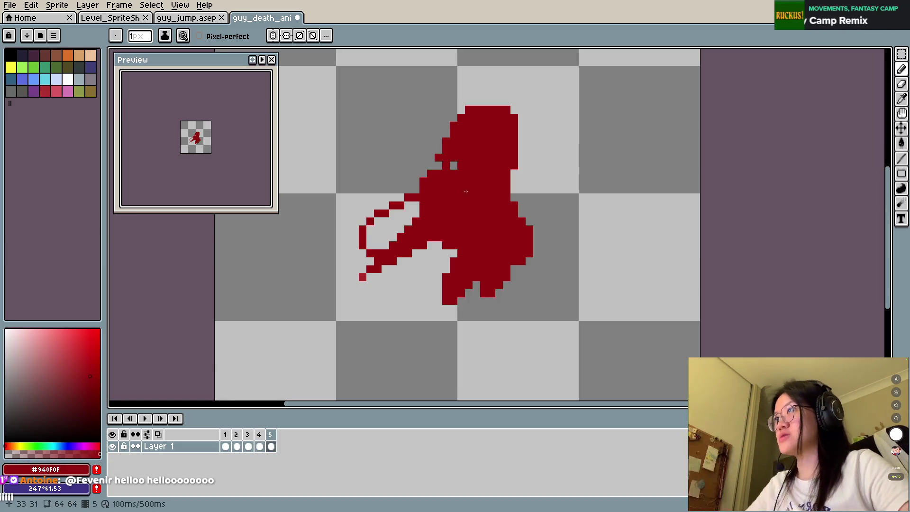
Step: Test red pencil strokes and a 21 px round stamp over the body, undoing the fill
{"action": "key", "text": "b"}
{"action": "key", "text": "plus"}
{"action": "key", "text": "plus"}
{"action": "key", "text": "plus"}
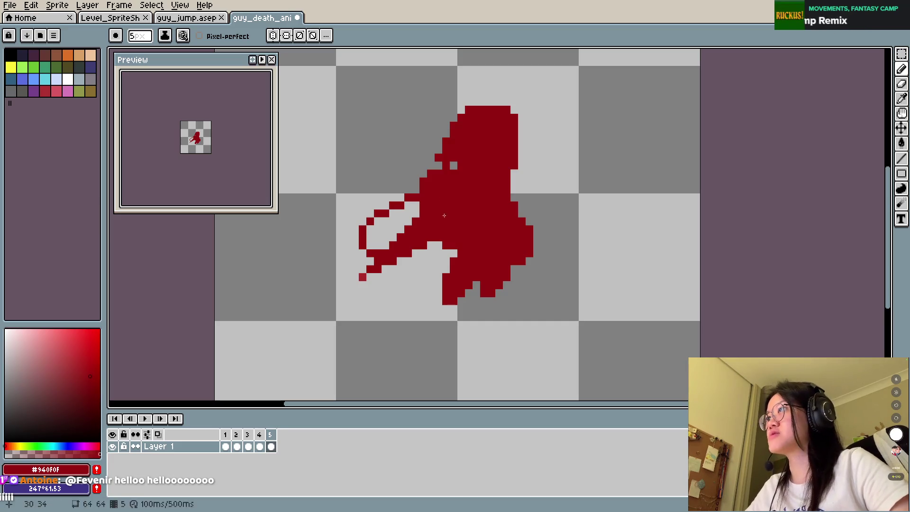
{"action": "left_click_drag", "start_coordinate": [429, 157], "coordinate": [474, 189]}
{"action": "key", "text": "ctrl+z"}
{"action": "key", "text": "plus"}
{"action": "key", "text": "plus"}
{"action": "key", "text": "plus"}
{"action": "left_click", "coordinate": [469, 195]}
{"action": "key", "text": "plus"}
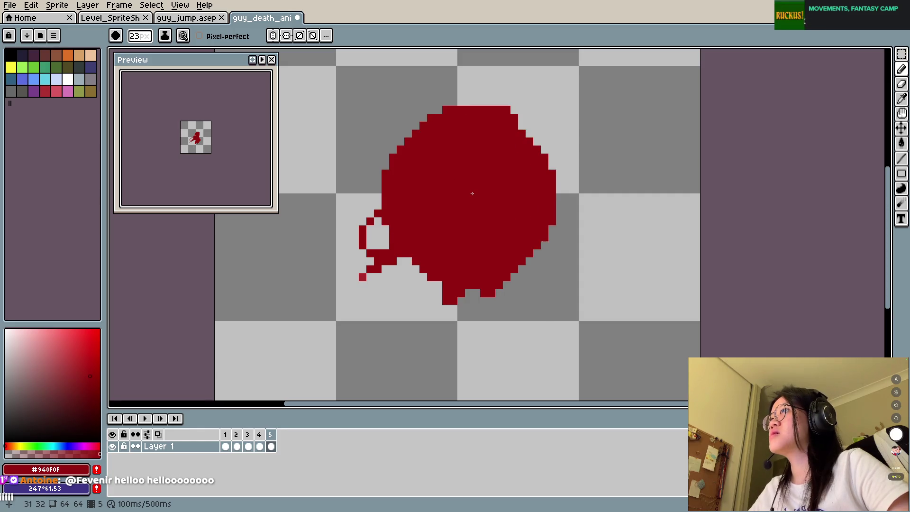
{"action": "key", "text": "minus"}
{"action": "key", "text": "minus"}
{"action": "key", "text": "minus"}
{"action": "key", "text": "minus"}
{"action": "key", "text": "minus"}
{"action": "key", "text": "minus"}
{"action": "key", "text": "minus"}
{"action": "key", "text": "minus"}
{"action": "key", "text": "minus"}
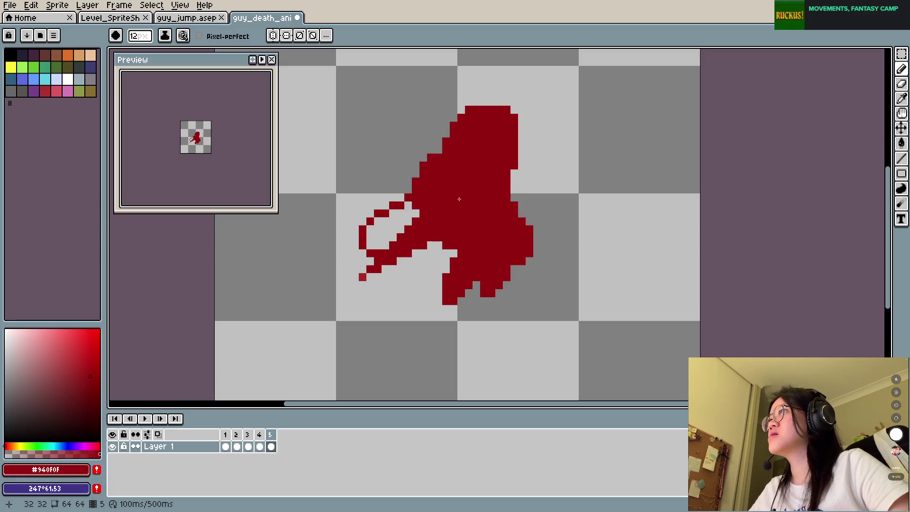
Step: Pick a darker, duller red and stamp a 9 px dark red circle over the body on frame 4
{"action": "left_click_drag", "start_coordinate": [81, 349], "coordinate": [76, 348]}
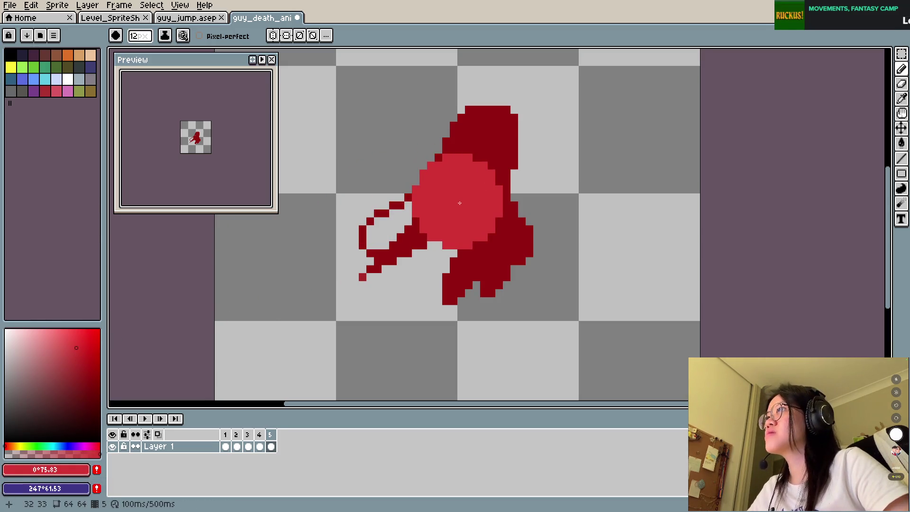
{"action": "key", "text": "minus"}
{"action": "key", "text": "minus"}
{"action": "key", "text": "minus"}
{"action": "key", "text": "minus"}
{"action": "key", "text": "minus"}
{"action": "key", "text": "minus"}
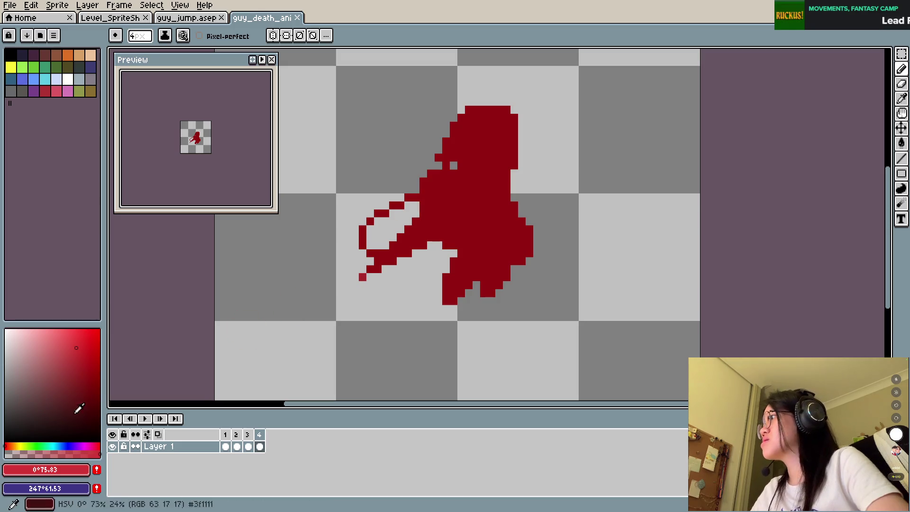
{"action": "left_click", "coordinate": [72, 401]}
{"action": "key", "text": "plus"}
{"action": "key", "text": "plus"}
{"action": "key", "text": "plus"}
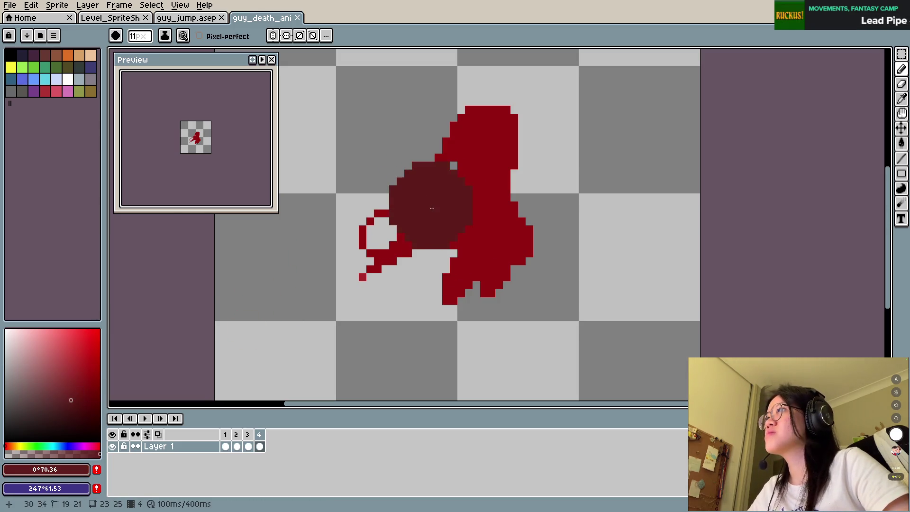
{"action": "left_click", "coordinate": [461, 196]}
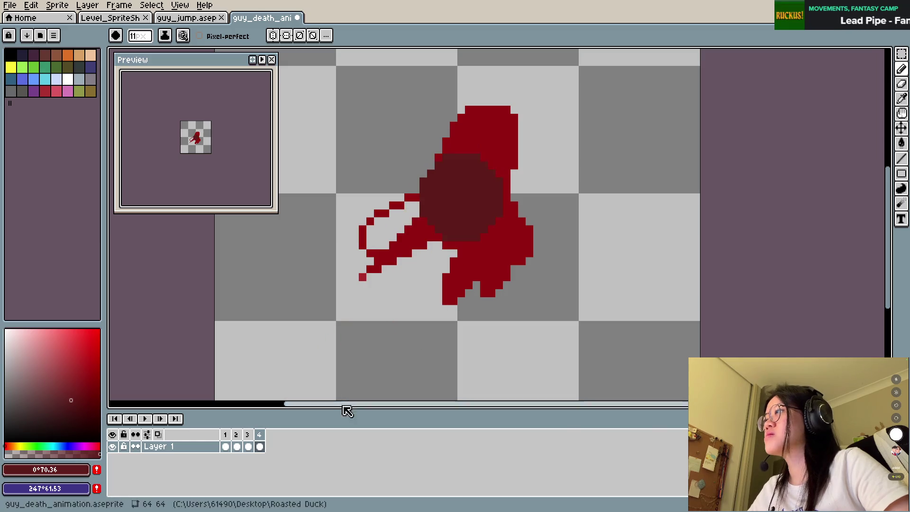
Step: Add frame 5 and stamp a 22 px dark red circle covering the body
{"action": "key", "text": "alt+n"}
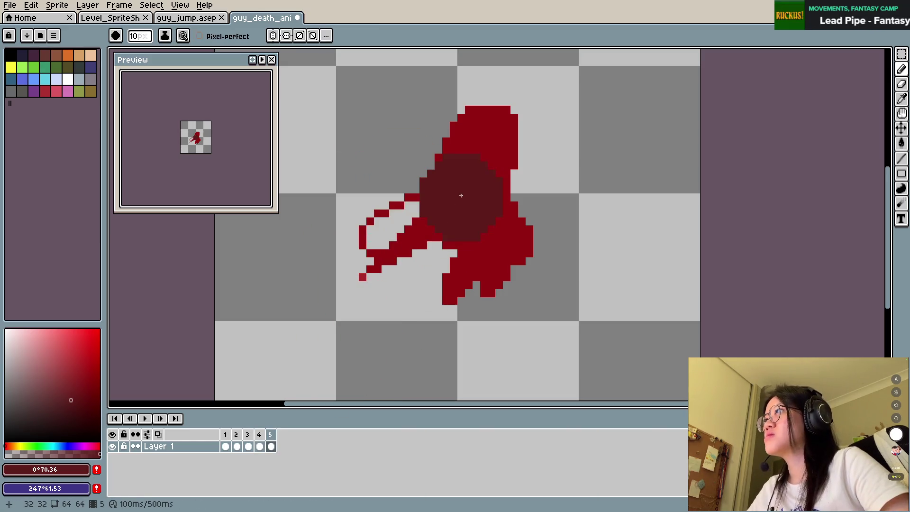
{"action": "key", "text": "plus"}
{"action": "key", "text": "plus"}
{"action": "key", "text": "plus"}
{"action": "key", "text": "plus"}
{"action": "key", "text": "plus"}
{"action": "key", "text": "plus"}
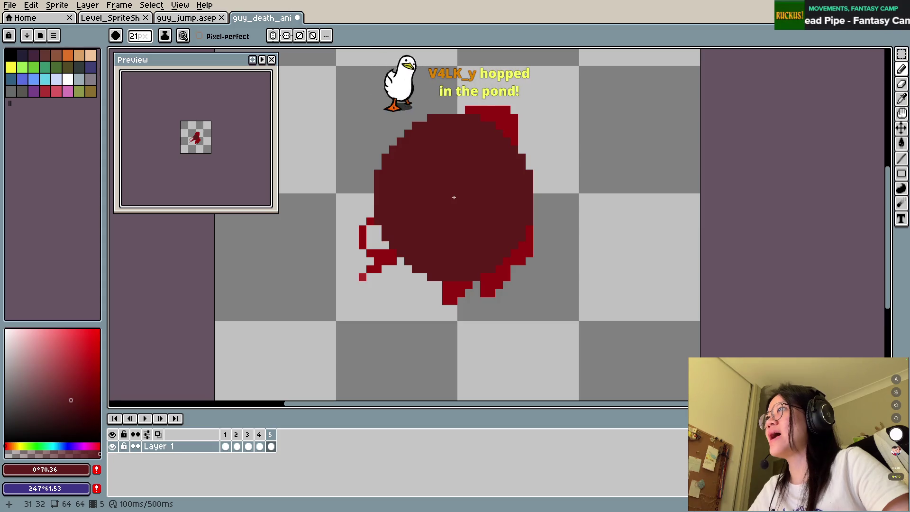
{"action": "key", "text": "plus"}
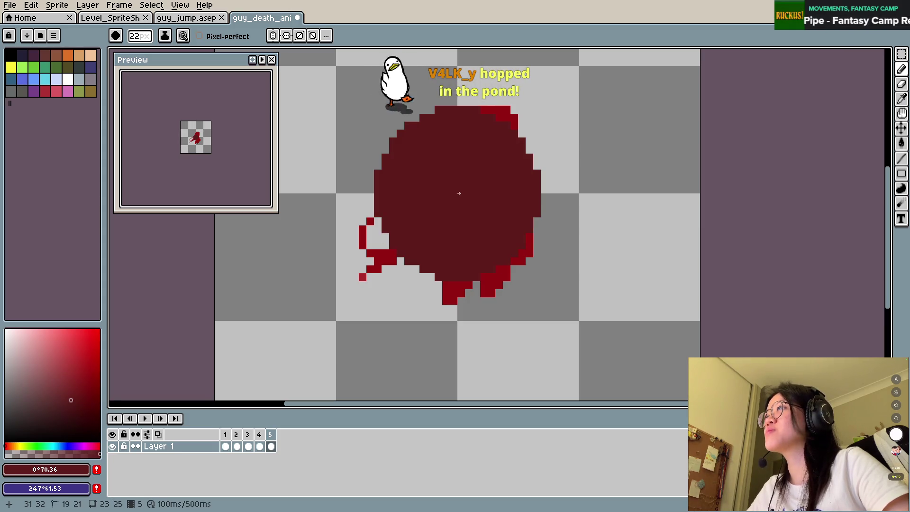
{"action": "left_click", "coordinate": [457, 194]}
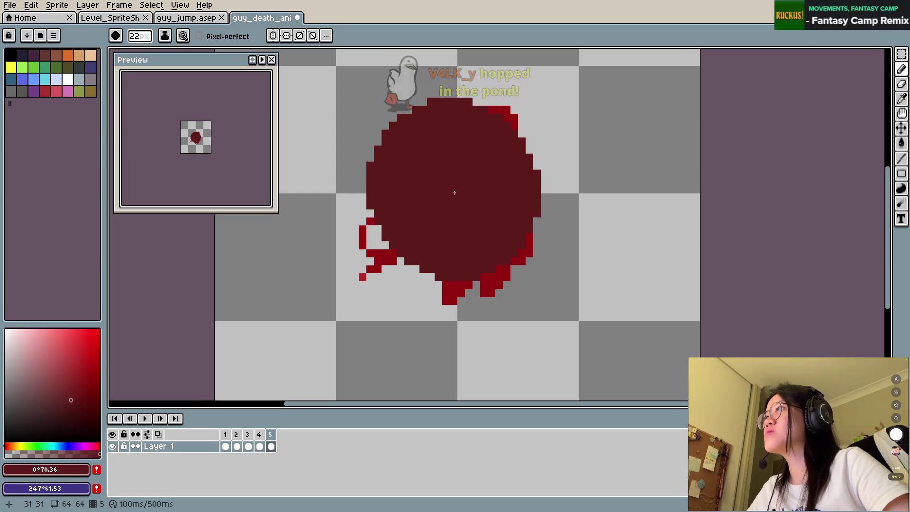
Step: Erase the blob's centre with a 14 px eraser to turn it into a ring
{"action": "key", "text": "e"}
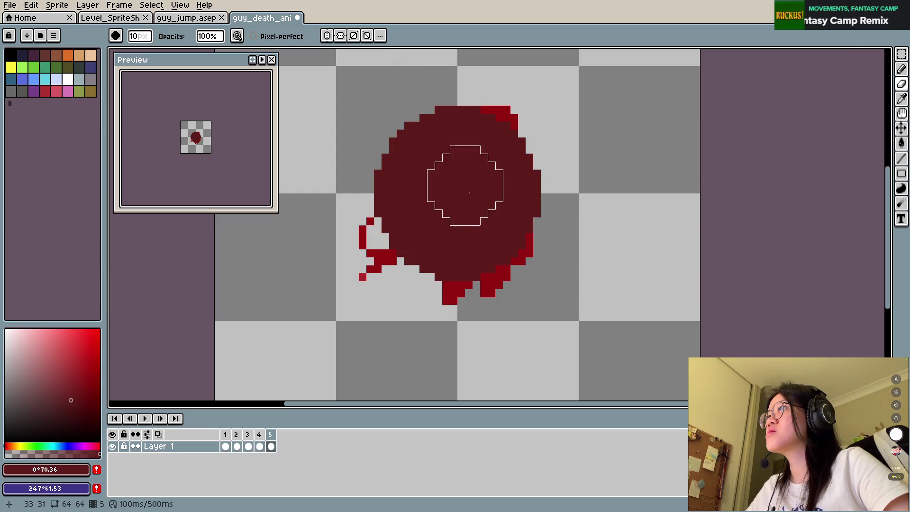
{"action": "left_click", "coordinate": [462, 196]}
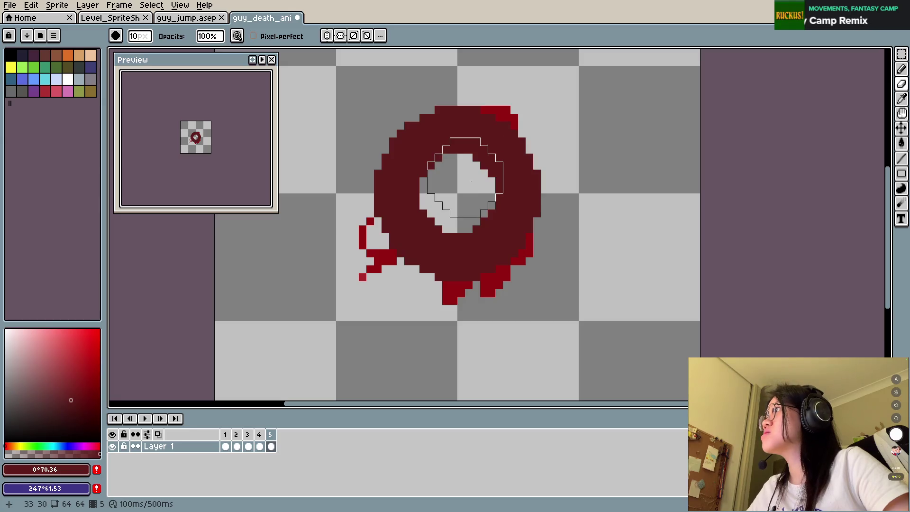
{"action": "key", "text": "plus"}
{"action": "key", "text": "plus"}
{"action": "key", "text": "plus"}
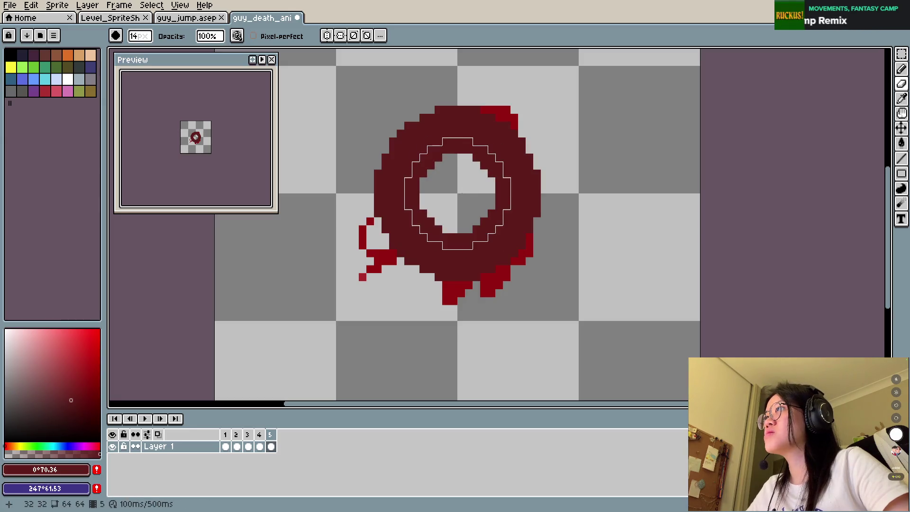
{"action": "left_click", "coordinate": [462, 195]}
Step: Shrink the pencil to 6 px and save the animation file
{"action": "key", "text": "b"}
{"action": "key", "text": "minus"}
{"action": "key", "text": "minus"}
{"action": "key", "text": "minus"}
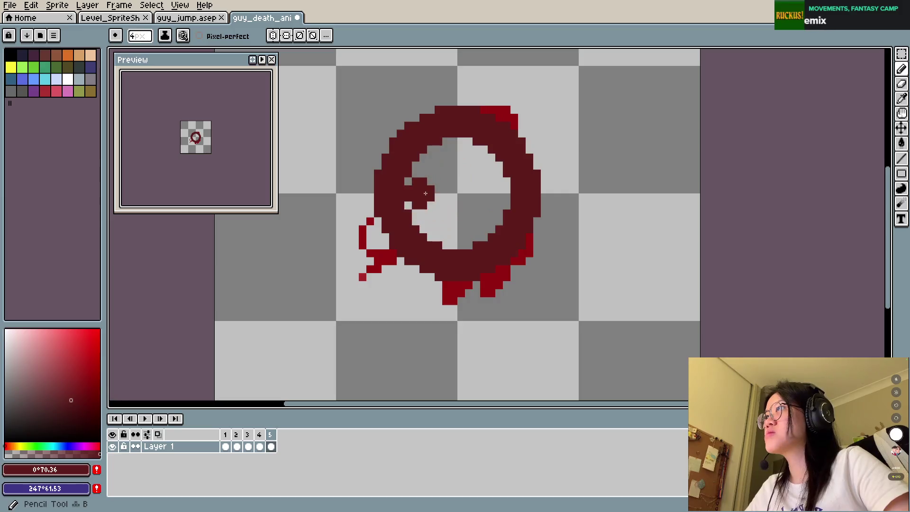
{"action": "key", "text": "minus"}
{"action": "key", "text": "minus"}
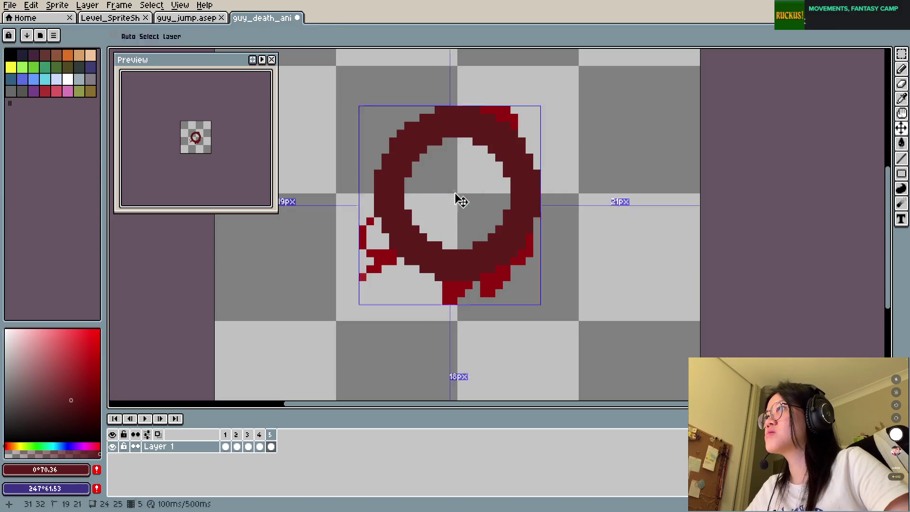
{"action": "key", "text": "minus"}
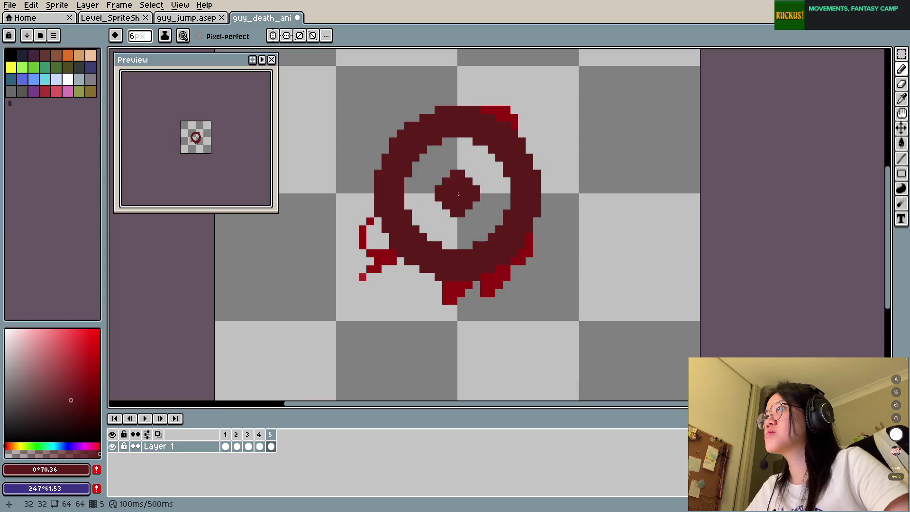
{"action": "key", "text": "ctrl+s"}
Step: Review the earlier frames, then erase the dark blob left in the ring's centre on frame 5
{"action": "key", "text": "Left"}
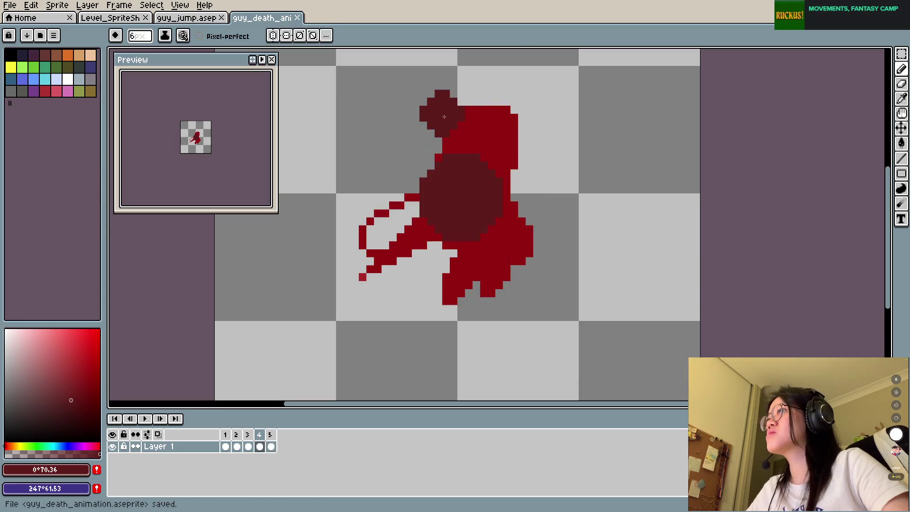
{"action": "key", "text": "Left"}
{"action": "key", "text": "Left"}
{"action": "key", "text": "Right"}
{"action": "key", "text": "Right"}
{"action": "key", "text": "Right"}
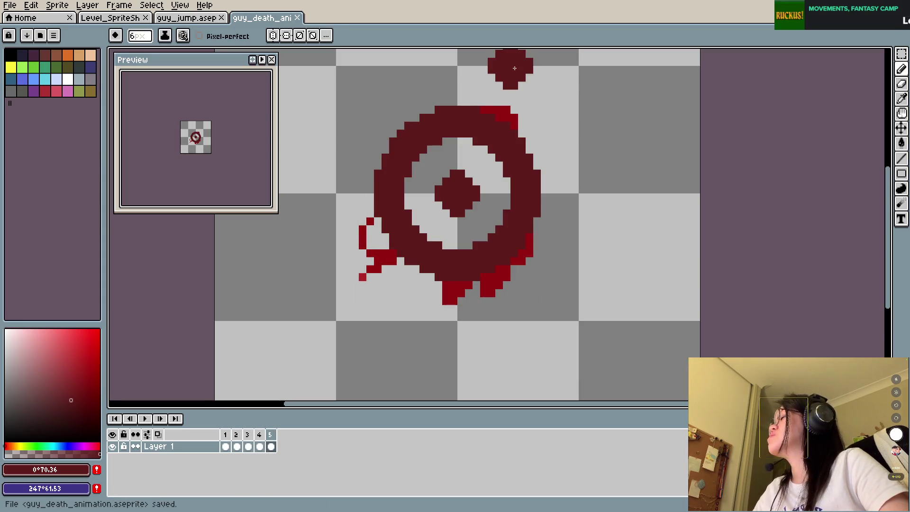
{"action": "key", "text": "e"}
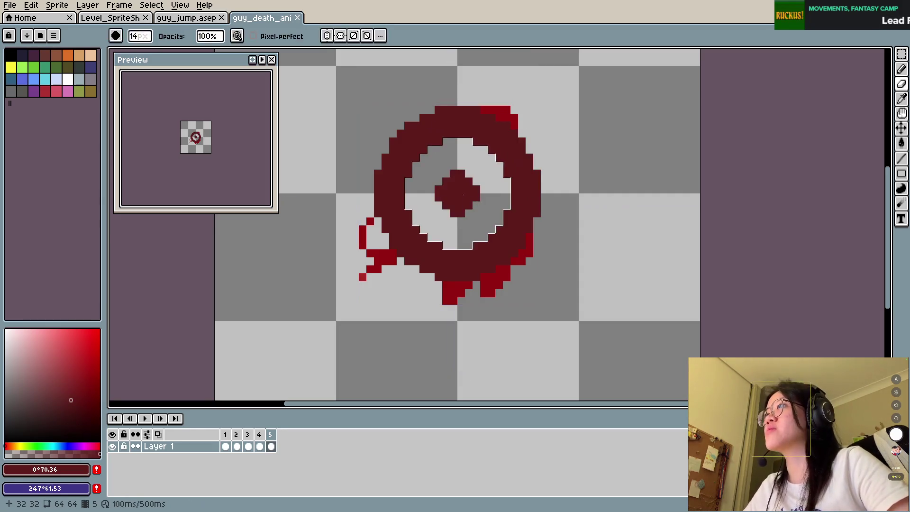
{"action": "left_click", "coordinate": [457, 196]}
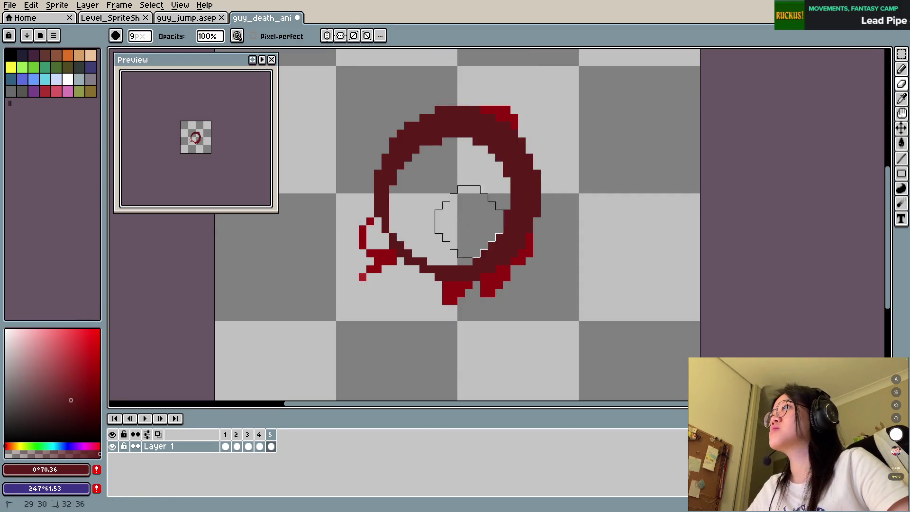
Step: Undo the ring edits to remove frame 5 and save the four-frame animation
{"action": "key", "text": "v"}
{"action": "key", "text": "alt+c"}
{"action": "key", "text": "e"}
{"action": "key", "text": "ctrl+s"}
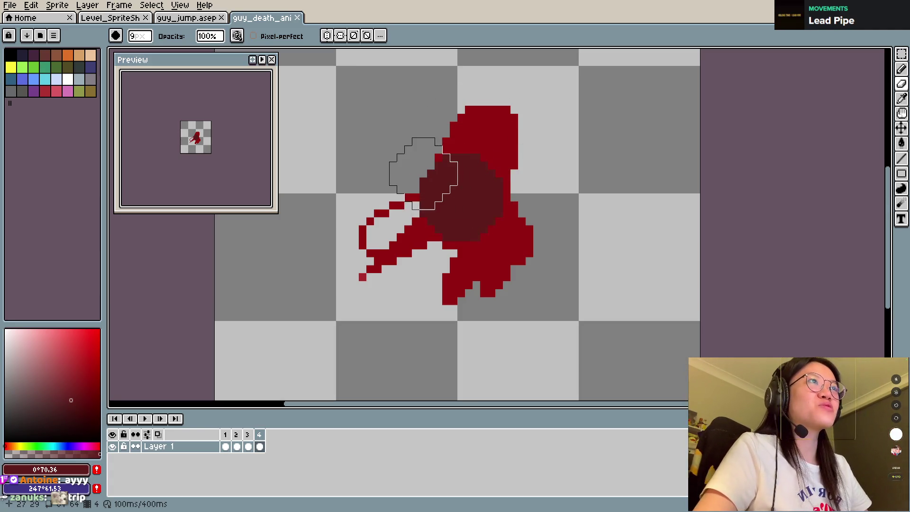
Step: Test-erase the head with a 14 px eraser, undo it, reset the eraser to 5 px and save
{"action": "key", "text": "plus"}
{"action": "key", "text": "plus"}
{"action": "key", "text": "plus"}
{"action": "left_click_drag", "start_coordinate": [427, 175], "coordinate": [443, 161]}
{"action": "key", "text": "ctrl+z"}
{"action": "key", "text": "minus"}
{"action": "key", "text": "minus"}
{"action": "key", "text": "minus"}
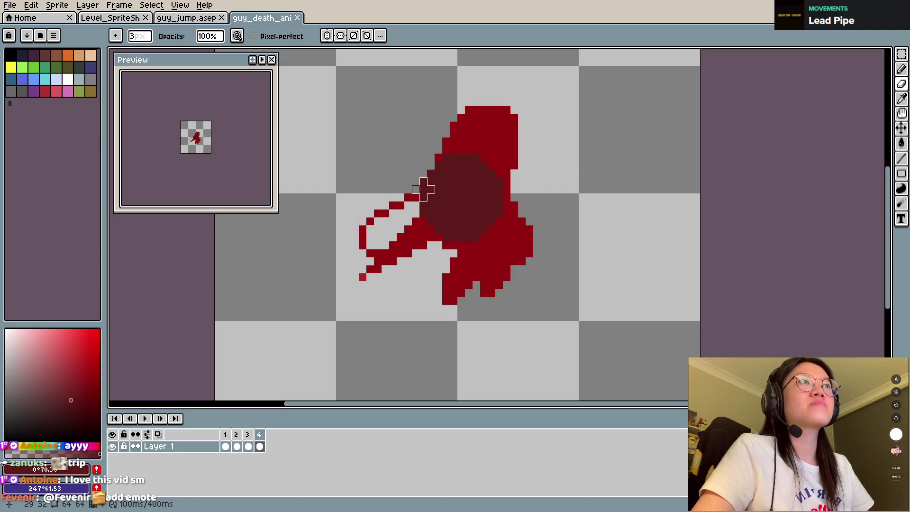
{"action": "key", "text": "ctrl+s"}
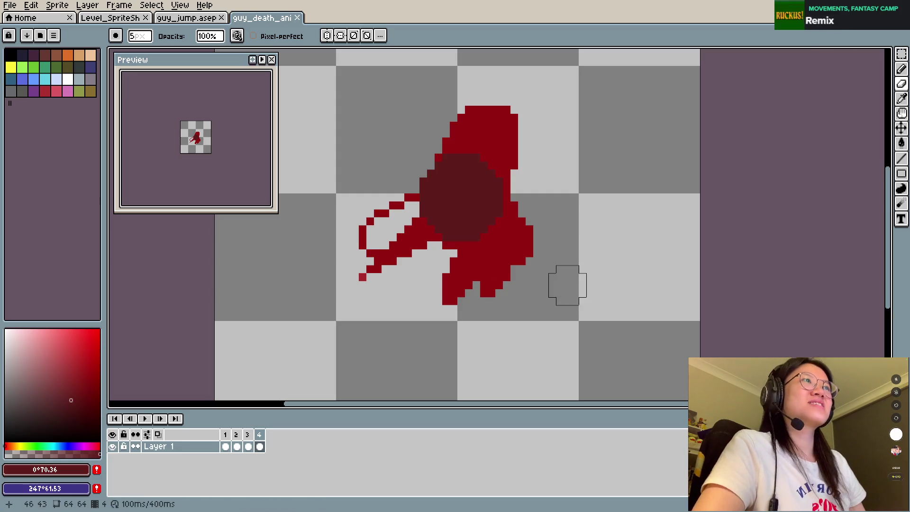
Step: Stamp test dark red dabs around the silhouette with the 6 px pencil, then undo them
{"action": "key", "text": "b"}
{"action": "left_click", "coordinate": [414, 155]}
{"action": "left_click", "coordinate": [403, 105]}
{"action": "left_click", "coordinate": [571, 159]}
{"action": "left_click", "coordinate": [447, 319]}
{"action": "key", "text": "ctrl+z"}
{"action": "key", "text": "ctrl+z"}
{"action": "key", "text": "ctrl+z"}
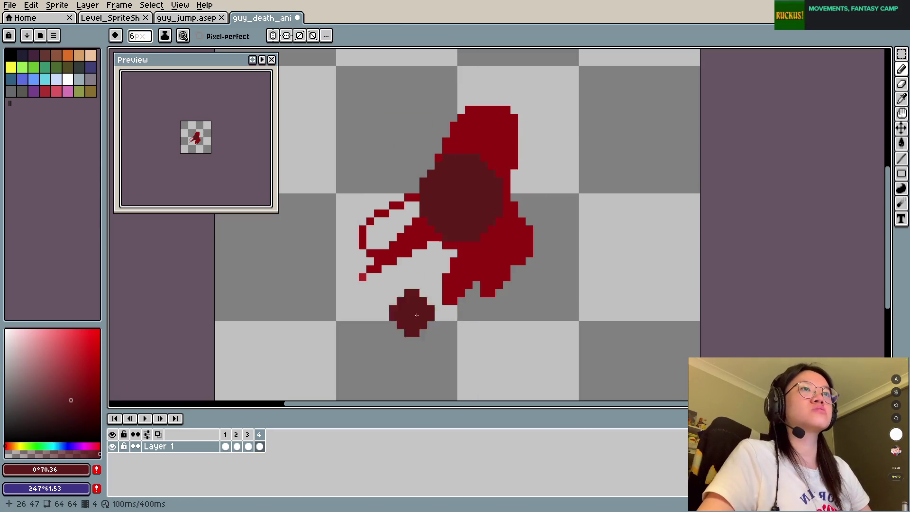
Step: Check frames 1 and 4, then add Layer 2 above Layer 1
{"action": "key", "text": "v"}
{"action": "key", "text": "b"}
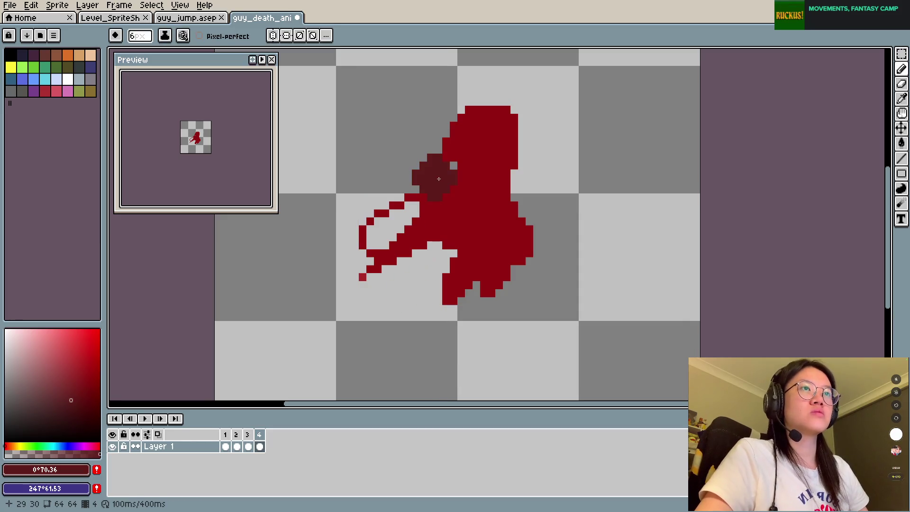
{"action": "key", "text": "Right"}
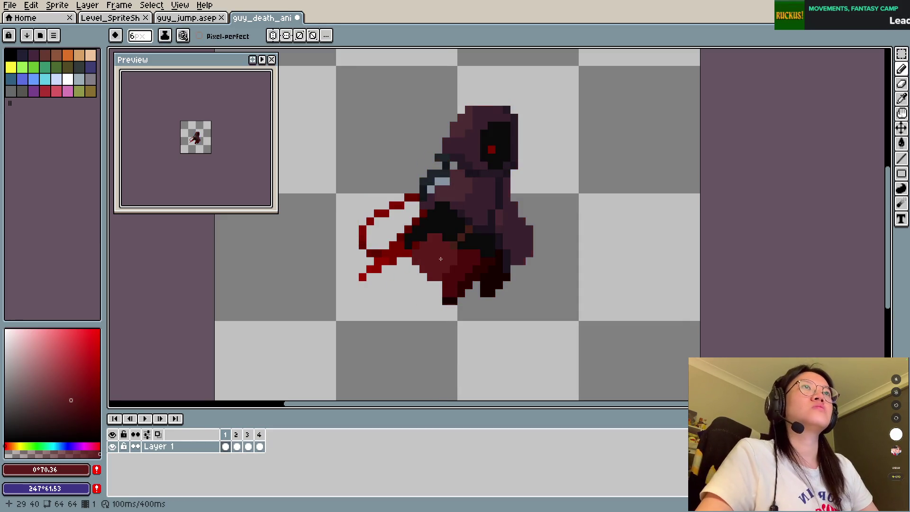
{"action": "key", "text": "Right"}
{"action": "key", "text": "Right"}
{"action": "key", "text": "Right"}
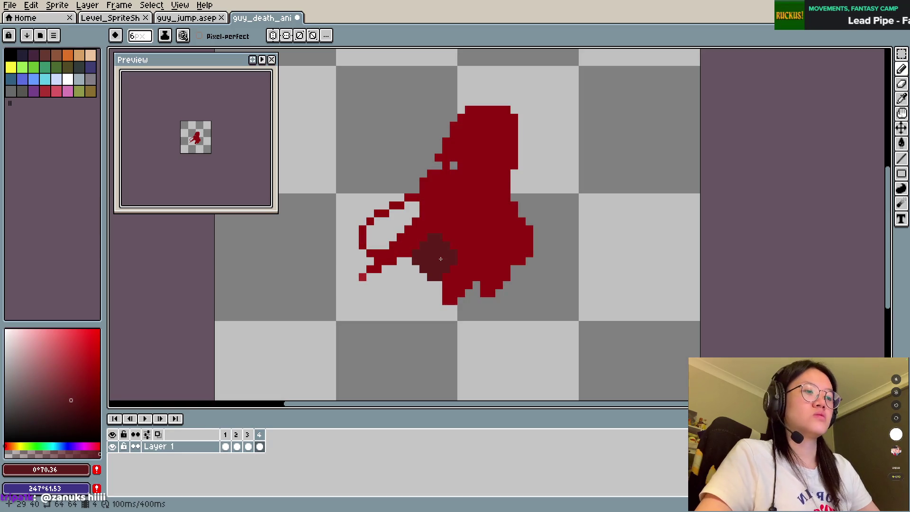
{"action": "key", "text": "shift+n"}
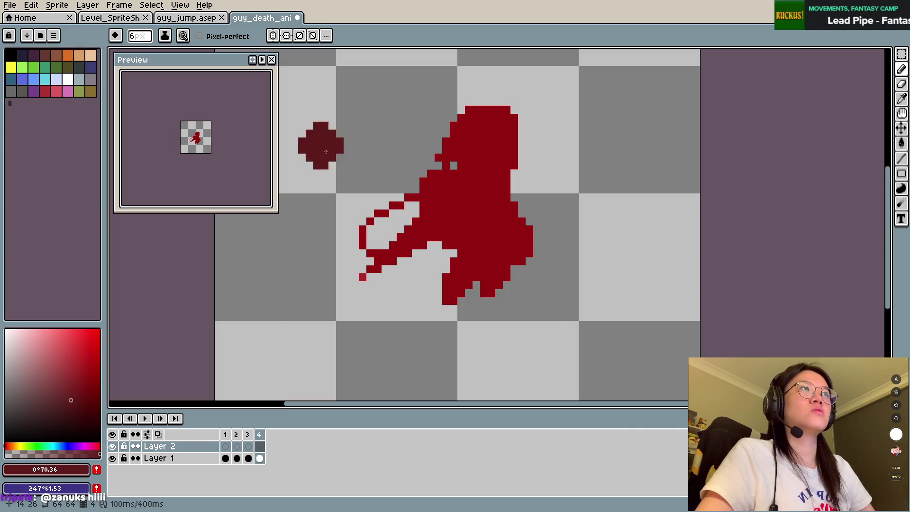
Step: Try brush sizes 11, 24 and 4 px with a brighter red while stepping through the first frames
{"action": "key", "text": "plus"}
{"action": "key", "text": "plus"}
{"action": "key", "text": "plus"}
{"action": "key", "text": "plus"}
{"action": "key", "text": "plus"}
{"action": "key", "text": "plus"}
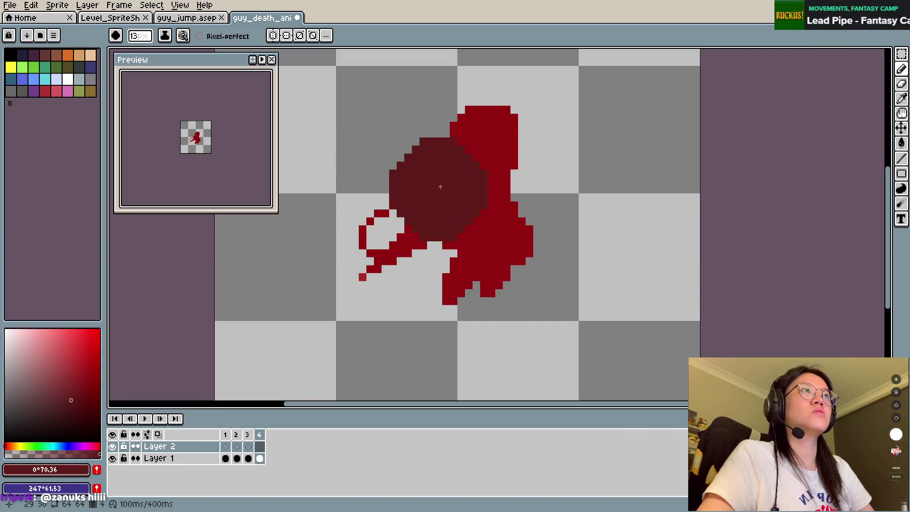
{"action": "key", "text": "plus"}
{"action": "key", "text": "plus"}
{"action": "key", "text": "plus"}
{"action": "left_click", "coordinate": [79, 352]}
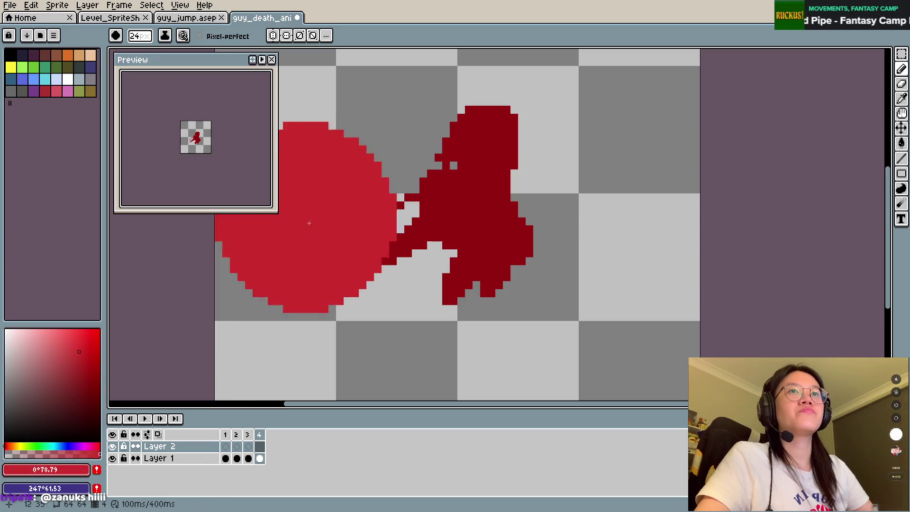
{"action": "key", "text": "minus"}
{"action": "key", "text": "minus"}
{"action": "key", "text": "minus"}
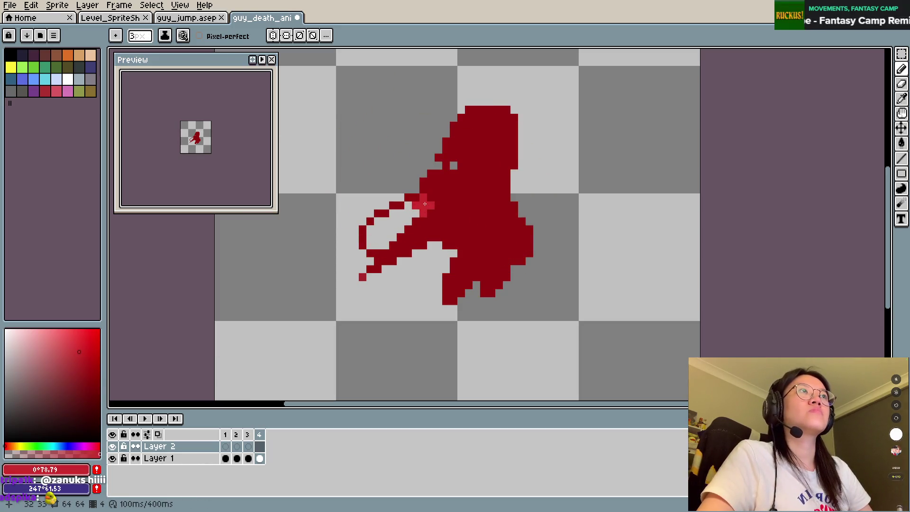
{"action": "key", "text": "Left"}
{"action": "key", "text": "Left"}
{"action": "key", "text": "Left"}
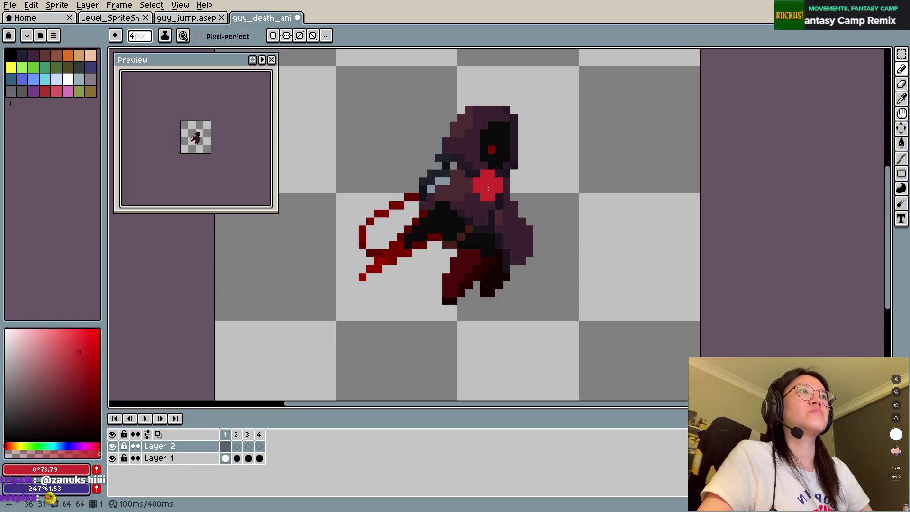
{"action": "key", "text": "Right"}
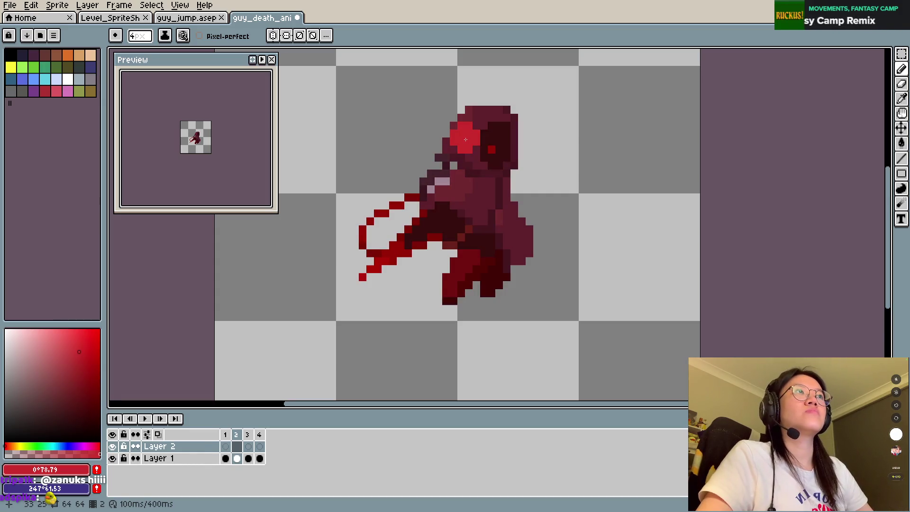
{"action": "key", "text": "Right"}
{"action": "key", "text": "Right"}
{"action": "key", "text": "Right"}
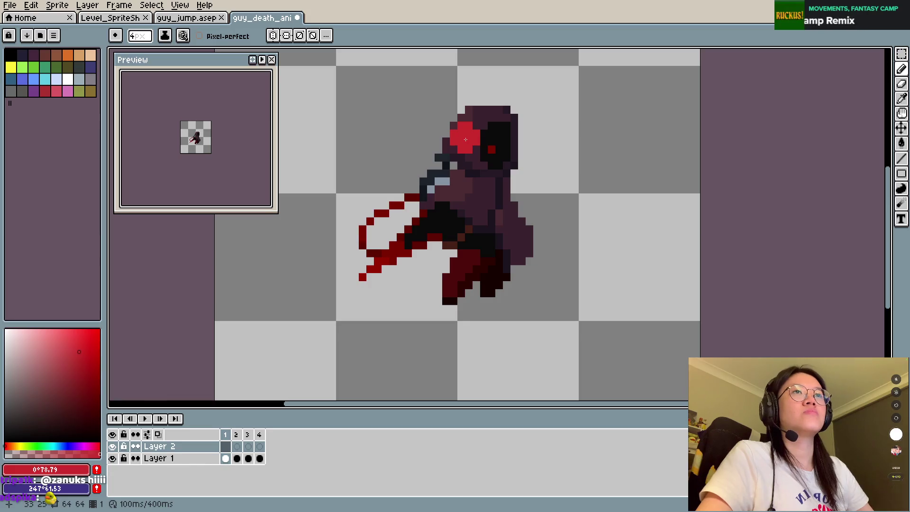
Step: Pick a darker blood red and go to frame 2 for painting the circle
{"action": "left_click_drag", "start_coordinate": [83, 379], "coordinate": [99, 385]}
{"action": "scroll", "coordinate": [407, 198], "scroll_direction": "up", "scroll_amount": 10}
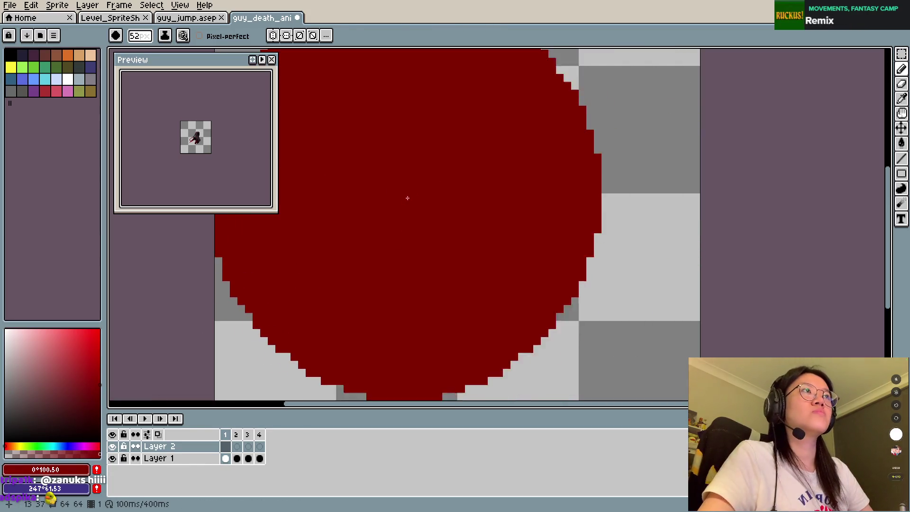
{"action": "scroll", "coordinate": [337, 197], "scroll_direction": "down", "scroll_amount": 6}
{"action": "scroll", "coordinate": [463, 189], "scroll_direction": "down", "scroll_amount": 2}
{"action": "scroll", "coordinate": [469, 208], "scroll_direction": "down", "scroll_amount": 1}
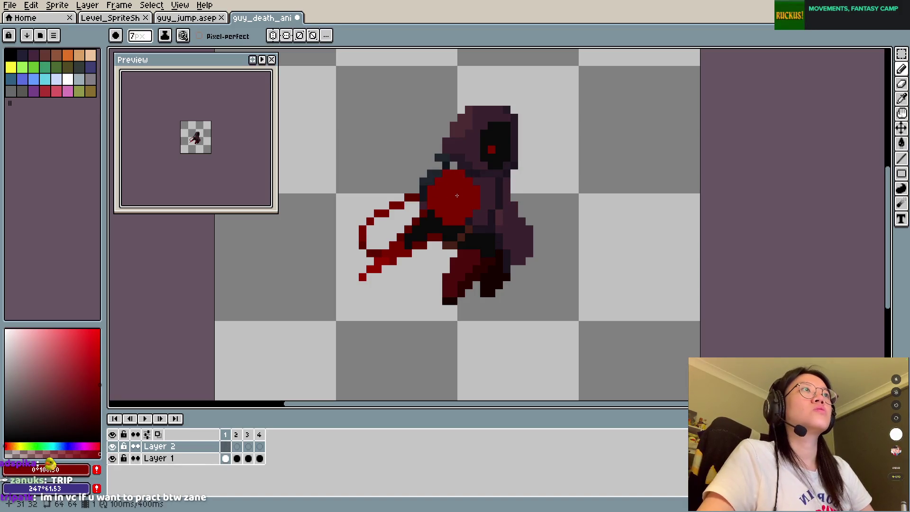
{"action": "scroll", "coordinate": [458, 197], "scroll_direction": "up", "scroll_amount": 1}
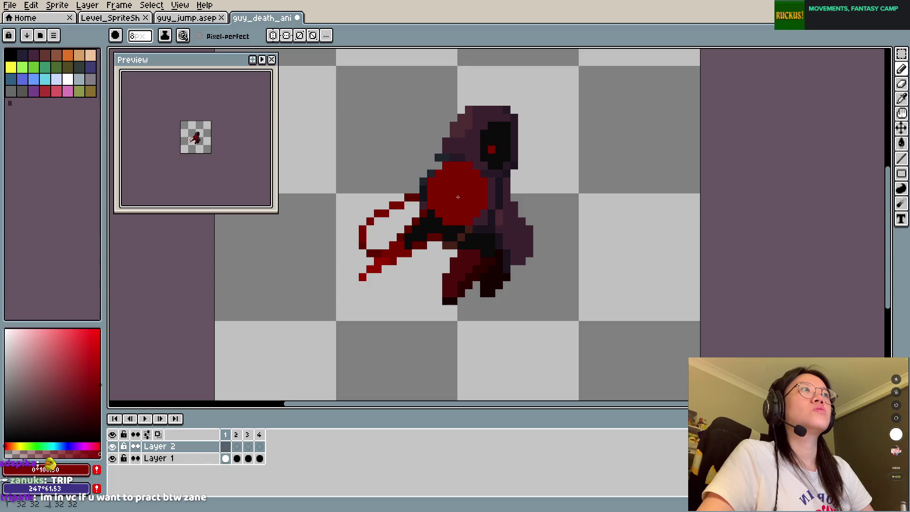
{"action": "left_click", "coordinate": [241, 434]}
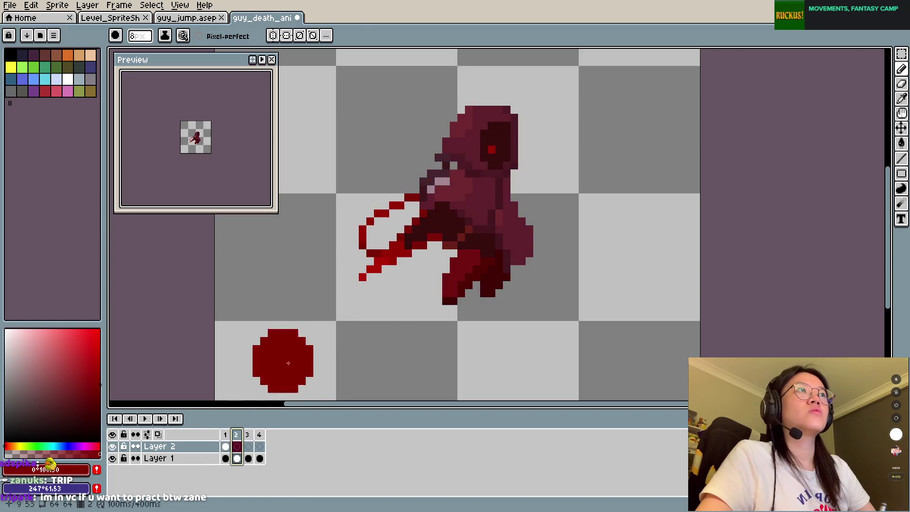
{"action": "scroll", "coordinate": [455, 195], "scroll_direction": "up", "scroll_amount": 10}
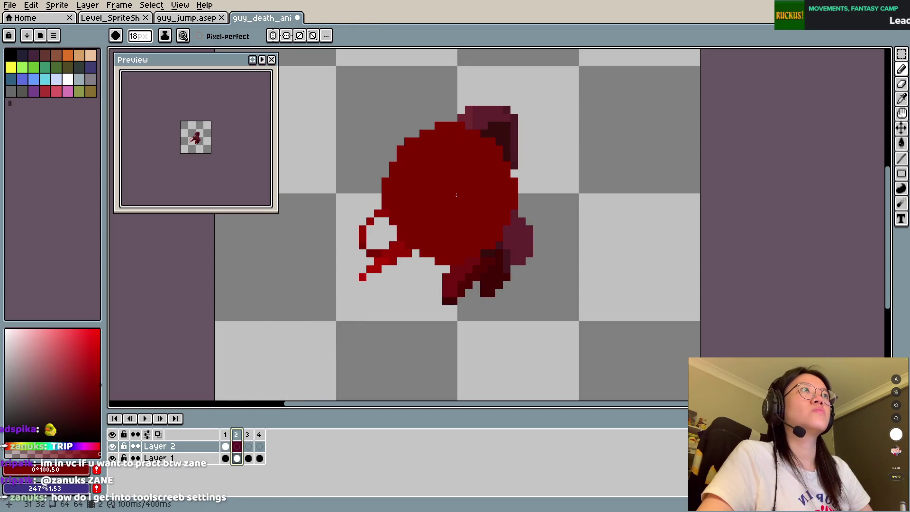
{"action": "scroll", "coordinate": [455, 194], "scroll_direction": "up", "scroll_amount": 1}
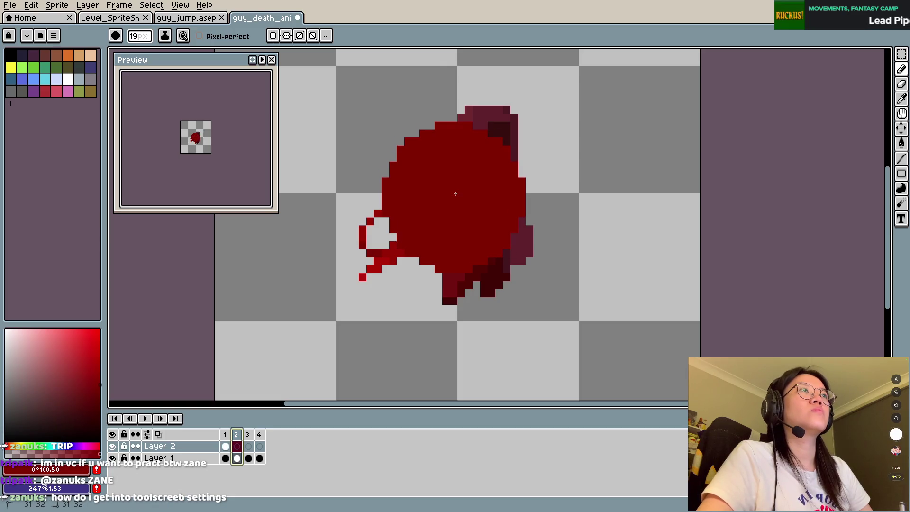
Step: Continue through frames 3 and 4 with the round pencil brush ready for the growing circle
{"action": "key", "text": "Right"}
{"action": "key", "text": "b"}
{"action": "scroll", "coordinate": [443, 201], "scroll_direction": "down", "scroll_amount": 3}
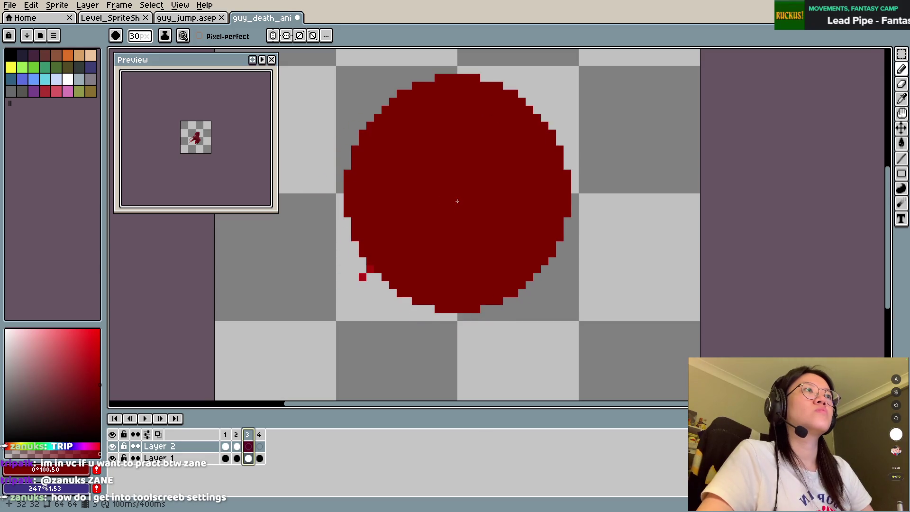
{"action": "left_click", "coordinate": [261, 435]}
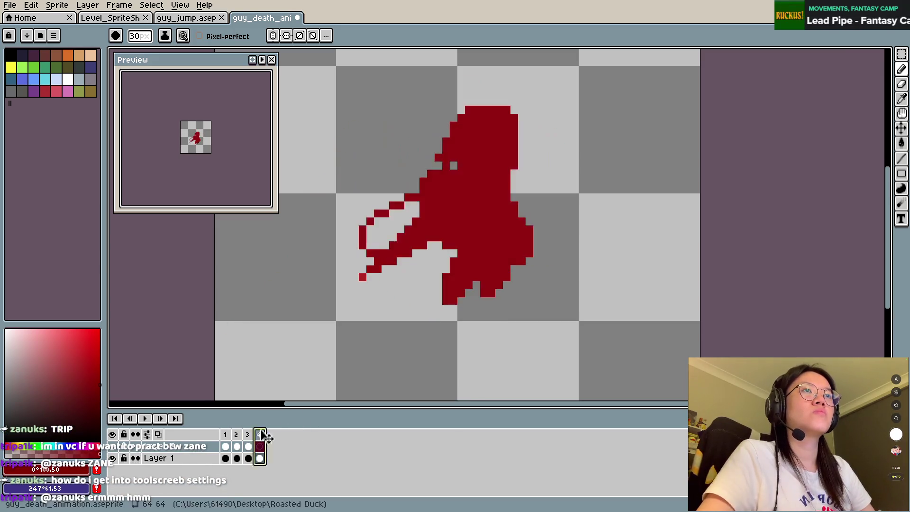
{"action": "scroll", "coordinate": [458, 196], "scroll_direction": "up", "scroll_amount": 13}
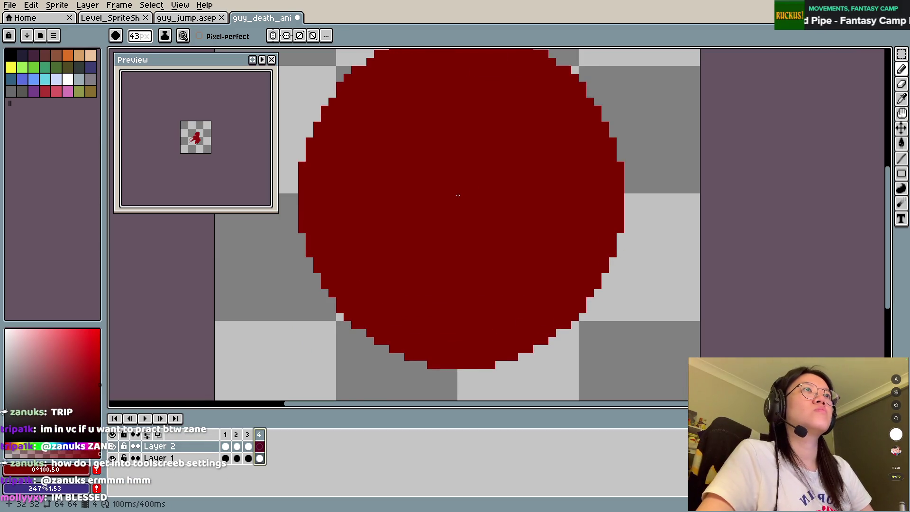
Step: Save the file, review frames 1 and 3, and save again
{"action": "key", "text": "ctrl+s"}
{"action": "key", "text": "Home"}
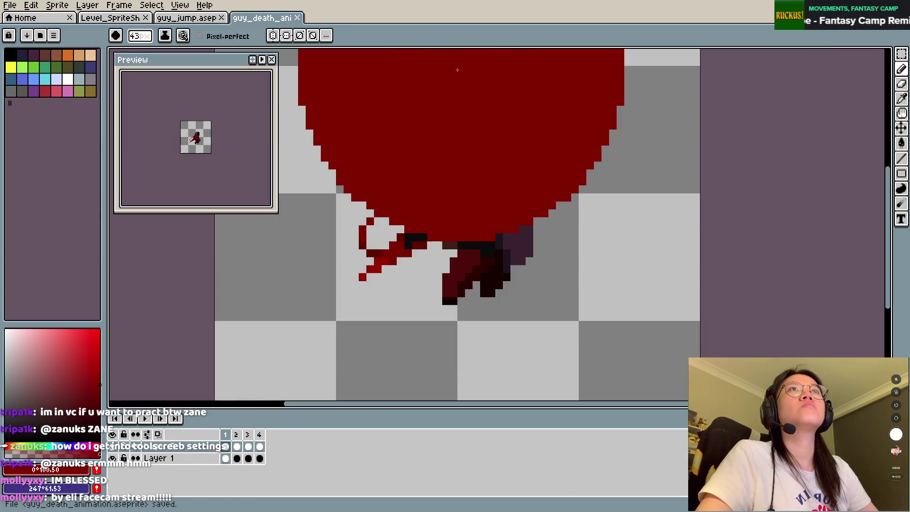
{"action": "key", "text": "Right"}
{"action": "key", "text": "Right"}
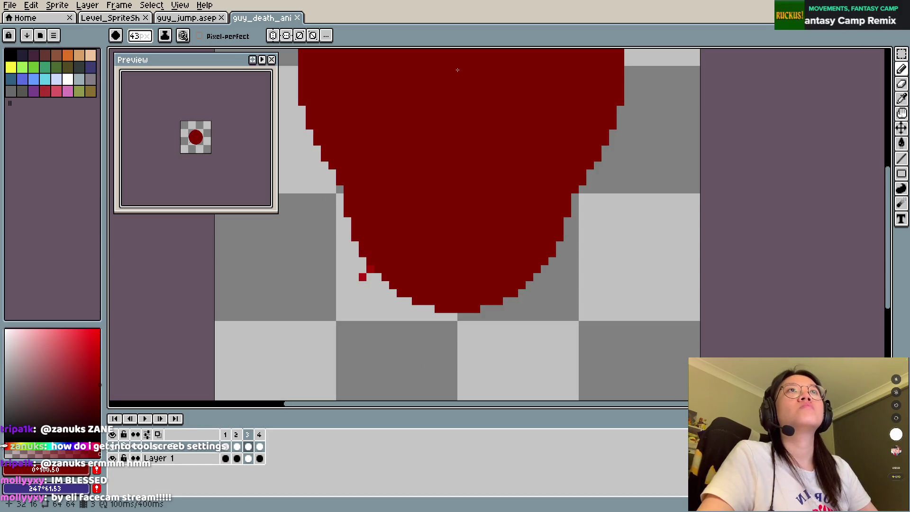
{"action": "key", "text": "ctrl+s"}
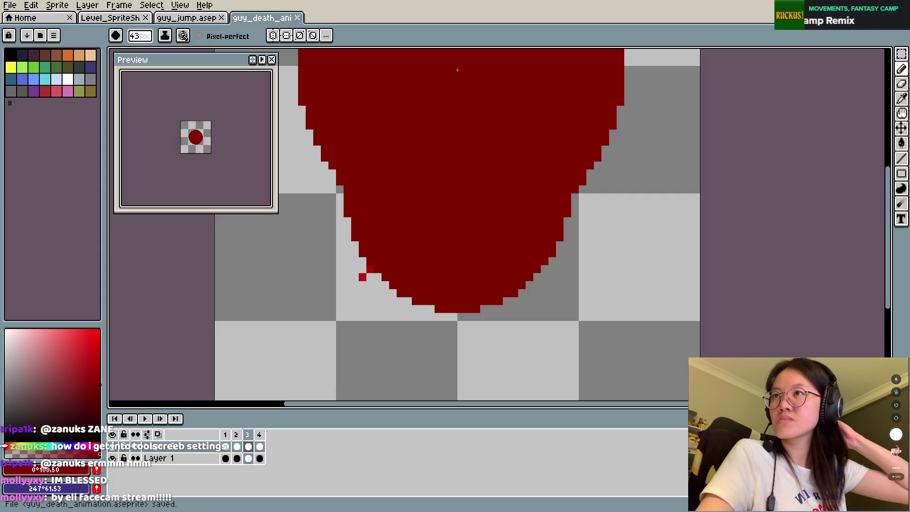
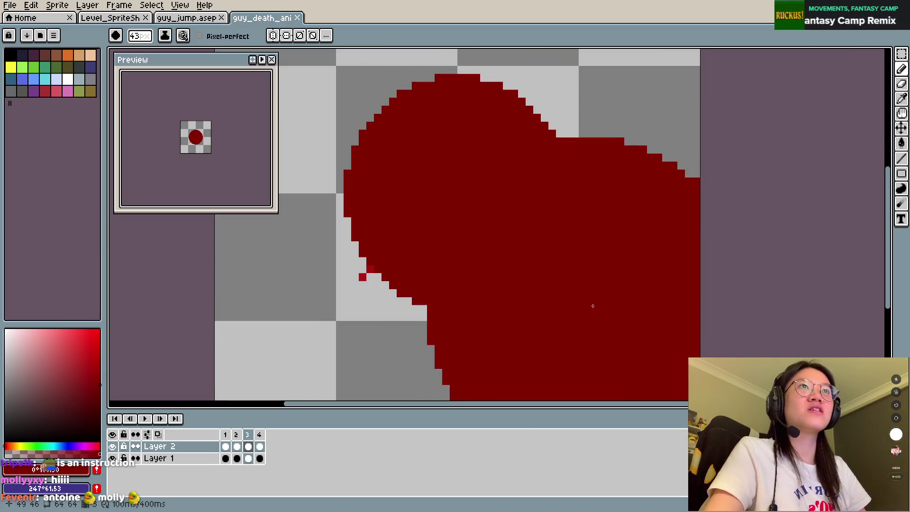
Step: On frame 1, erase a patch of red on the character's chest
{"action": "key", "text": "b"}
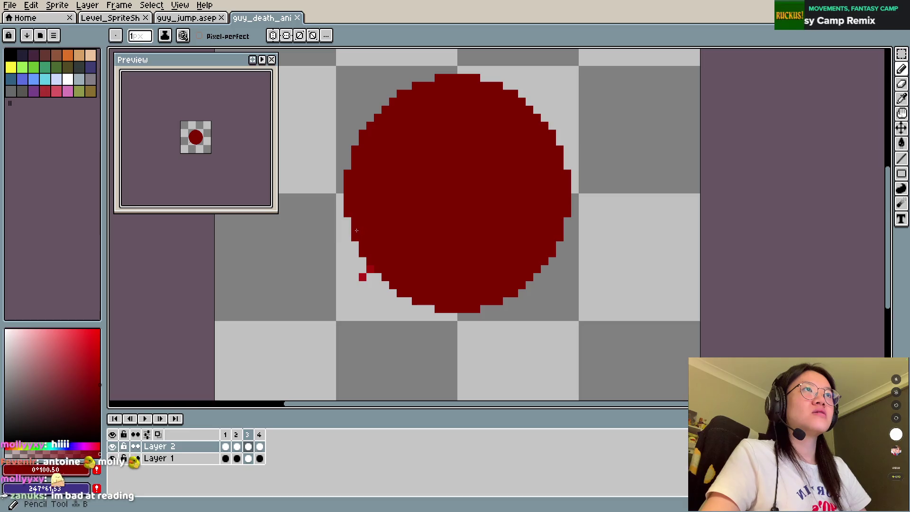
{"action": "key", "text": "e"}
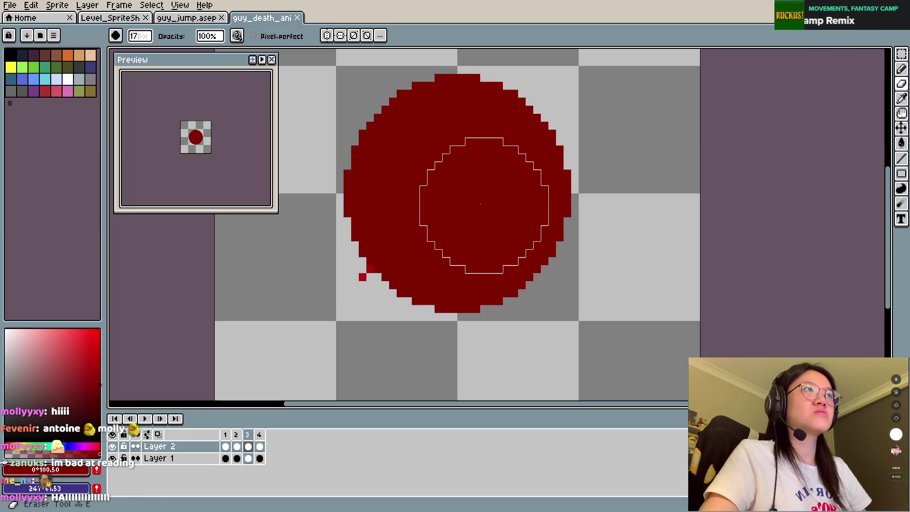
{"action": "left_click", "coordinate": [225, 434]}
{"action": "key", "text": "minus"}
{"action": "key", "text": "minus"}
{"action": "key", "text": "minus"}
{"action": "key", "text": "minus"}
{"action": "key", "text": "minus"}
{"action": "key", "text": "minus"}
{"action": "key", "text": "minus"}
{"action": "key", "text": "minus"}
{"action": "key", "text": "minus"}
{"action": "key", "text": "minus"}
{"action": "key", "text": "minus"}
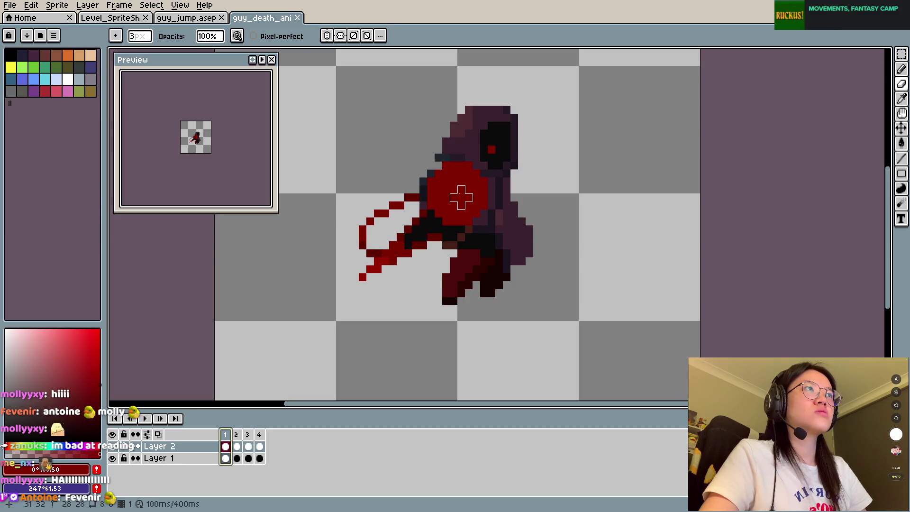
{"action": "key", "text": "plus"}
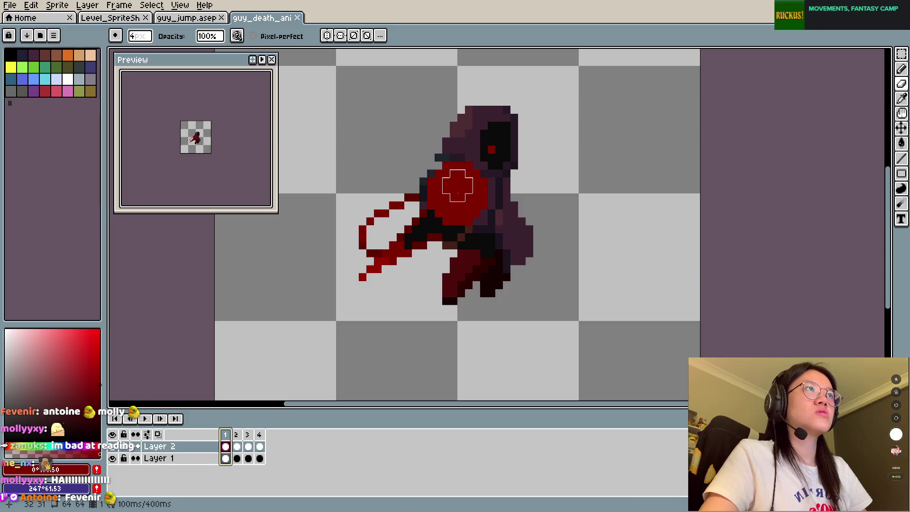
{"action": "left_click", "coordinate": [456, 192]}
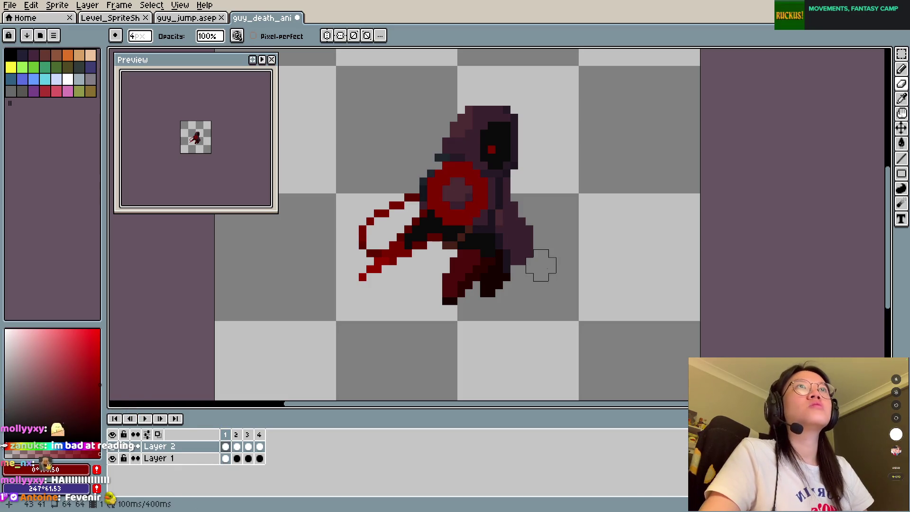
{"action": "key", "text": "ctrl+s"}
Step: On frame 2, erase the splash centre and paint a 7px red dab over it
{"action": "key", "text": "b"}
{"action": "left_click", "coordinate": [236, 435]}
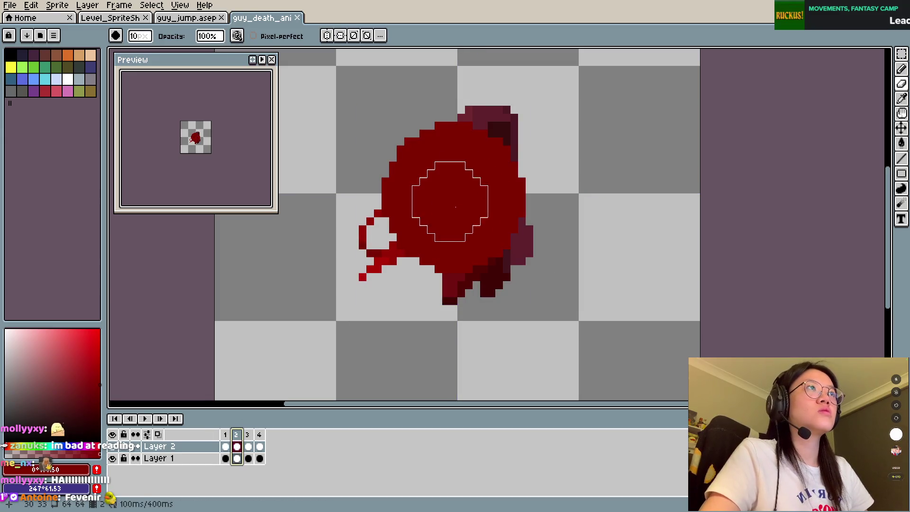
{"action": "left_click_drag", "start_coordinate": [443, 187], "coordinate": [470, 218]}
{"action": "key", "text": "b"}
{"action": "key", "text": "g"}
{"action": "key", "text": "b"}
{"action": "key", "text": "plus"}
{"action": "key", "text": "plus"}
{"action": "key", "text": "plus"}
{"action": "left_click", "coordinate": [453, 197]}
Step: On frame 3, erase the red circle's interior with a 24px eraser, then repaint a red disc
{"action": "left_click", "coordinate": [248, 436]}
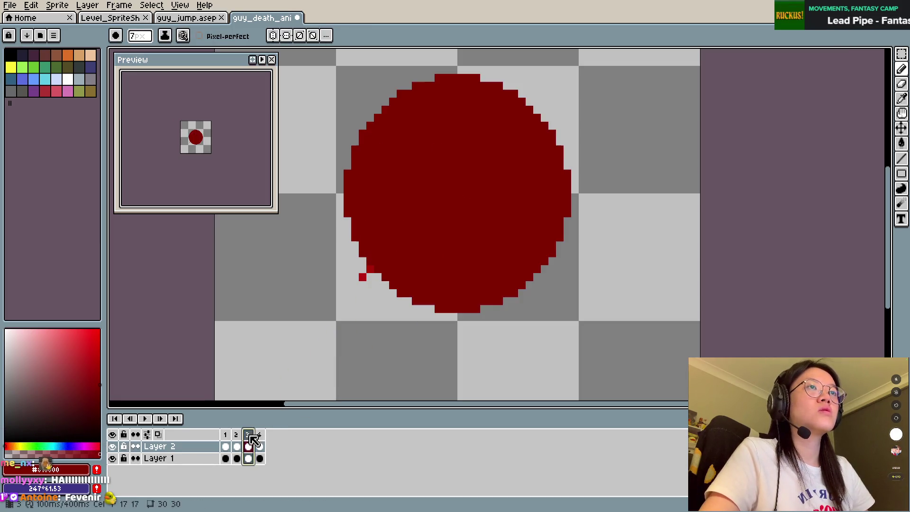
{"action": "key", "text": "e"}
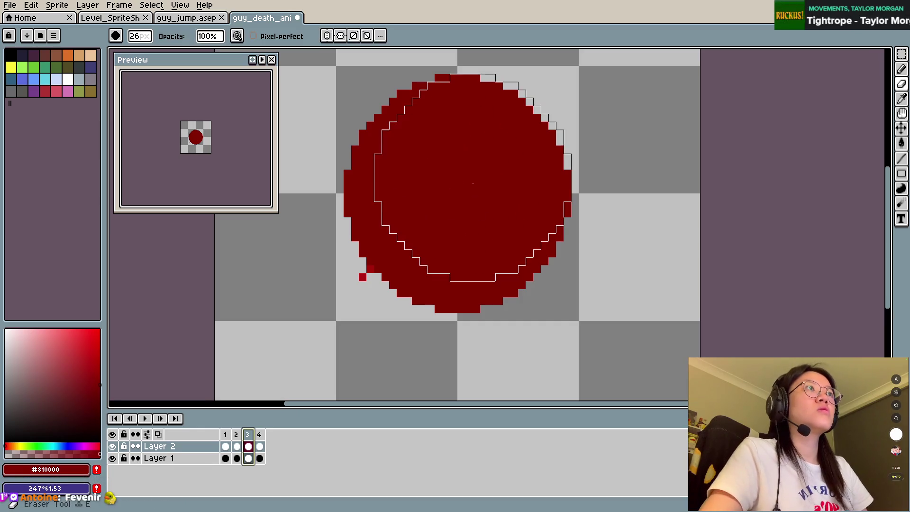
{"action": "key", "text": "minus"}
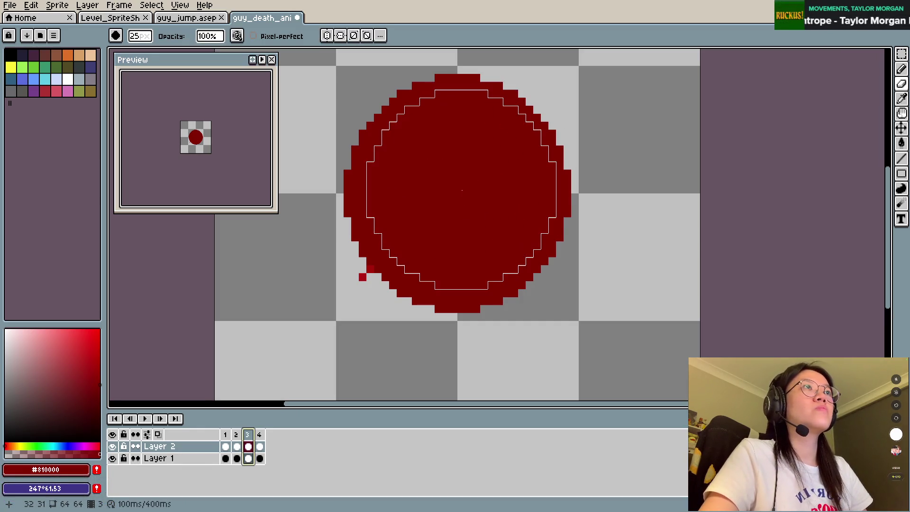
{"action": "key", "text": "minus"}
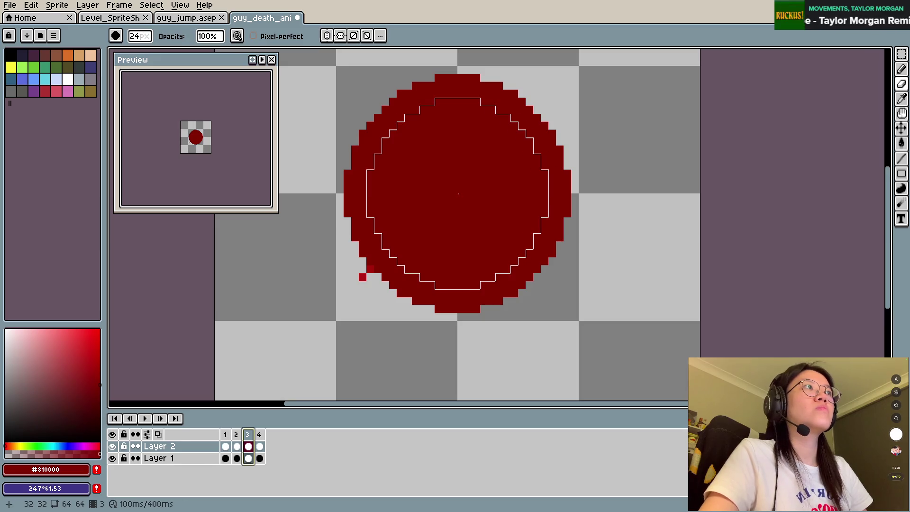
{"action": "left_click", "coordinate": [463, 191]}
{"action": "key", "text": "b"}
{"action": "left_click", "coordinate": [462, 196]}
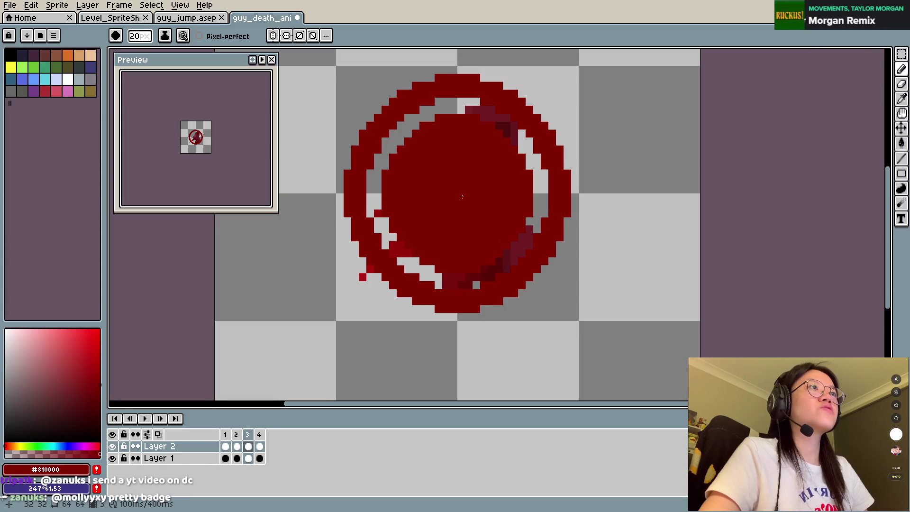
Step: Set the pencil brush back to 7px and save the animation
{"action": "key", "text": "minus"}
{"action": "key", "text": "minus"}
{"action": "key", "text": "minus"}
{"action": "key", "text": "plus"}
{"action": "key", "text": "plus"}
{"action": "key", "text": "plus"}
{"action": "key", "text": "plus"}
{"action": "key", "text": "plus"}
{"action": "key", "text": "plus"}
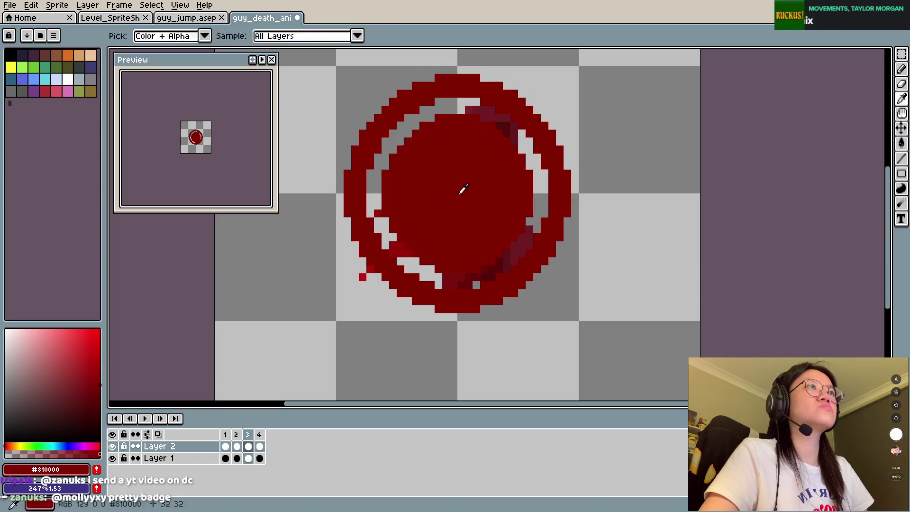
{"action": "key", "text": "minus"}
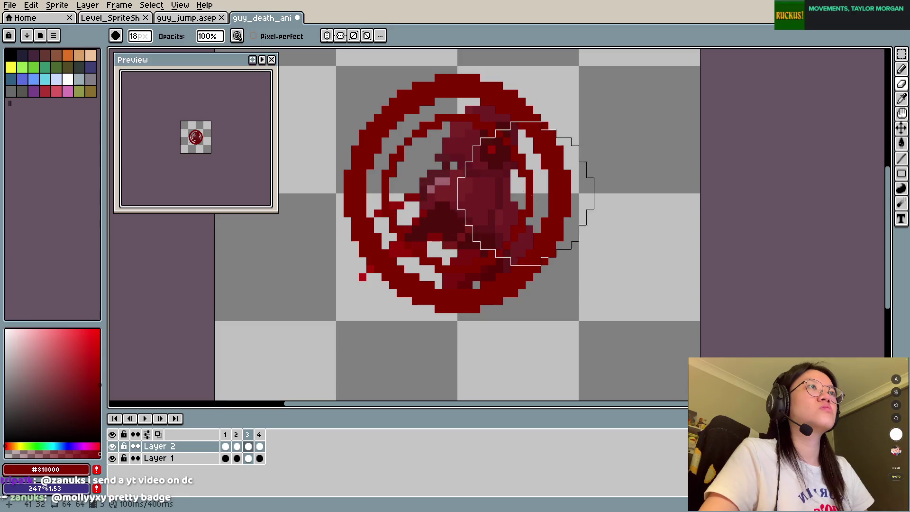
{"action": "key", "text": "v"}
{"action": "key", "text": "b"}
{"action": "key", "text": "minus"}
{"action": "key", "text": "minus"}
{"action": "key", "text": "minus"}
{"action": "key", "text": "minus"}
{"action": "key", "text": "minus"}
{"action": "key", "text": "minus"}
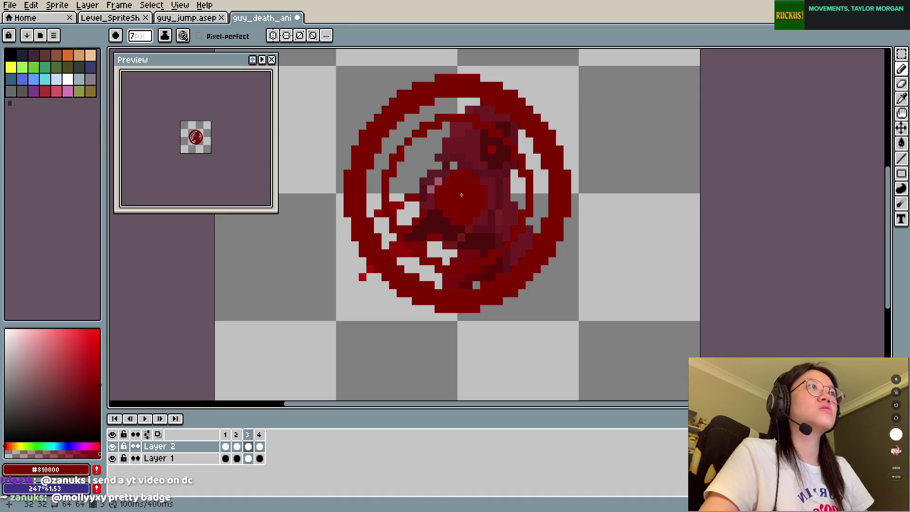
{"action": "key", "text": "ctrl+s"}
{"action": "key", "text": "Return"}
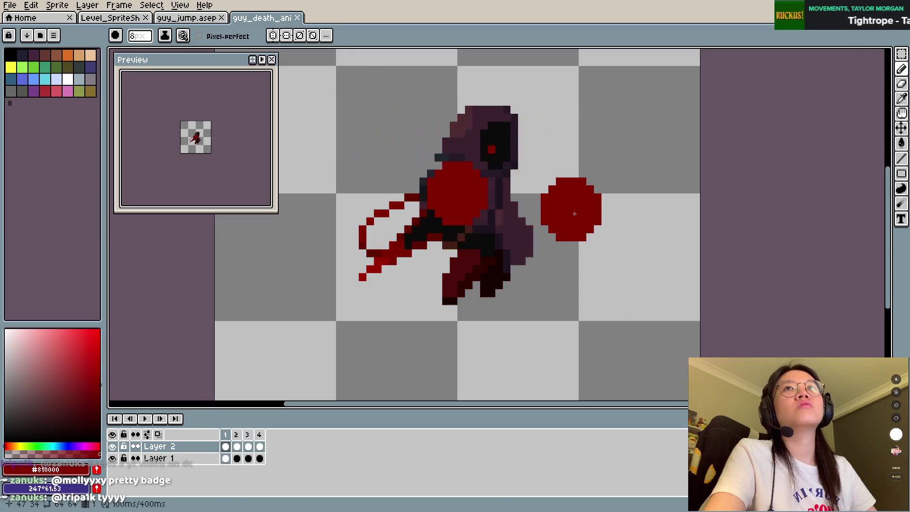
Step: Erase the red centre inside the frame 2 ring, try a red blob, and undo it
{"action": "key", "text": "e"}
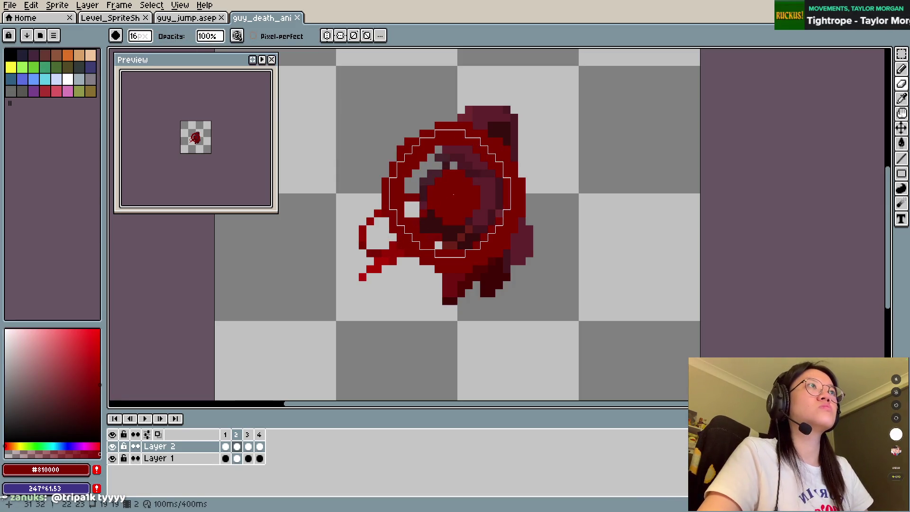
{"action": "left_click_drag", "start_coordinate": [453, 195], "coordinate": [456, 204]}
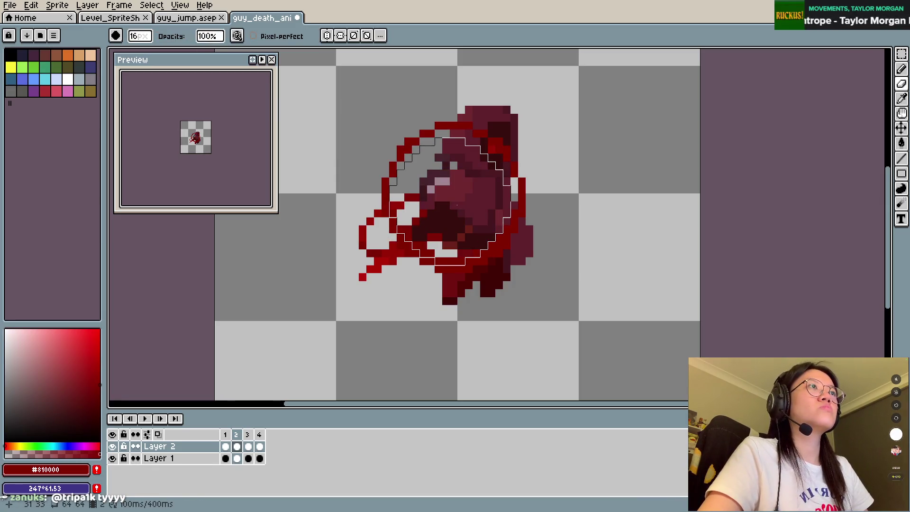
{"action": "key", "text": "b"}
{"action": "left_click", "coordinate": [451, 205]}
{"action": "key", "text": "ctrl+z"}
{"action": "key", "text": "ctrl+z"}
{"action": "key", "text": "ctrl+z"}
{"action": "key", "text": "ctrl+z"}
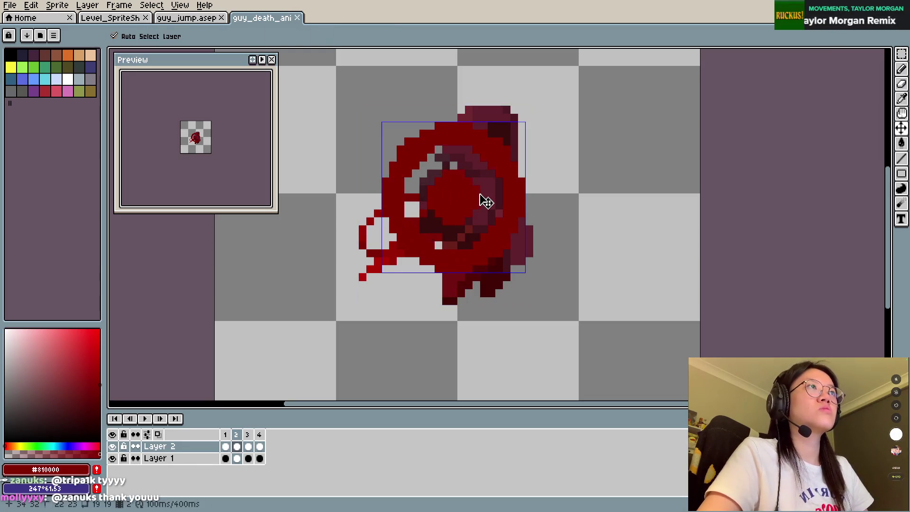
Step: Erase the bright red centre of the blob with a 16px eraser
{"action": "key", "text": "e"}
{"action": "key", "text": "minus"}
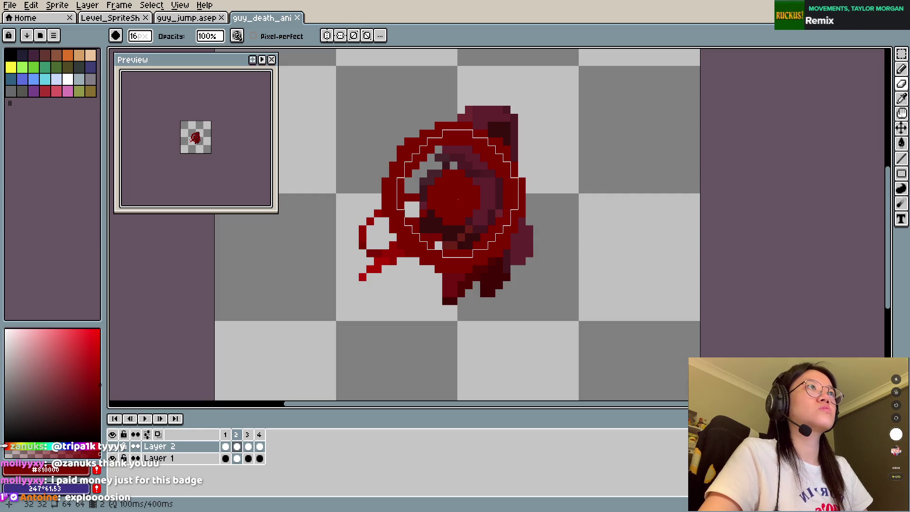
{"action": "key", "text": "plus"}
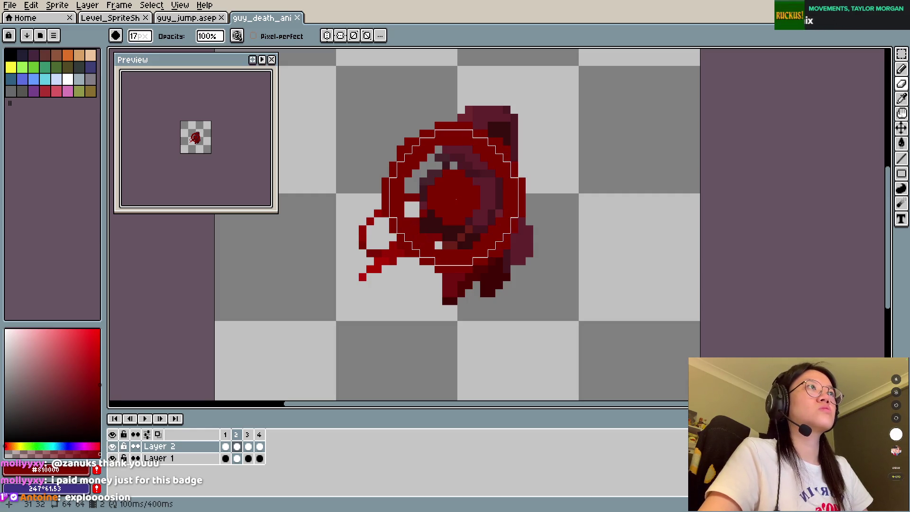
{"action": "key", "text": "minus"}
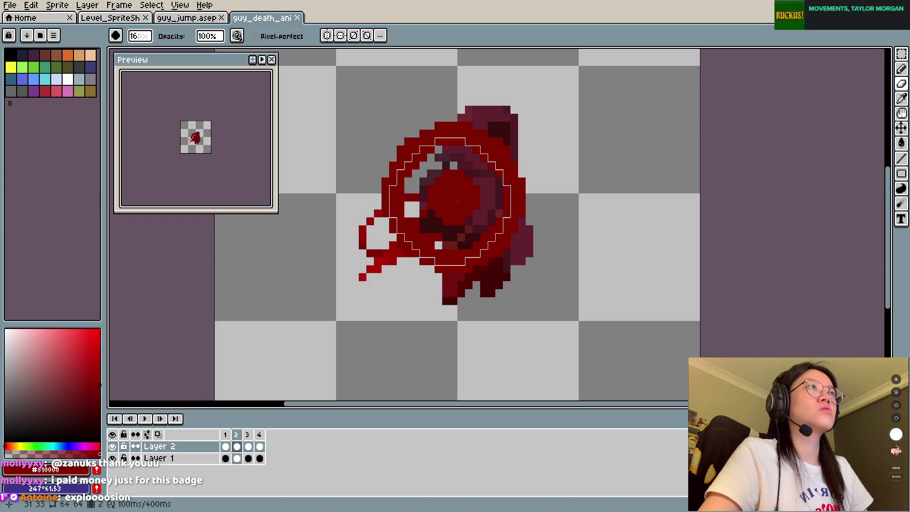
{"action": "left_click", "coordinate": [455, 202]}
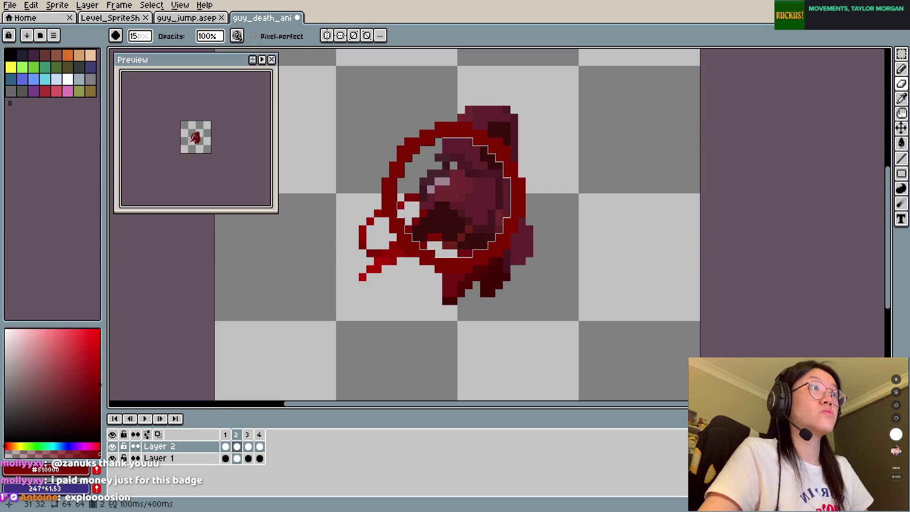
{"action": "key", "text": "b"}
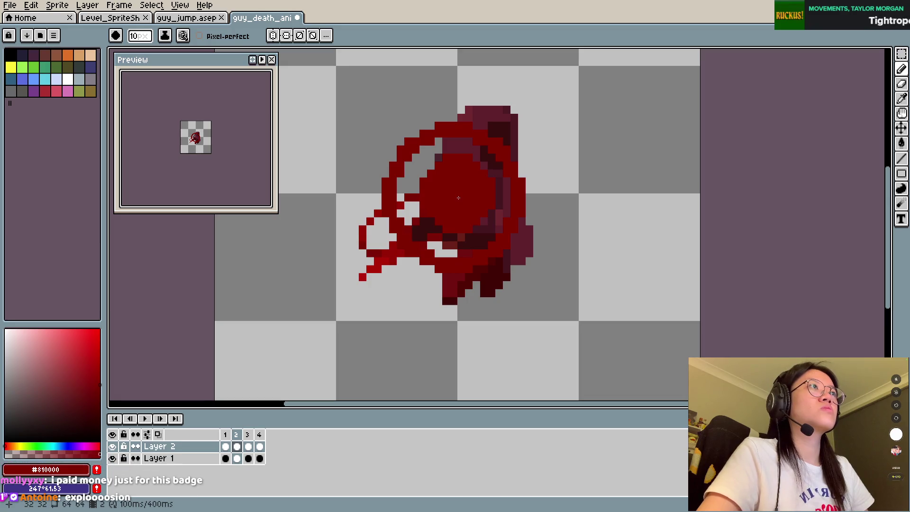
Step: Toggle the last pencil stroke with undo and redo, keeping it, and return to frame 2
{"action": "key", "text": "ctrl+z"}
{"action": "key", "text": "ctrl+z"}
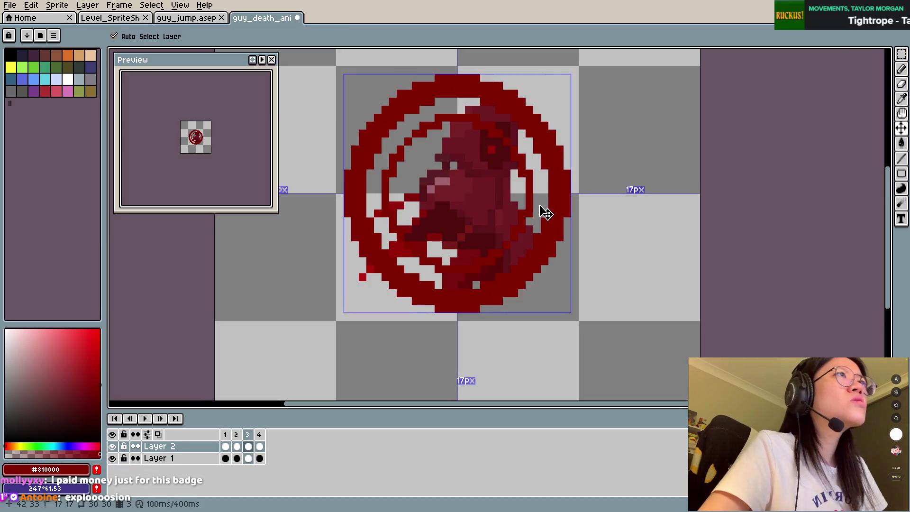
{"action": "key", "text": "ctrl+z"}
{"action": "key", "text": "ctrl+y"}
{"action": "key", "text": "ctrl+z"}
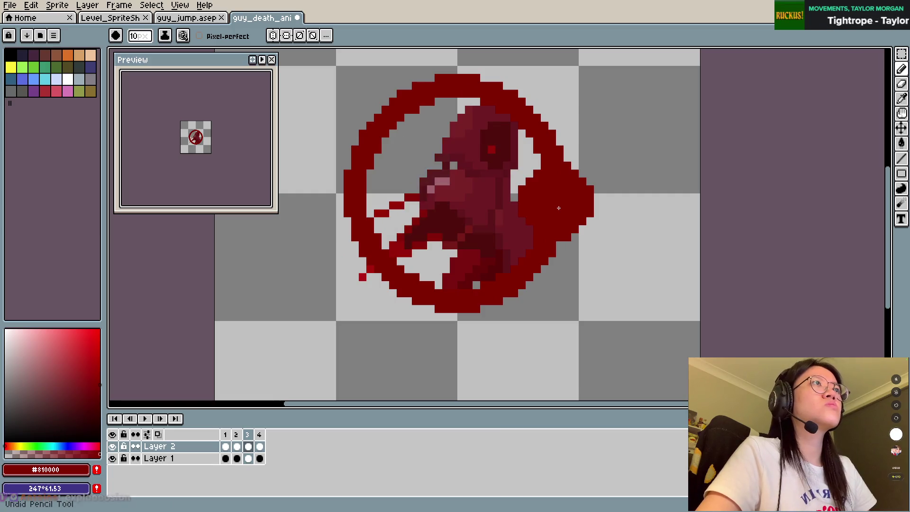
{"action": "key", "text": "ctrl+y"}
{"action": "key", "text": "ctrl+z"}
{"action": "key", "text": "ctrl+y"}
{"action": "key", "text": "Left"}
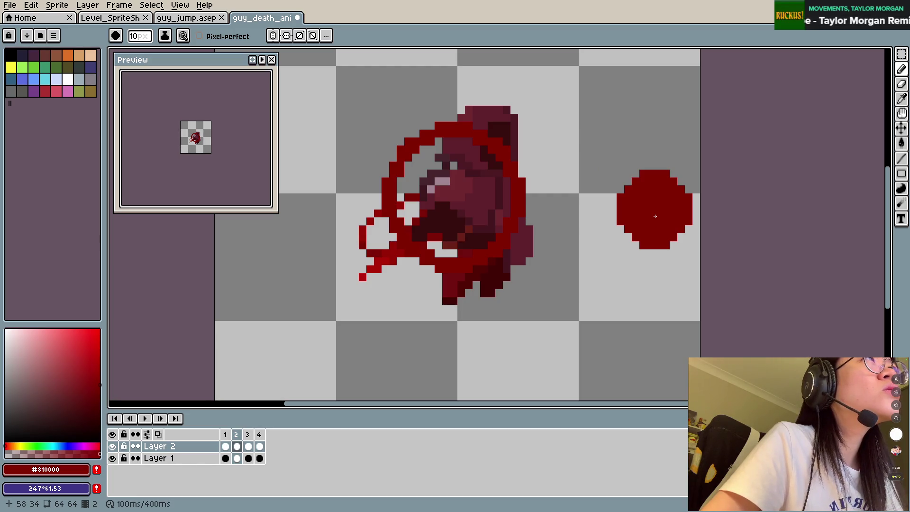
Step: Nudge the character's head up one pixel and its right part one pixel right
{"action": "key", "text": "m"}
{"action": "left_click_drag", "start_coordinate": [357, 104], "coordinate": [543, 315]}
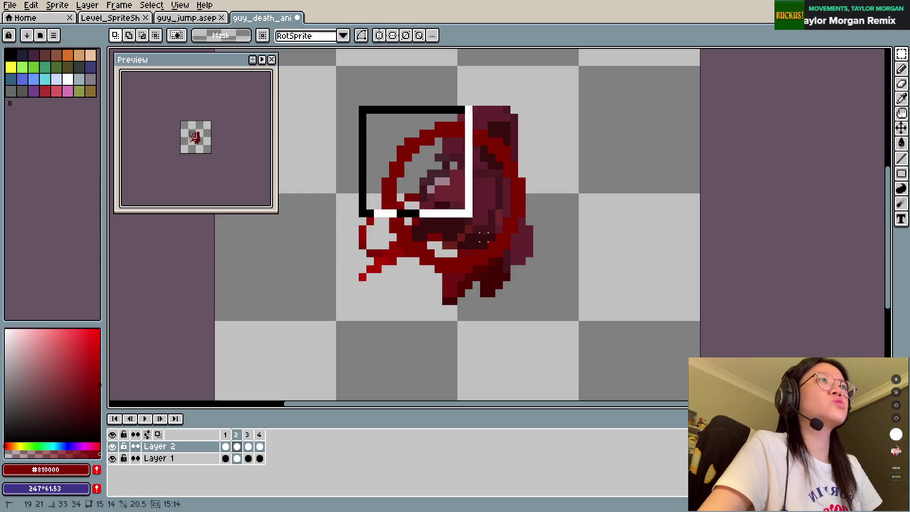
{"action": "mouse_move", "coordinate": [476, 238]}
{"action": "left_mouse_down"}
{"action": "mouse_move", "coordinate": [484, 238]}
{"action": "mouse_move", "coordinate": [471, 237]}
{"action": "left_mouse_up"}
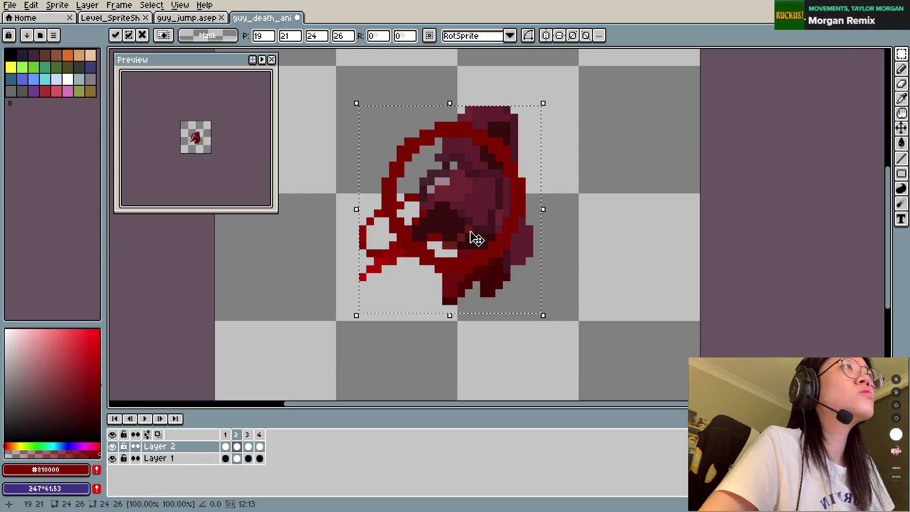
{"action": "left_click", "coordinate": [610, 187]}
{"action": "left_click_drag", "start_coordinate": [386, 189], "coordinate": [565, 113]}
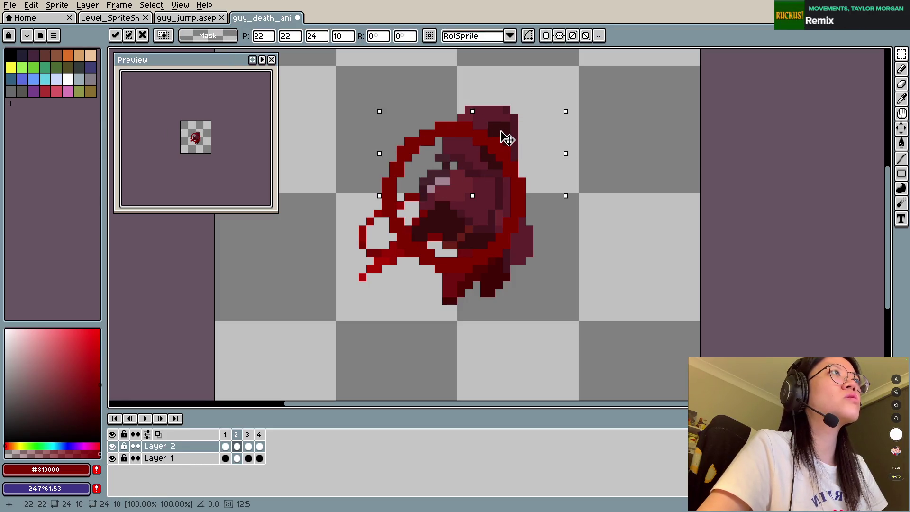
{"action": "left_click_drag", "start_coordinate": [506, 138], "coordinate": [507, 130]}
{"action": "left_click", "coordinate": [603, 126]}
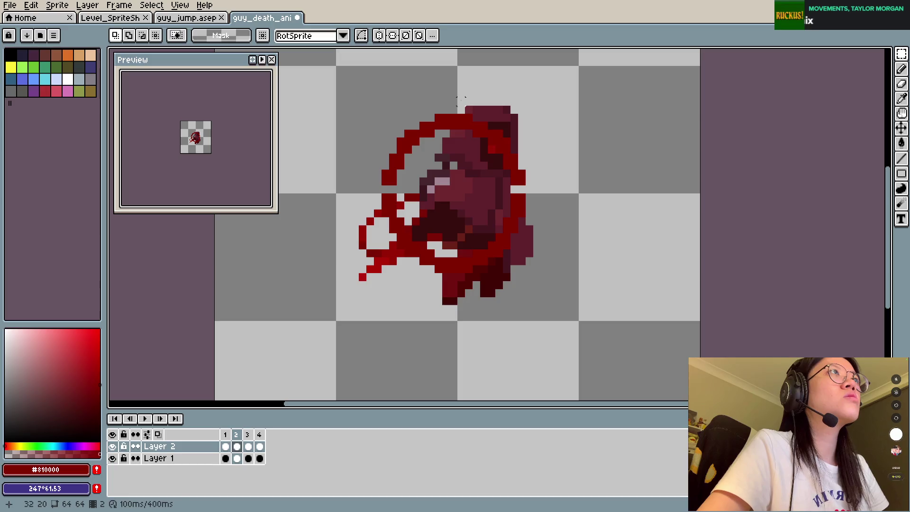
{"action": "left_click_drag", "start_coordinate": [461, 100], "coordinate": [581, 321]}
{"action": "left_click_drag", "start_coordinate": [508, 248], "coordinate": [516, 248]}
{"action": "left_click", "coordinate": [681, 237]}
Step: Add a red pixel to the splatter and save, comparing with frame 1
{"action": "key", "text": "b"}
{"action": "key", "text": "ctrl+s"}
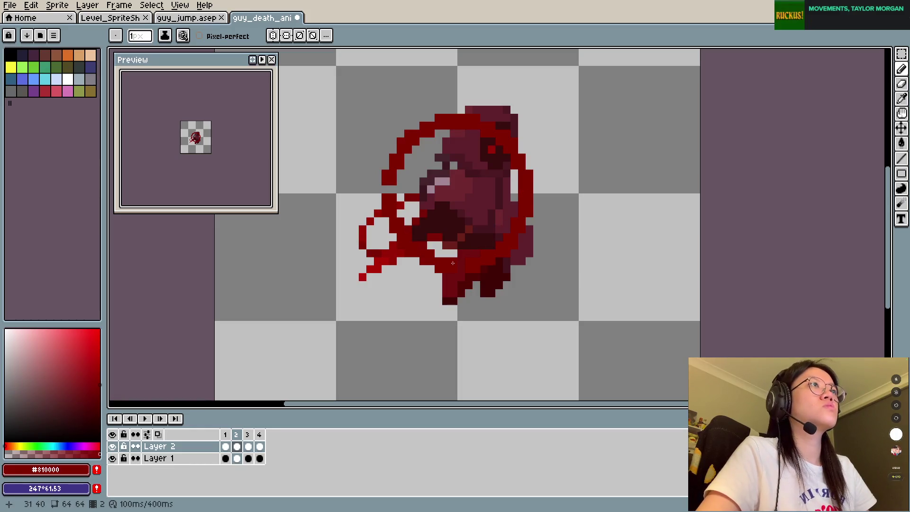
{"action": "left_click", "coordinate": [407, 173]}
{"action": "key", "text": "ctrl+s"}
{"action": "key", "text": "Left"}
{"action": "key", "text": "Right"}
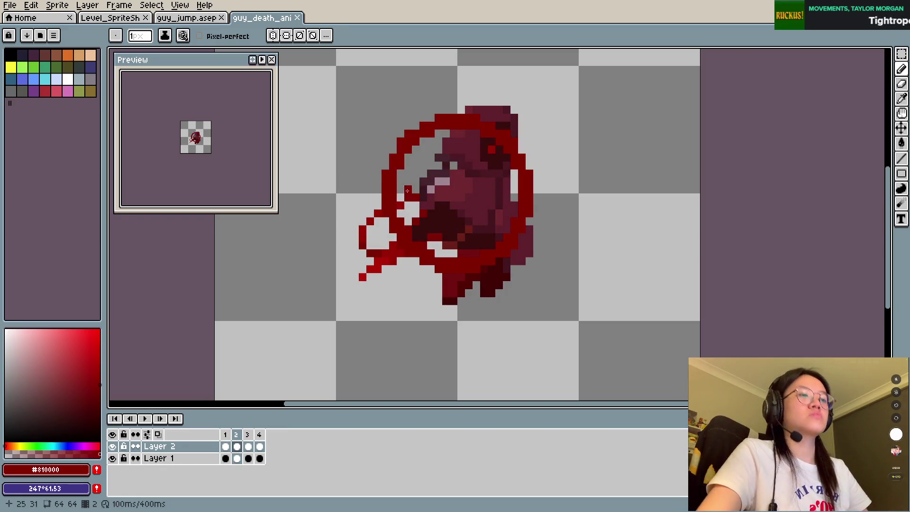
Step: Paint an 8px dark-red blob over the sprite's middle, compare frames, then undo it
{"action": "key", "text": "plus"}
{"action": "key", "text": "plus"}
{"action": "key", "text": "plus"}
{"action": "left_click_drag", "start_coordinate": [445, 197], "coordinate": [460, 199]}
{"action": "key", "text": "ctrl+s"}
{"action": "key", "text": "Left"}
{"action": "key", "text": "Right"}
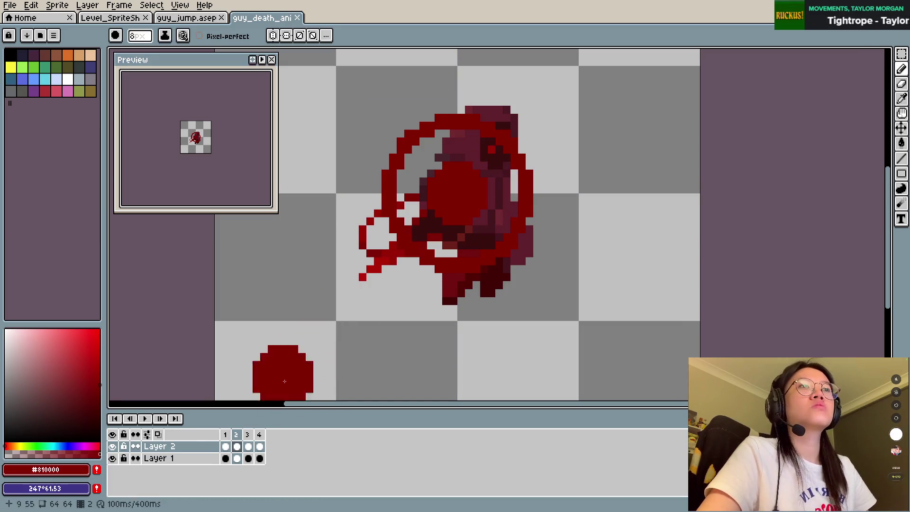
{"action": "key", "text": "Left"}
{"action": "key", "text": "Right"}
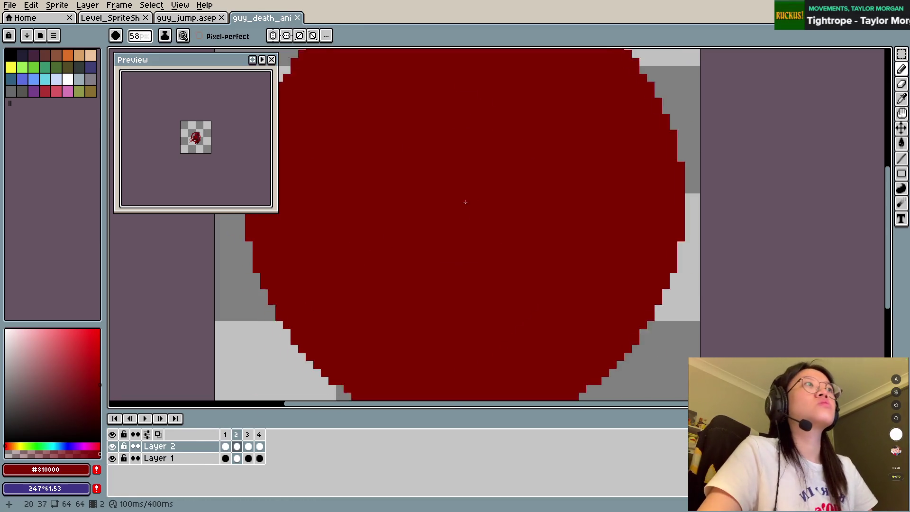
{"action": "key", "text": "ctrl+z"}
Step: Stamp a 13px red circle in the sprite's centre, set the eraser to 12px, and save
{"action": "key", "text": "plus"}
{"action": "key", "text": "plus"}
{"action": "key", "text": "plus"}
{"action": "left_click", "coordinate": [462, 196]}
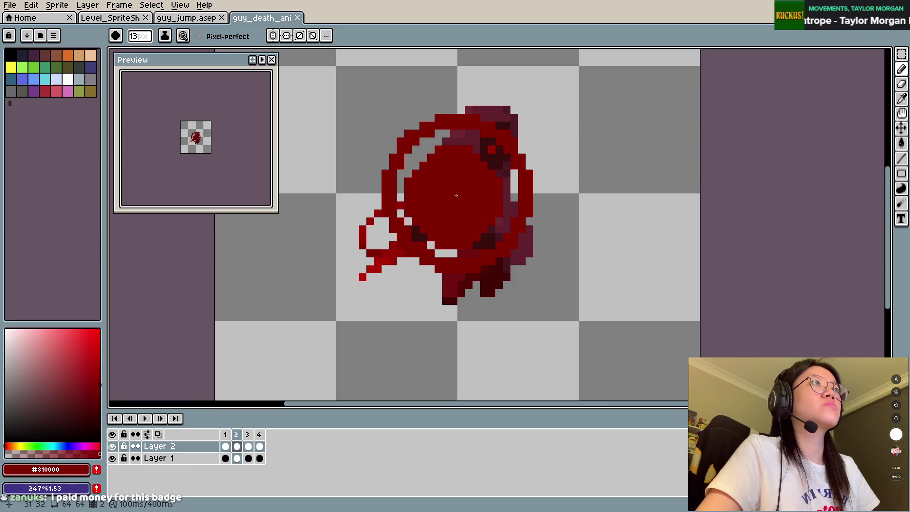
{"action": "key", "text": "plus"}
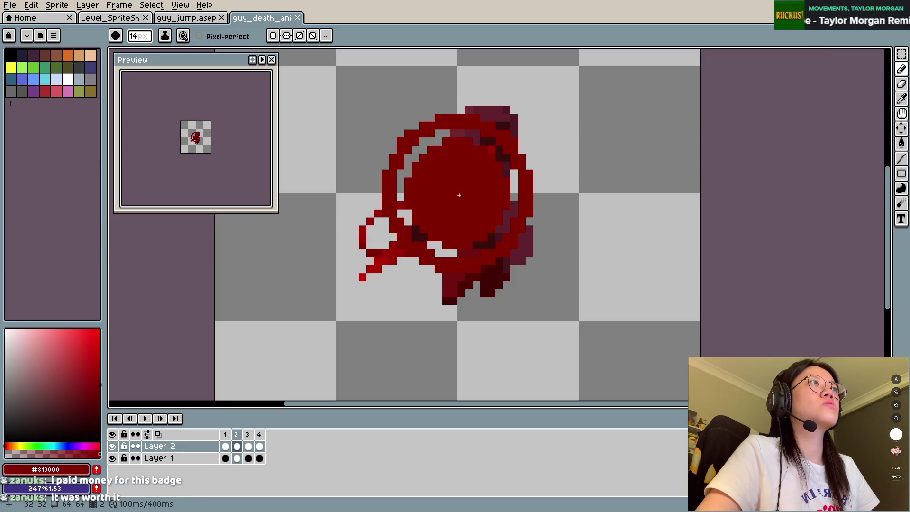
{"action": "key", "text": "e"}
{"action": "key", "text": "minus"}
{"action": "key", "text": "minus"}
{"action": "key", "text": "minus"}
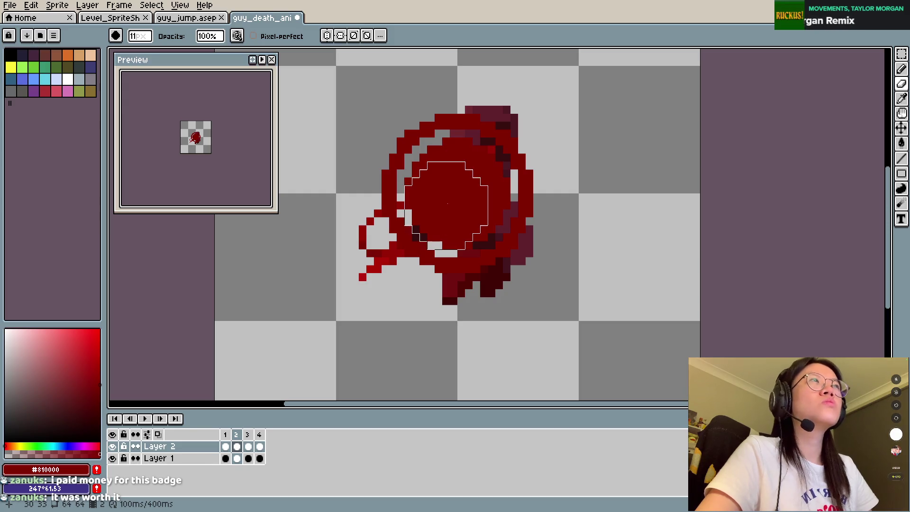
{"action": "key", "text": "minus"}
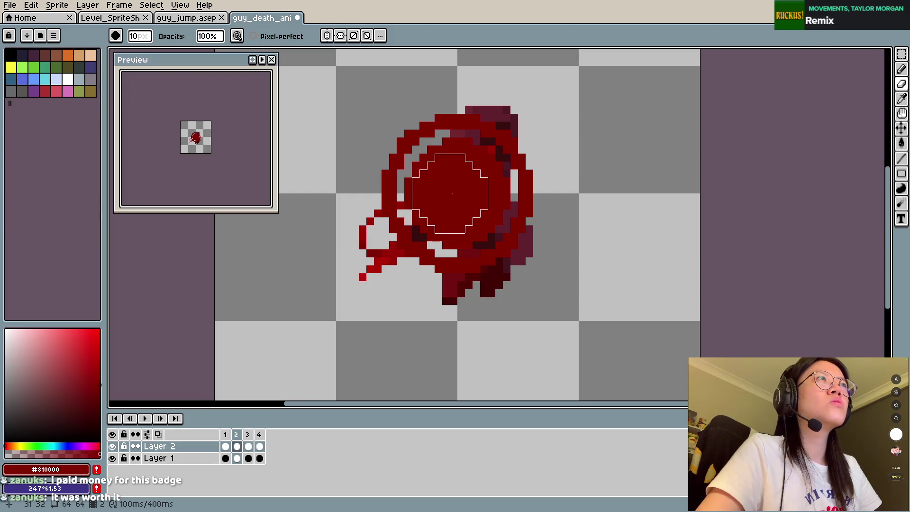
{"action": "key", "text": "plus"}
{"action": "key", "text": "plus"}
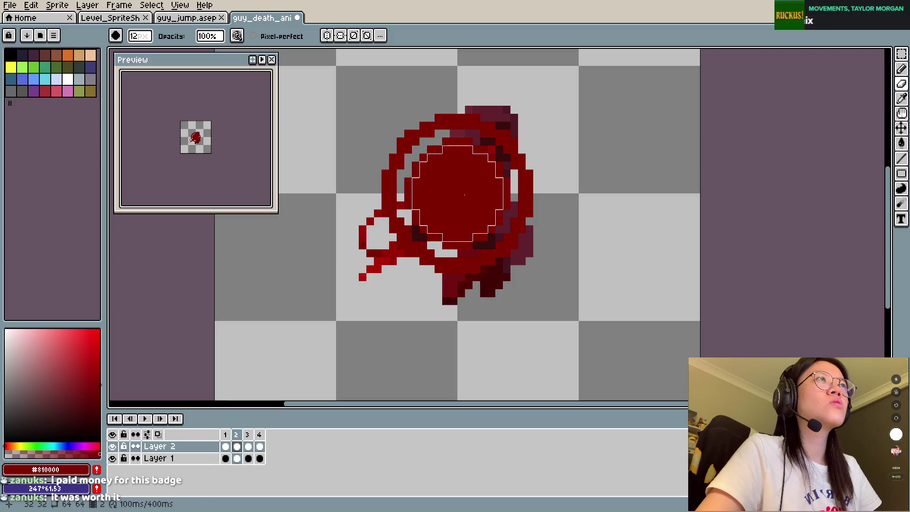
{"action": "key", "text": "ctrl+s"}
{"action": "key", "text": "Left"}
{"action": "key", "text": "Right"}
{"action": "key", "text": "Right"}
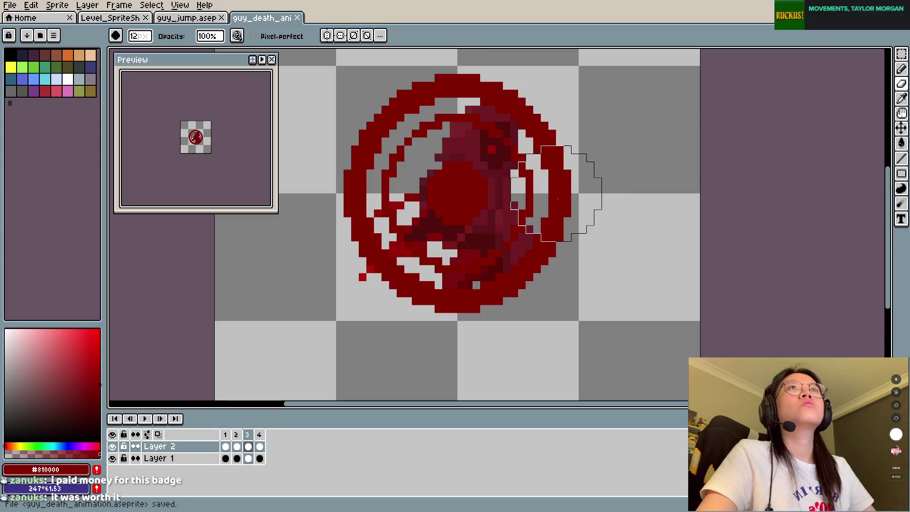
Step: On frame 4, stamp a 35px solid red disc filling the ring
{"action": "key", "text": "Right"}
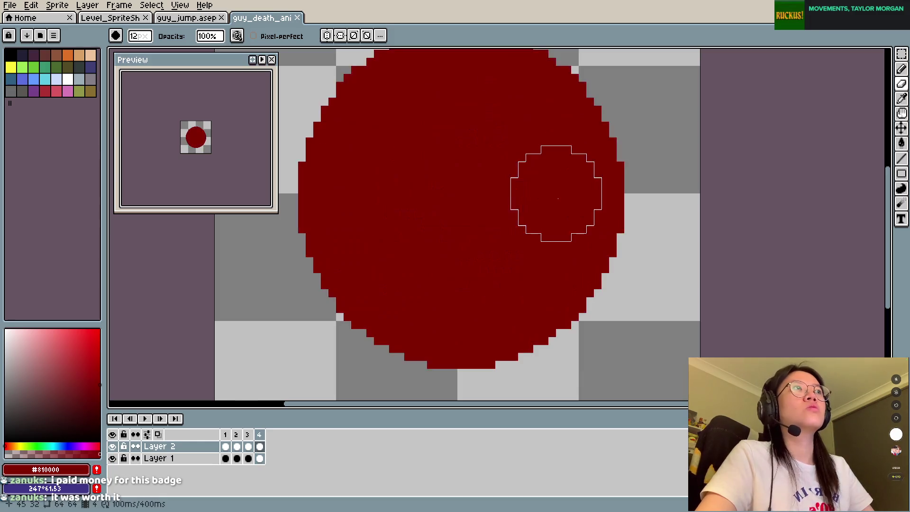
{"action": "key", "text": "plus"}
{"action": "key", "text": "plus"}
{"action": "key", "text": "plus"}
{"action": "key", "text": "plus"}
{"action": "key", "text": "plus"}
{"action": "key", "text": "plus"}
{"action": "key", "text": "plus"}
{"action": "key", "text": "plus"}
{"action": "key", "text": "plus"}
{"action": "key", "text": "plus"}
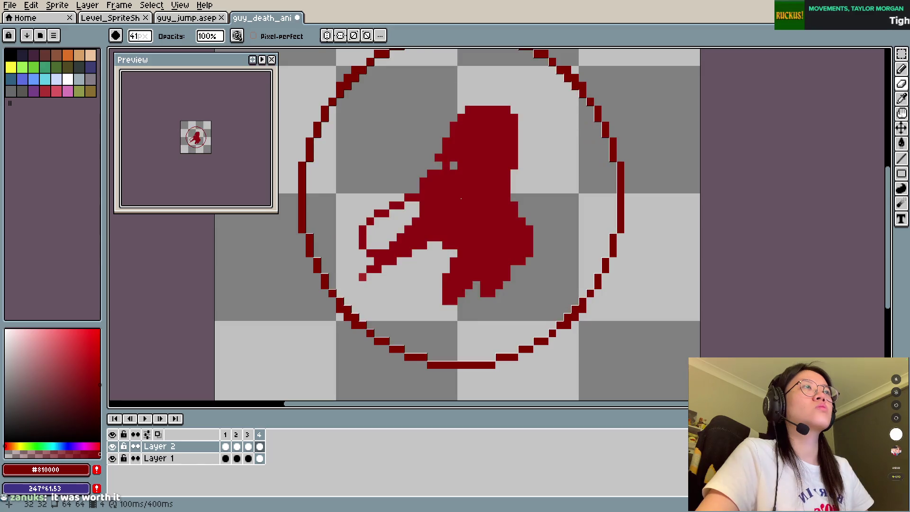
{"action": "key", "text": "b"}
{"action": "key", "text": "plus"}
{"action": "key", "text": "plus"}
{"action": "key", "text": "plus"}
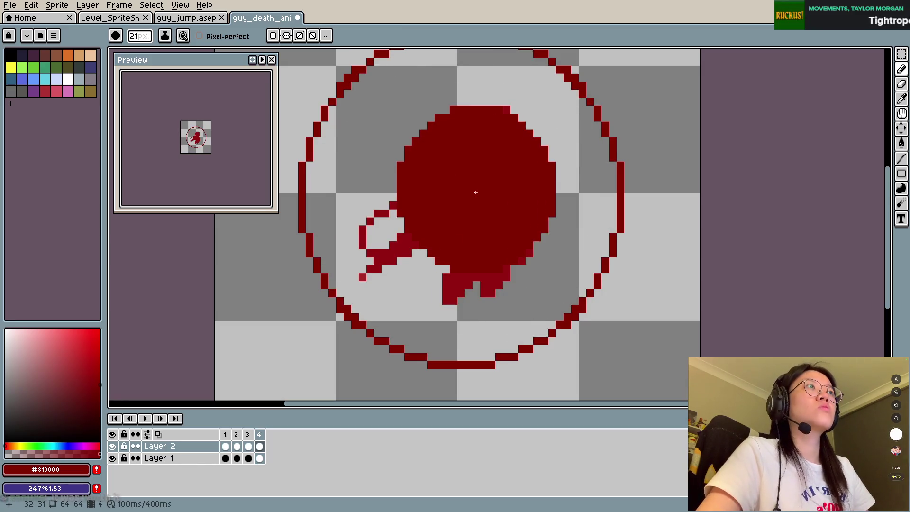
{"action": "key", "text": "plus"}
{"action": "key", "text": "plus"}
{"action": "key", "text": "plus"}
{"action": "key", "text": "plus"}
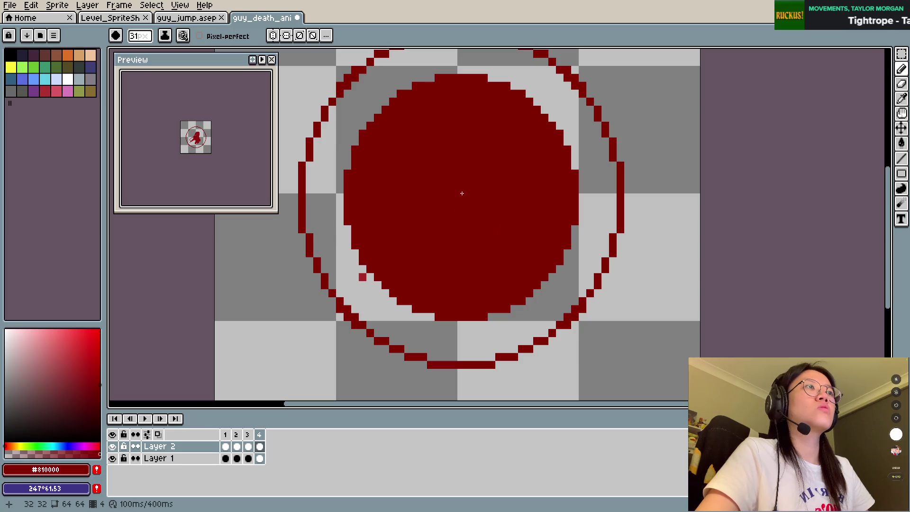
{"action": "key", "text": "plus"}
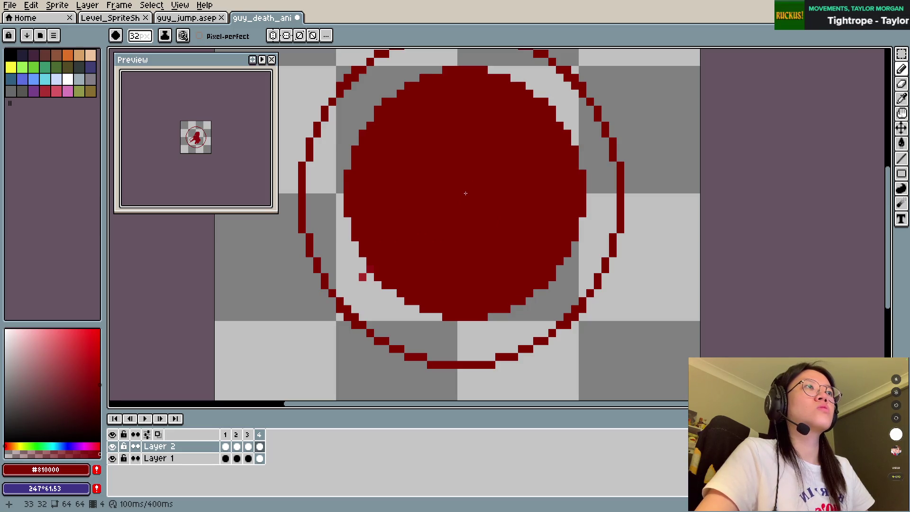
{"action": "key", "text": "plus"}
{"action": "key", "text": "minus"}
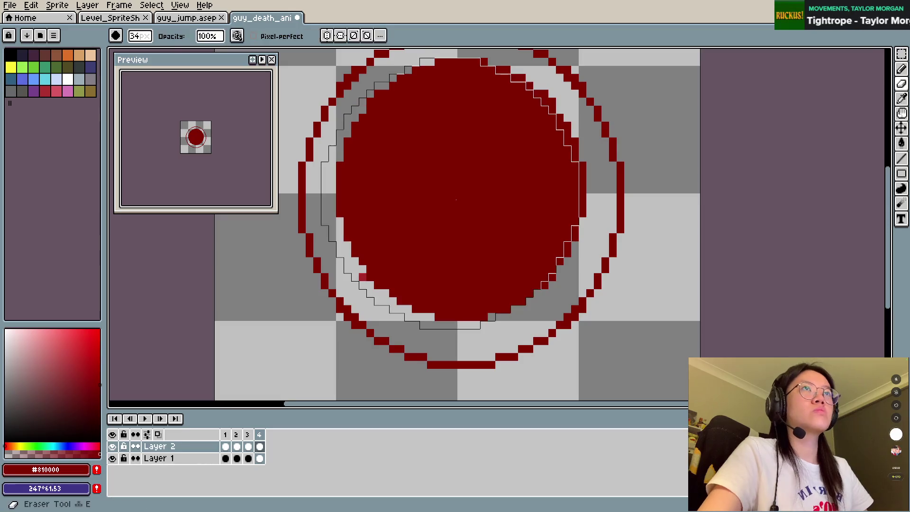
{"action": "key", "text": "minus"}
{"action": "key", "text": "minus"}
{"action": "key", "text": "b"}
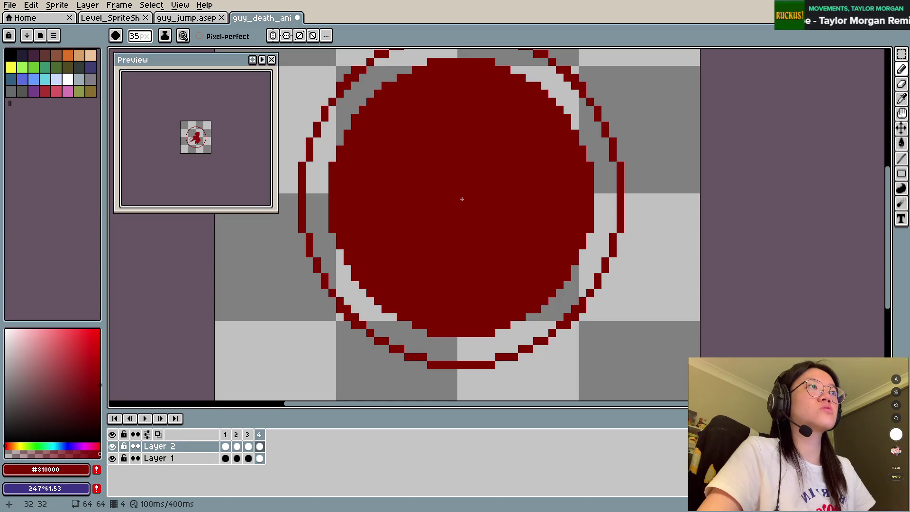
{"action": "left_click", "coordinate": [455, 206]}
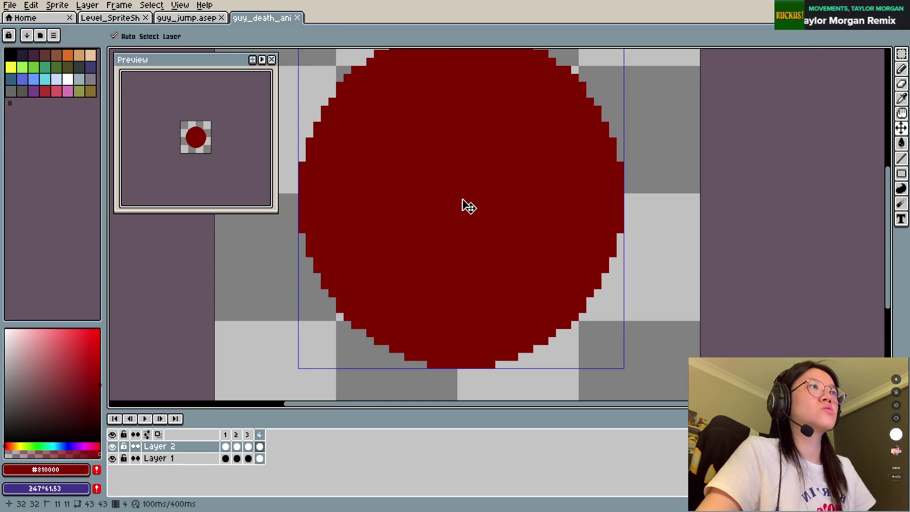
Step: Try a 45px red stroke toward the upper right, then undo it
{"action": "key", "text": "plus"}
{"action": "key", "text": "plus"}
{"action": "key", "text": "plus"}
{"action": "key", "text": "plus"}
{"action": "key", "text": "plus"}
{"action": "key", "text": "plus"}
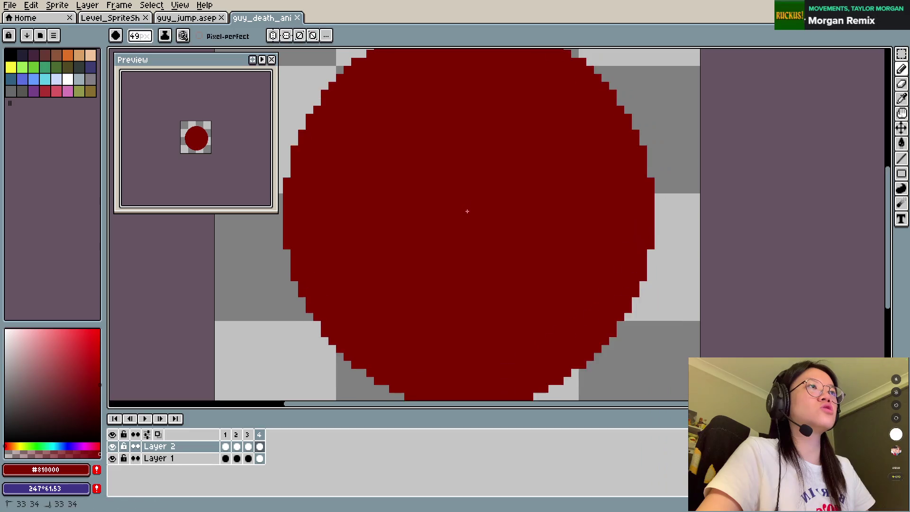
{"action": "key", "text": "plus"}
{"action": "key", "text": "plus"}
{"action": "key", "text": "plus"}
{"action": "key", "text": "minus"}
{"action": "key", "text": "minus"}
{"action": "key", "text": "minus"}
{"action": "left_click_drag", "start_coordinate": [459, 245], "coordinate": [545, 190]}
{"action": "key", "text": "ctrl+z"}
{"action": "key", "text": "ctrl+y"}
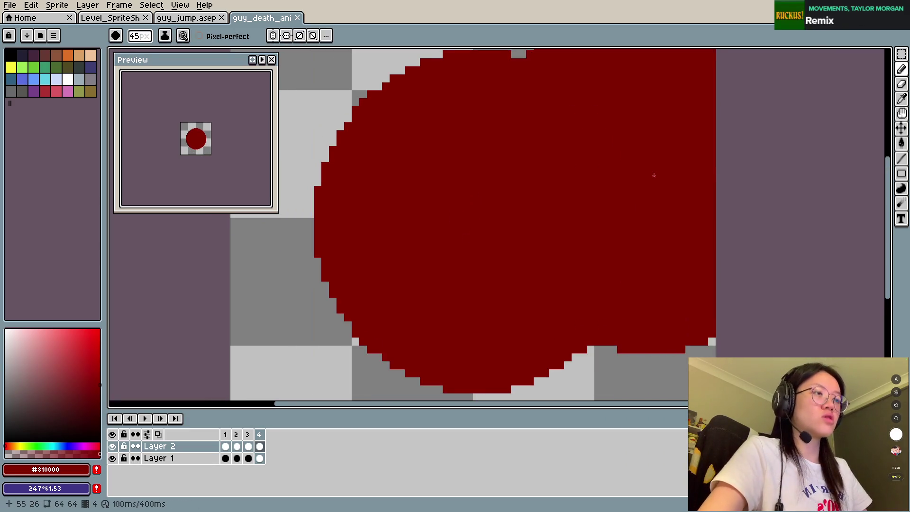
{"action": "key", "text": "ctrl+z"}
Step: Select and clear a small area at the top of the red circle
{"action": "key", "text": "m"}
{"action": "left_click_drag", "start_coordinate": [433, 120], "coordinate": [450, 127]}
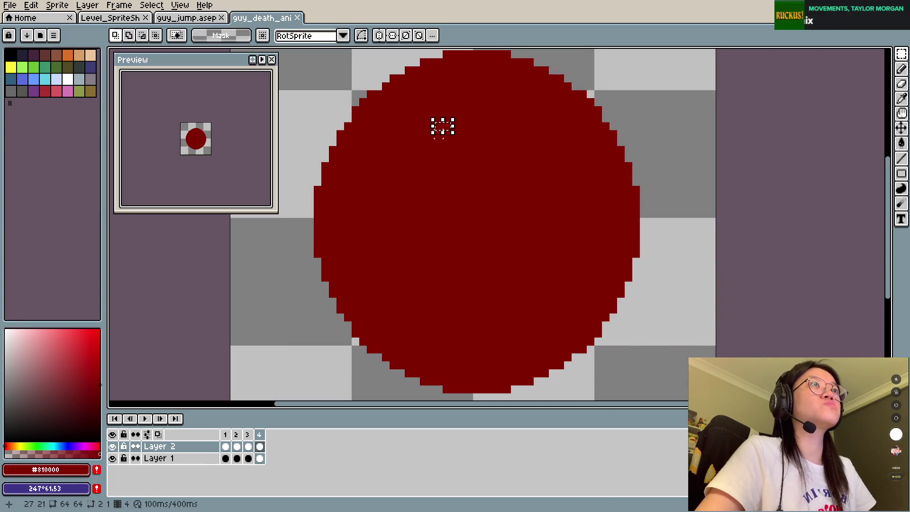
{"action": "left_click", "coordinate": [401, 102]}
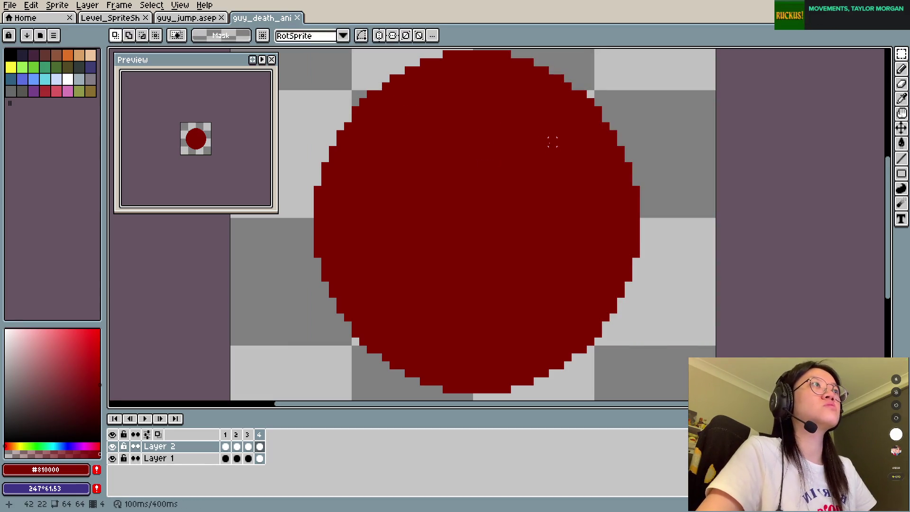
{"action": "scroll", "coordinate": [559, 203], "scroll_direction": "down", "scroll_amount": 3}
{"action": "scroll", "coordinate": [558, 205], "scroll_direction": "up", "scroll_amount": 2}
Step: Shift the circle's left half one pixel left, select its top half, and save
{"action": "mouse_move", "coordinate": [373, 76]}
{"action": "left_mouse_down"}
{"action": "mouse_move", "coordinate": [493, 375]}
{"action": "mouse_move", "coordinate": [471, 355]}
{"action": "left_mouse_up"}
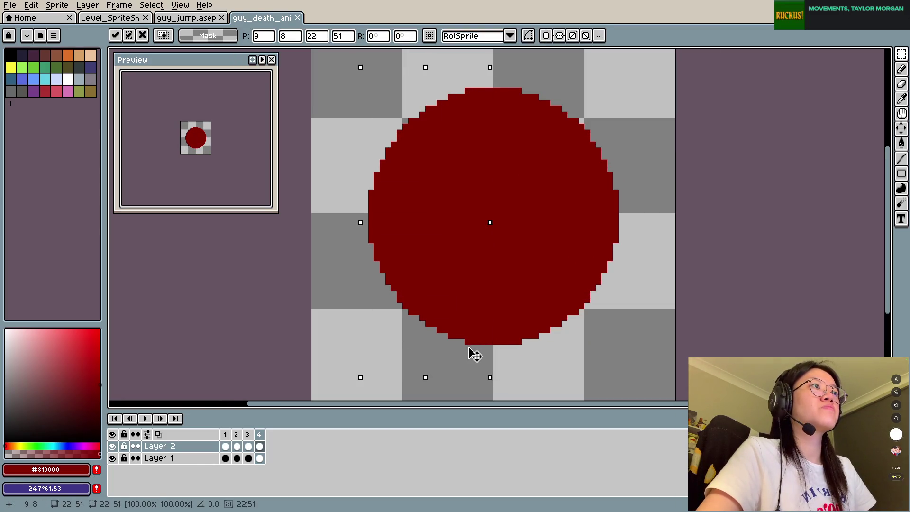
{"action": "left_click", "coordinate": [690, 341]}
{"action": "left_click_drag", "start_coordinate": [371, 210], "coordinate": [678, 79]}
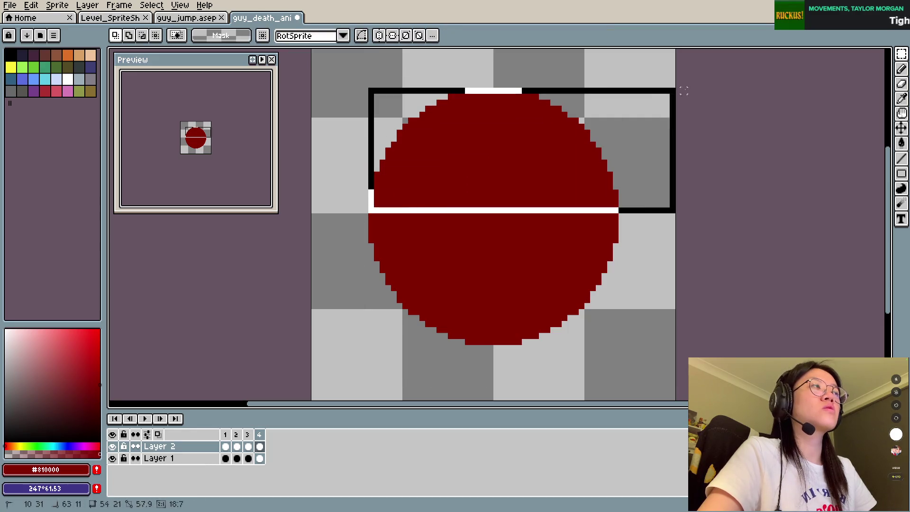
{"action": "key", "text": "ctrl+s"}
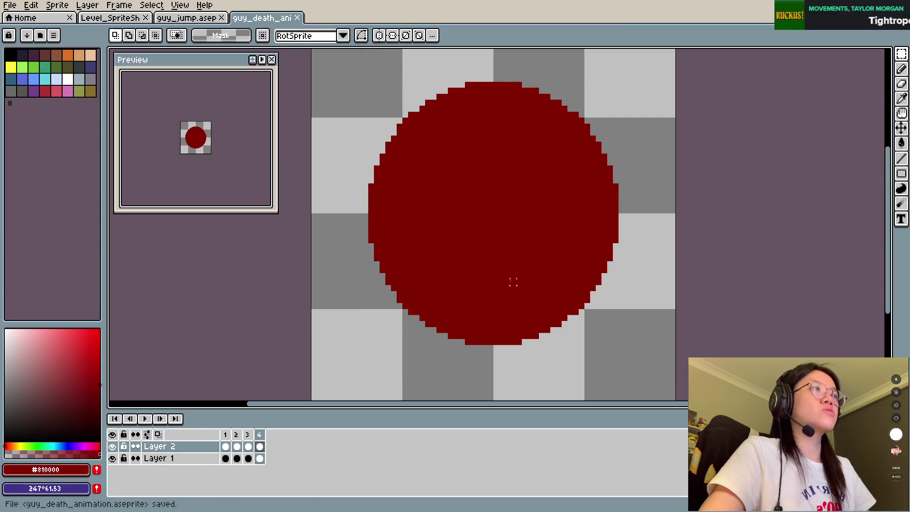
{"action": "key", "text": "b"}
{"action": "key", "text": "Return"}
{"action": "key", "text": "e"}
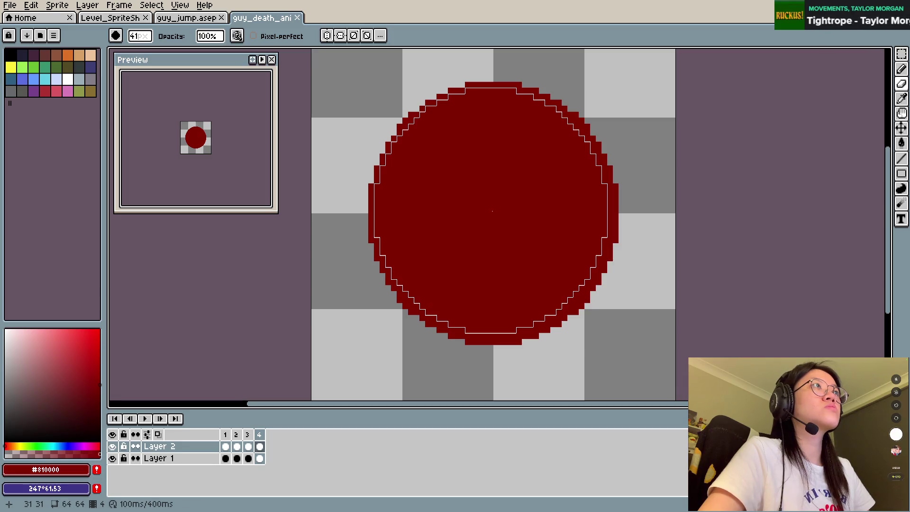
Step: Hollow frame 4's solid red disc into a ring with a 40 px eraser, retrying slightly larger
{"action": "key", "text": "minus"}
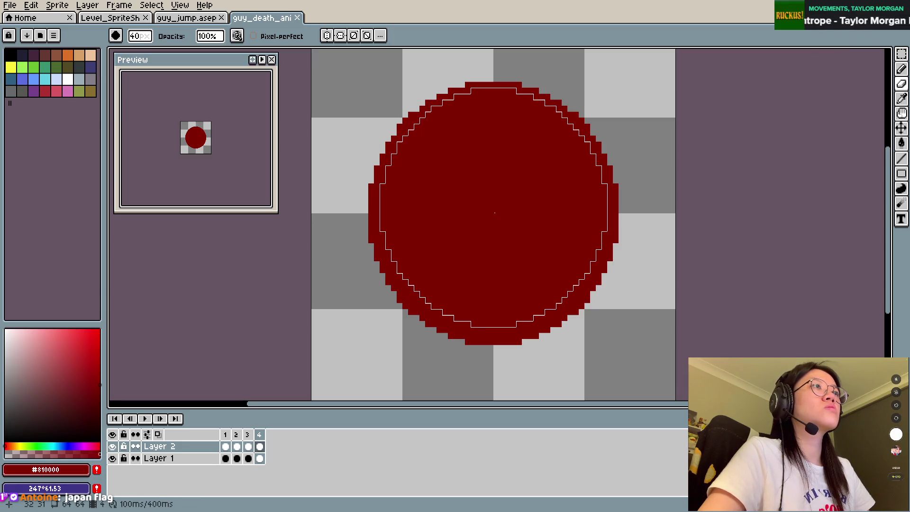
{"action": "left_click", "coordinate": [494, 213]}
{"action": "key", "text": "b"}
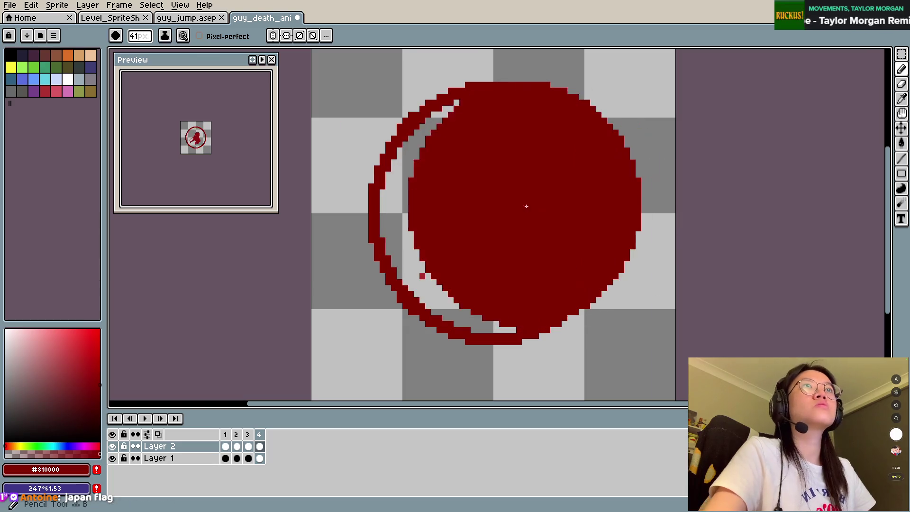
{"action": "key", "text": "ctrl+z"}
{"action": "key", "text": "e"}
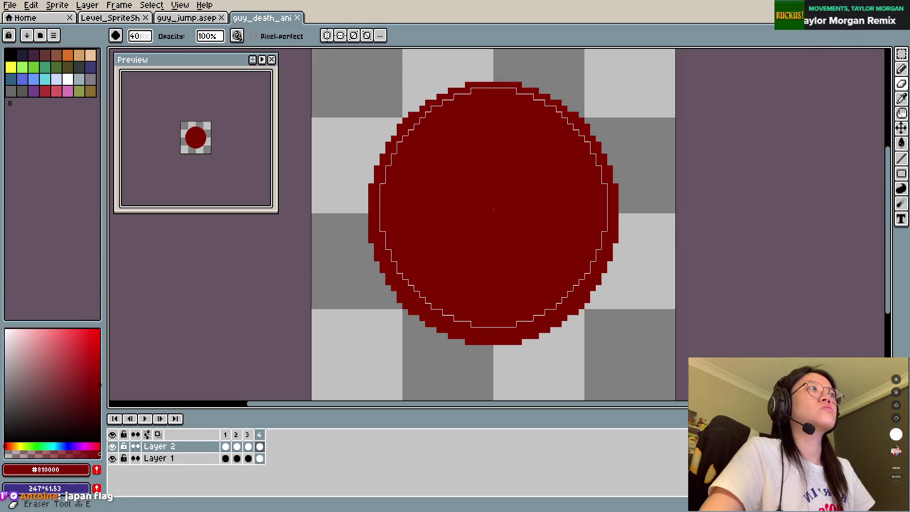
{"action": "key", "text": "plus"}
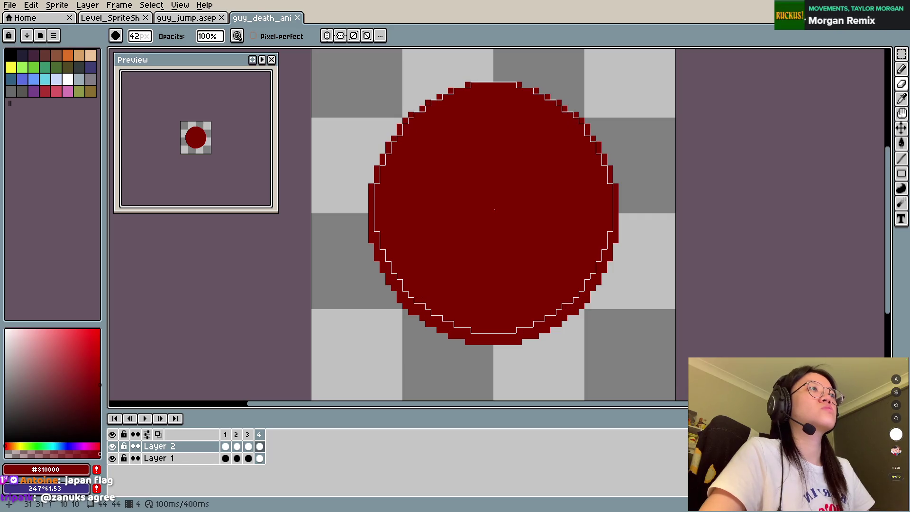
{"action": "left_click", "coordinate": [495, 210]}
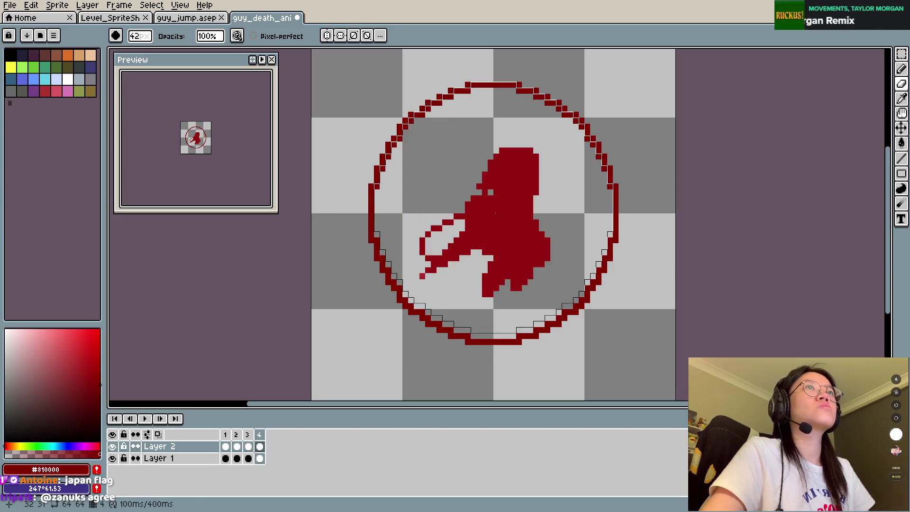
Step: Erase the inner disc with a 31 px eraser to leave a thick inner ring
{"action": "key", "text": "b"}
{"action": "key", "text": "minus"}
{"action": "key", "text": "minus"}
{"action": "key", "text": "minus"}
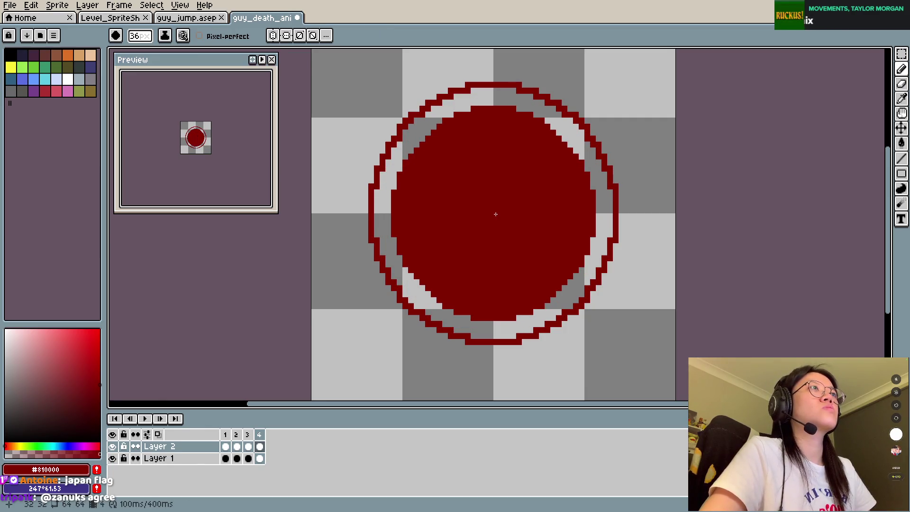
{"action": "key", "text": "e"}
{"action": "key", "text": "minus"}
{"action": "key", "text": "minus"}
{"action": "key", "text": "minus"}
{"action": "key", "text": "minus"}
{"action": "key", "text": "minus"}
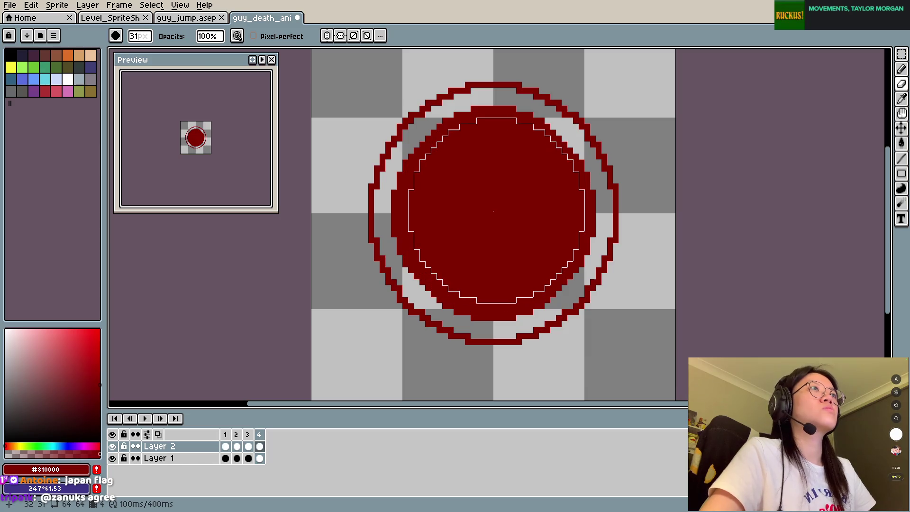
{"action": "key", "text": "minus"}
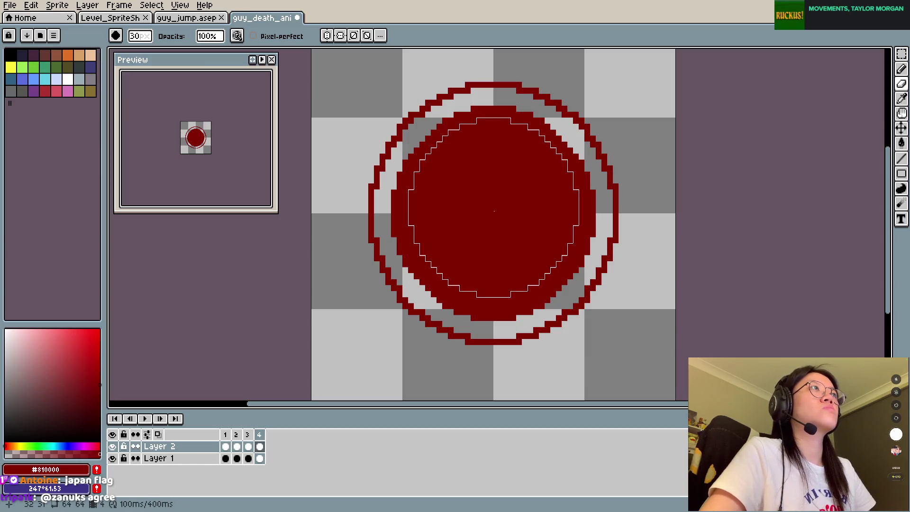
{"action": "left_click", "coordinate": [495, 211]}
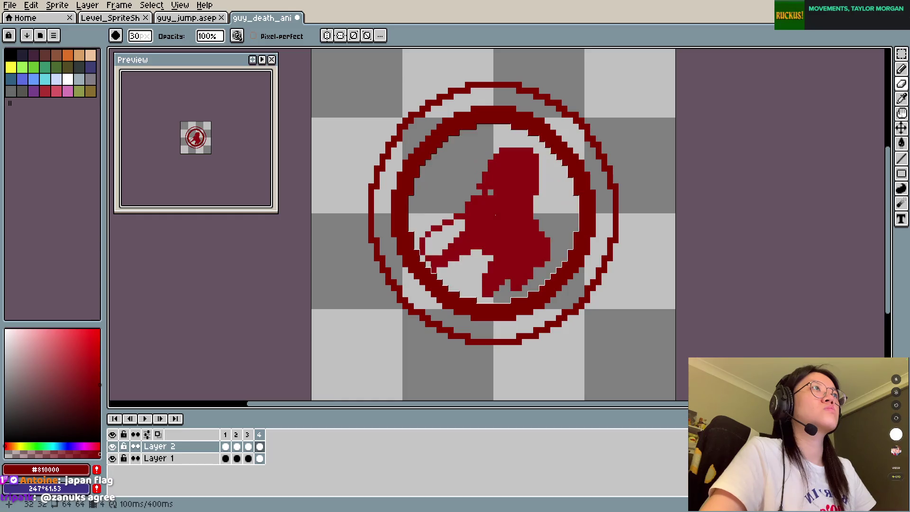
Step: Undo a stray repaint of the centre and resize the eraser to 14 px
{"action": "key", "text": "b"}
{"action": "left_click", "coordinate": [499, 213]}
{"action": "key", "text": "ctrl+z"}
{"action": "key", "text": "ctrl+z"}
{"action": "key", "text": "ctrl+z"}
{"action": "key", "text": "ctrl+z"}
{"action": "key", "text": "ctrl+z"}
{"action": "key", "text": "plus"}
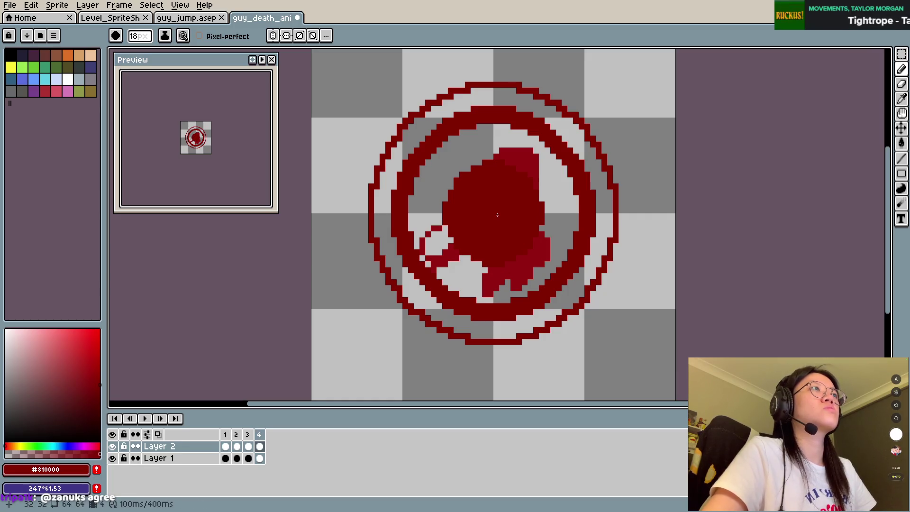
{"action": "key", "text": "e"}
{"action": "key", "text": "minus"}
{"action": "key", "text": "minus"}
{"action": "key", "text": "minus"}
{"action": "key", "text": "minus"}
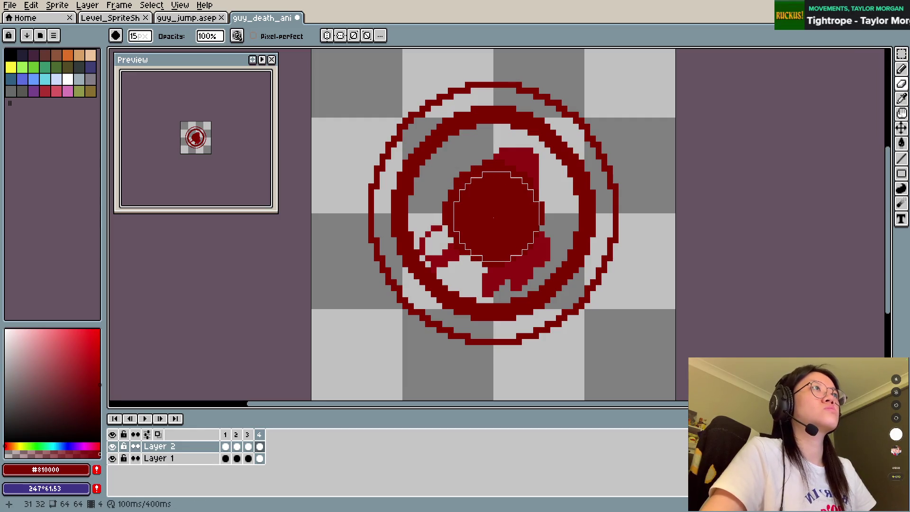
{"action": "key", "text": "b"}
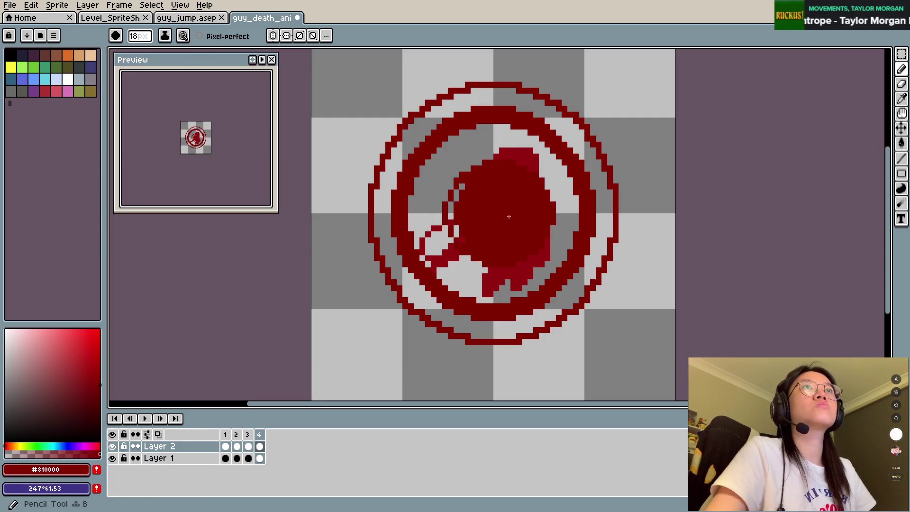
Step: Save the death animation file, confirming the save prompt
{"action": "key", "text": "ctrl+s"}
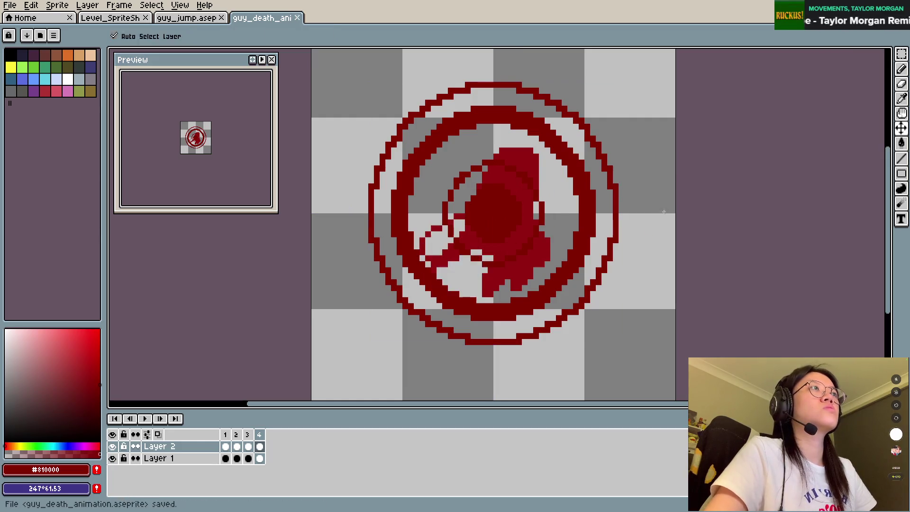
{"action": "key", "text": "Return"}
{"action": "left_click", "coordinate": [665, 211]}
Step: Compare frame 4 with its neighbouring frames, then play the animation
{"action": "key", "text": "Left"}
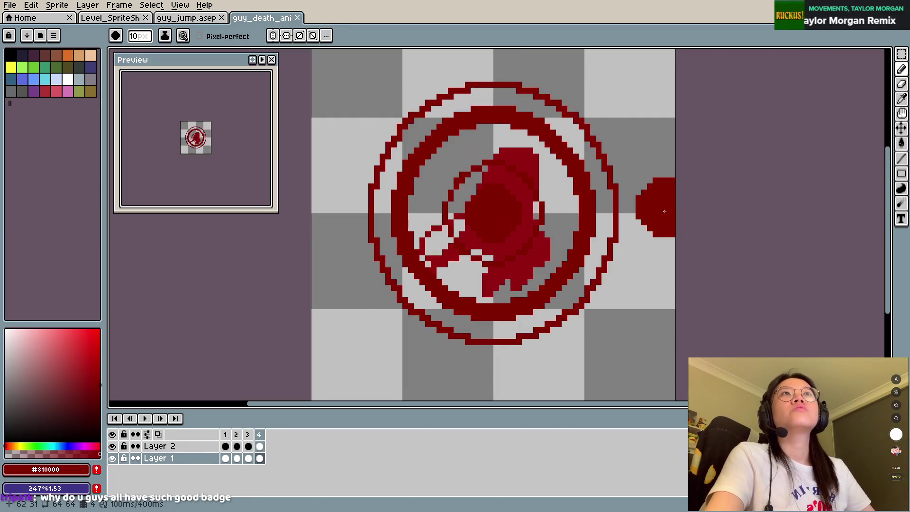
{"action": "key", "text": "Right"}
{"action": "key", "text": "Left"}
{"action": "key", "text": "Right"}
{"action": "key", "text": "Left"}
{"action": "key", "text": "Return"}
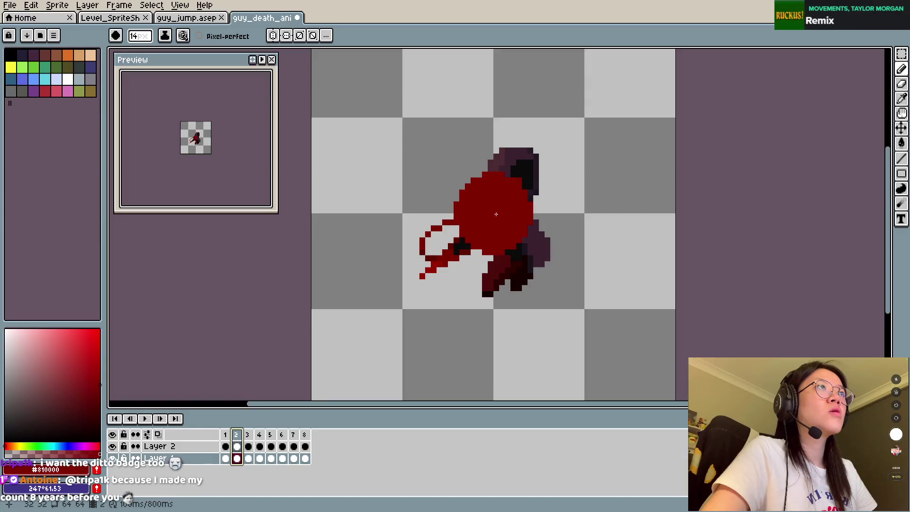
Step: Step through frames 1–3, save the file, and go to frame 4
{"action": "left_click", "coordinate": [226, 435]}
{"action": "left_click", "coordinate": [236, 434]}
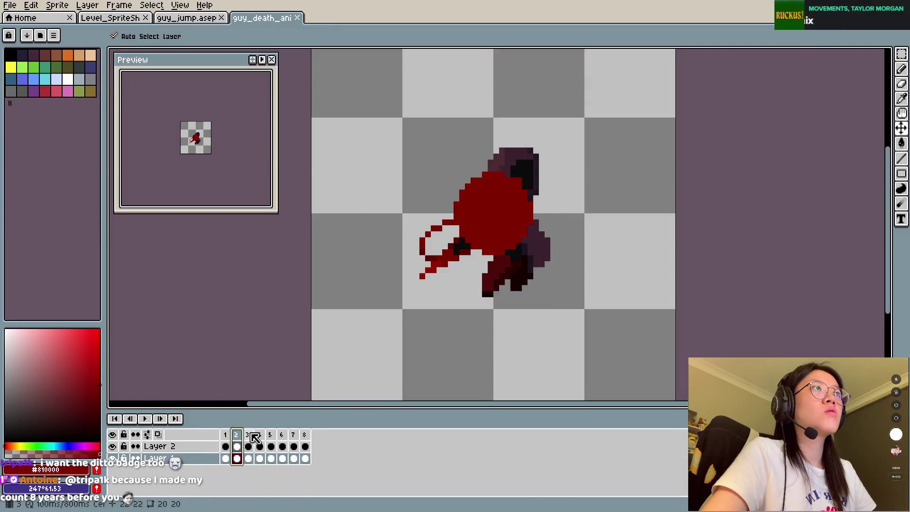
{"action": "left_click", "coordinate": [247, 434]}
{"action": "key", "text": "ctrl+s"}
{"action": "left_click", "coordinate": [261, 437]}
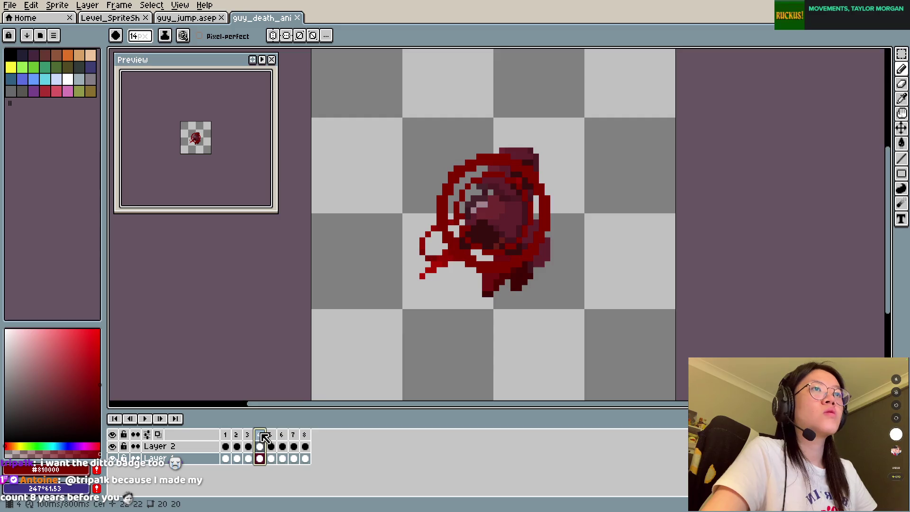
Step: Try erasing a spiral into the frame 4 blob with a 24 px eraser, then undo it
{"action": "key", "text": "plus"}
{"action": "key", "text": "plus"}
{"action": "key", "text": "plus"}
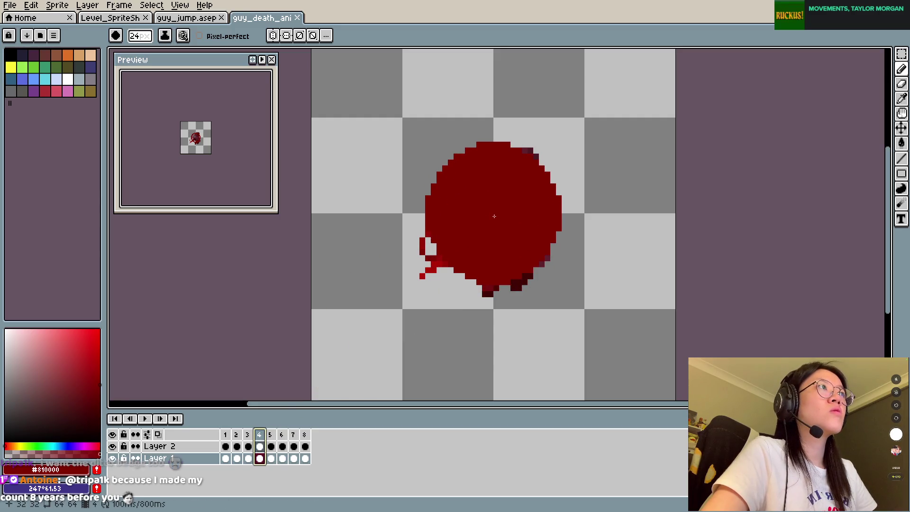
{"action": "key", "text": "e"}
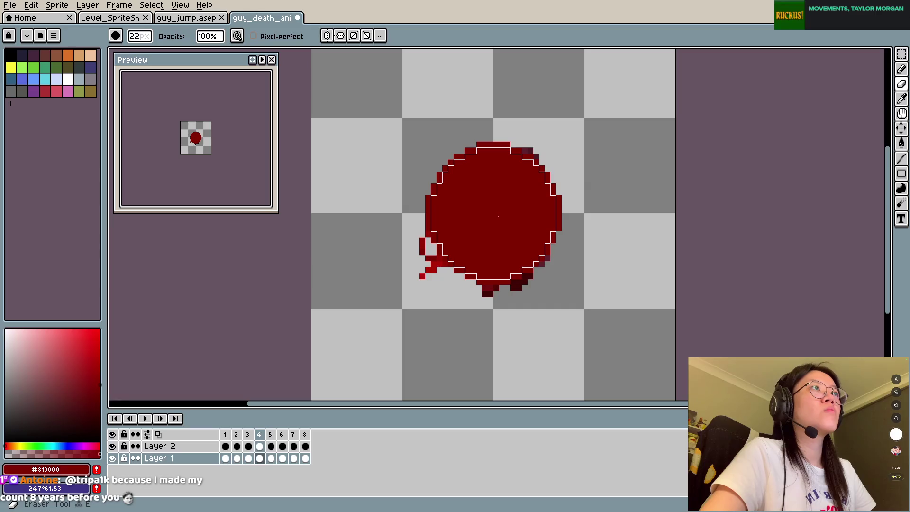
{"action": "left_click_drag", "start_coordinate": [495, 215], "coordinate": [493, 218]}
{"action": "key", "text": "minus"}
{"action": "key", "text": "minus"}
{"action": "key", "text": "minus"}
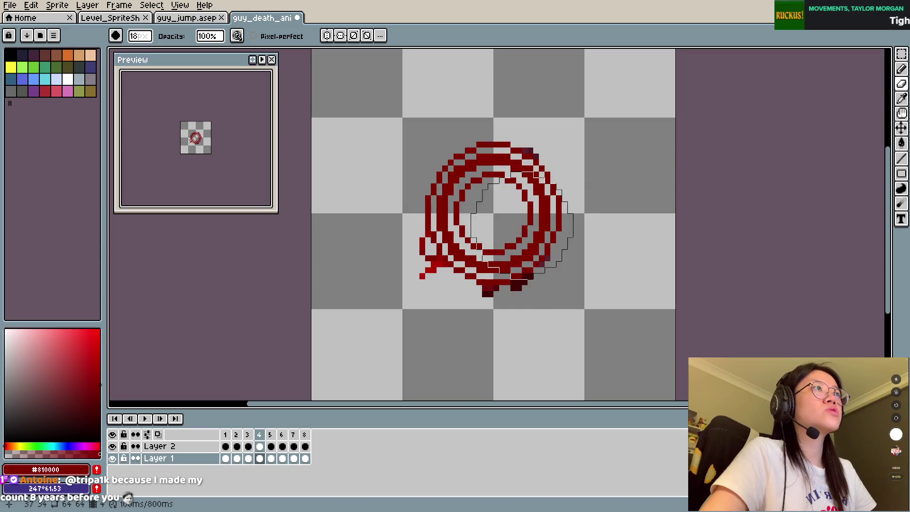
{"action": "key", "text": "ctrl+z"}
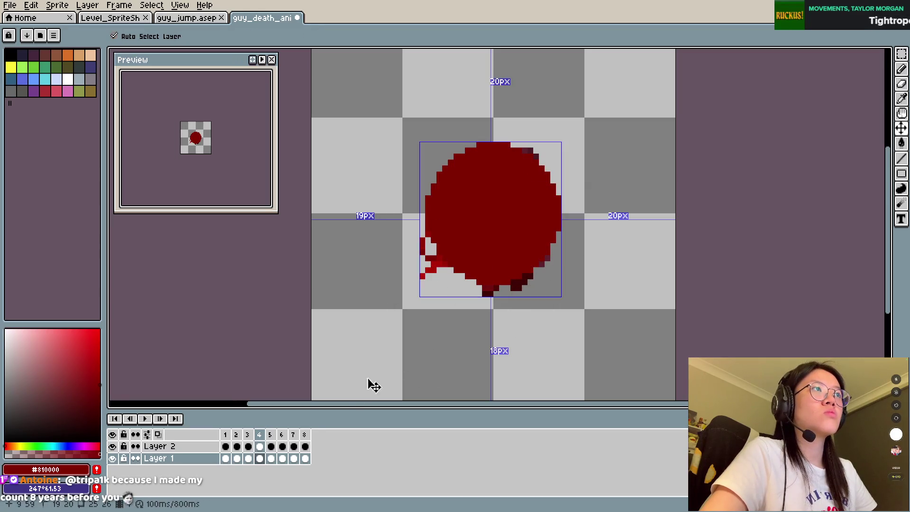
Step: Paste into the Layer 2 cel on frame 4 and review the frame 2 and 3 cels
{"action": "left_click", "coordinate": [261, 447]}
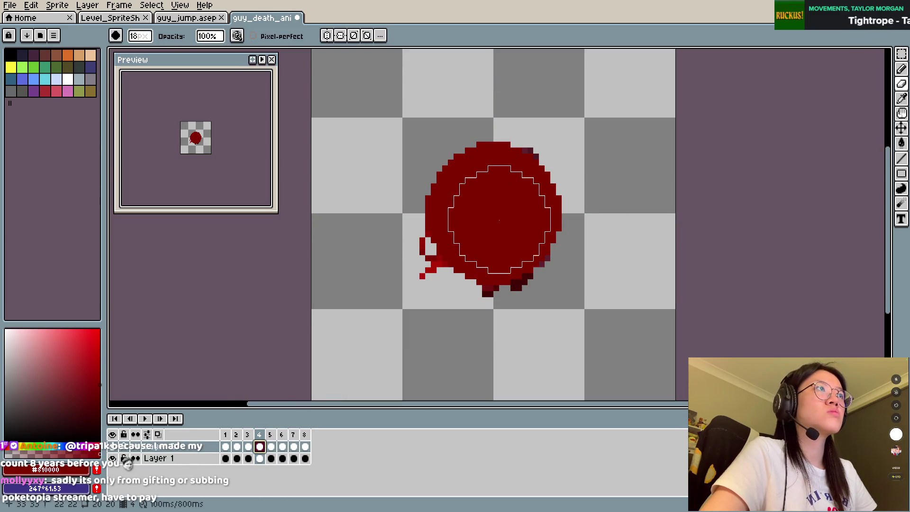
{"action": "key", "text": "plus"}
{"action": "key", "text": "plus"}
{"action": "key", "text": "plus"}
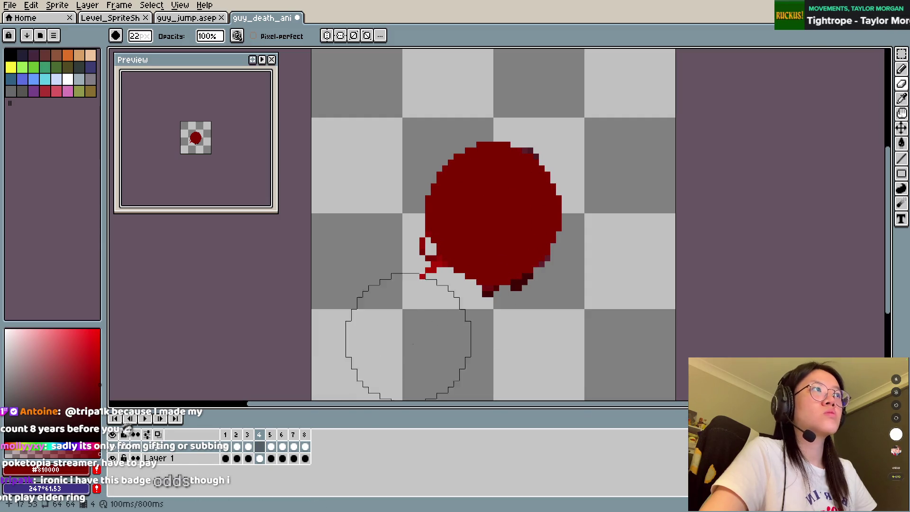
{"action": "key", "text": "ctrl+v"}
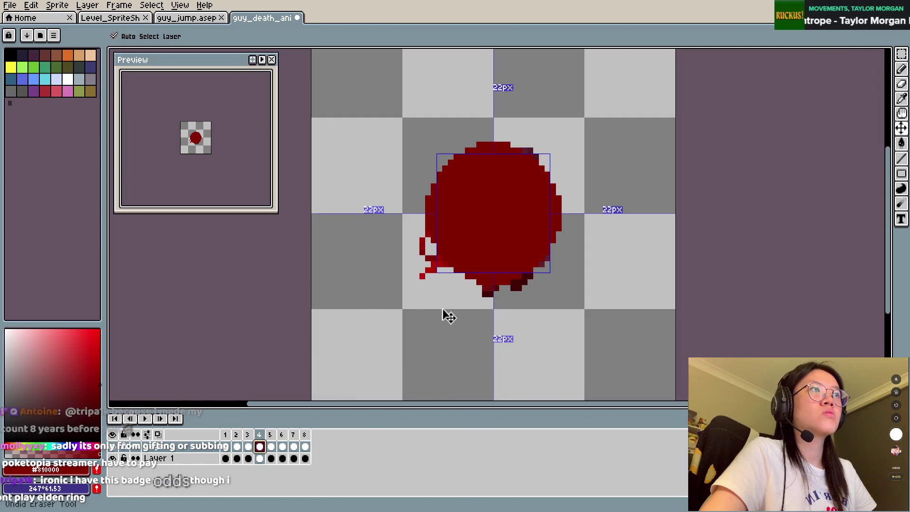
{"action": "left_click", "coordinate": [263, 436]}
{"action": "left_click", "coordinate": [236, 435]}
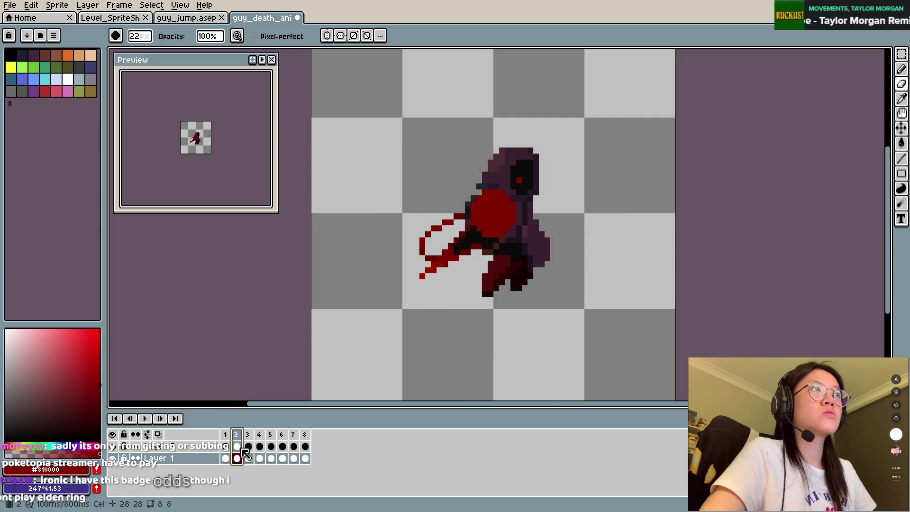
{"action": "left_click", "coordinate": [225, 458]}
{"action": "left_click", "coordinate": [248, 458]}
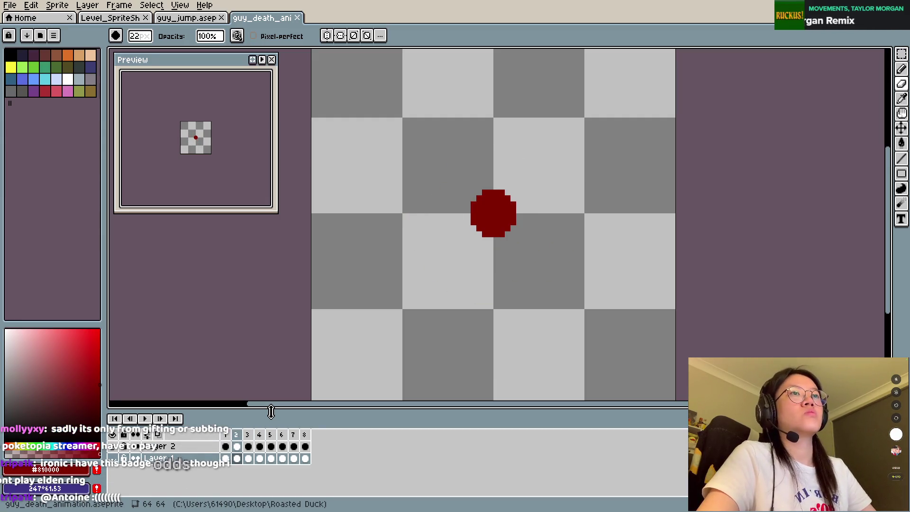
Step: With onion skin on, paint red over the frame 2 Layer 2 blob using a 14 px brush
{"action": "key", "text": "e"}
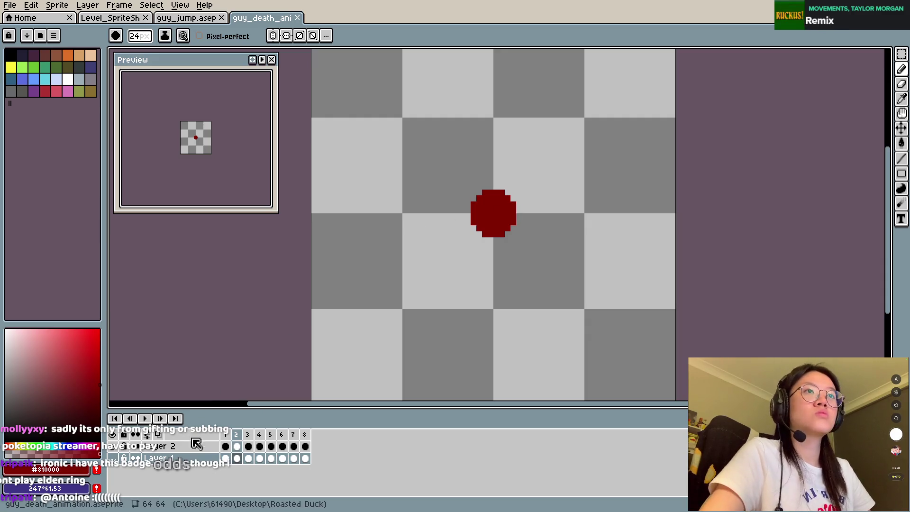
{"action": "left_click", "coordinate": [196, 446]}
{"action": "key", "text": "minus"}
{"action": "key", "text": "minus"}
{"action": "key", "text": "minus"}
{"action": "key", "text": "plus"}
{"action": "key", "text": "plus"}
{"action": "key", "text": "plus"}
{"action": "left_click", "coordinate": [147, 435]}
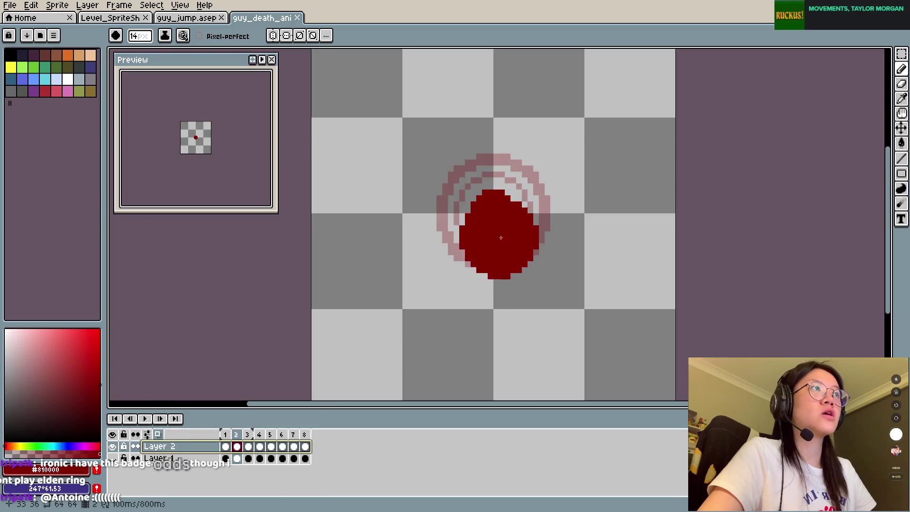
{"action": "mouse_move", "coordinate": [496, 215]}
{"action": "left_mouse_down"}
{"action": "mouse_move", "coordinate": [490, 239]}
{"action": "mouse_move", "coordinate": [493, 190]}
{"action": "left_mouse_up"}
Step: Reshape the frame 4 blob with red paint, then step back to frame 1
{"action": "key", "text": "period"}
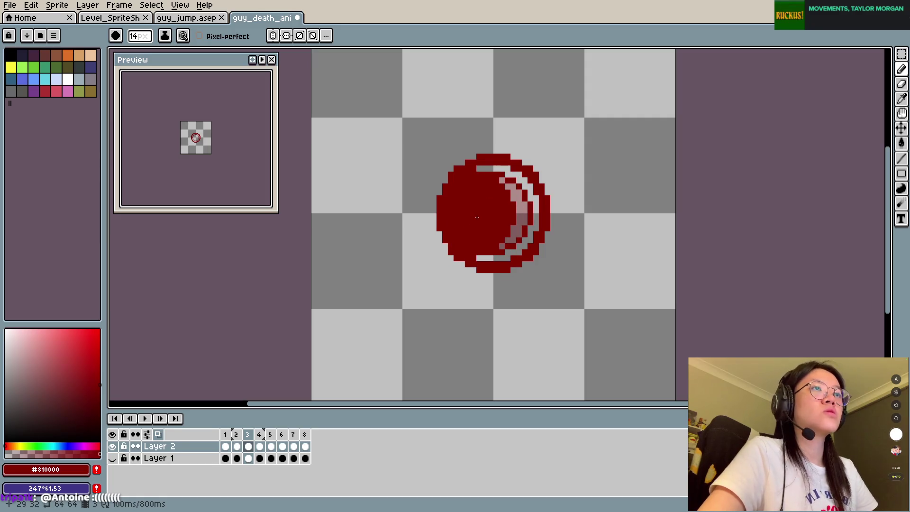
{"action": "key", "text": "period"}
{"action": "mouse_move", "coordinate": [493, 228]}
{"action": "left_mouse_down"}
{"action": "mouse_move", "coordinate": [496, 205]}
{"action": "mouse_move", "coordinate": [498, 214]}
{"action": "left_mouse_up"}
{"action": "key", "text": "plus"}
{"action": "key", "text": "plus"}
{"action": "key", "text": "plus"}
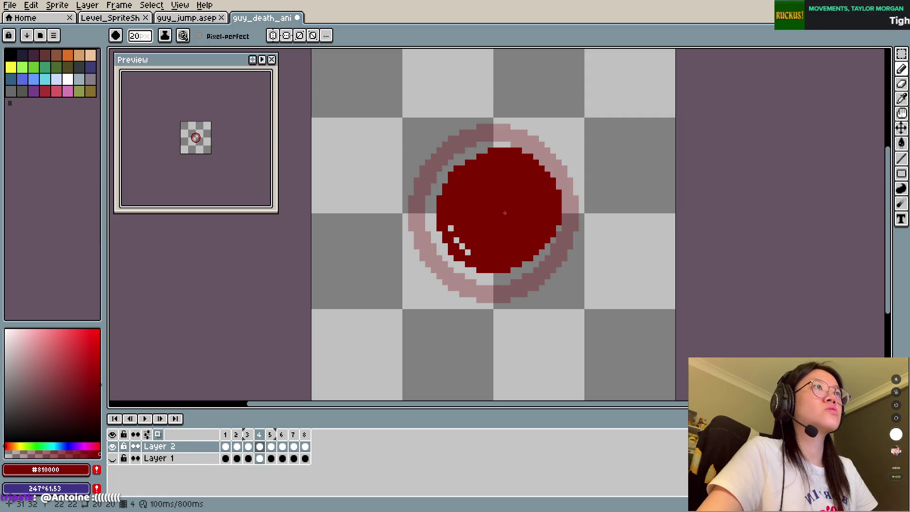
{"action": "key", "text": "comma"}
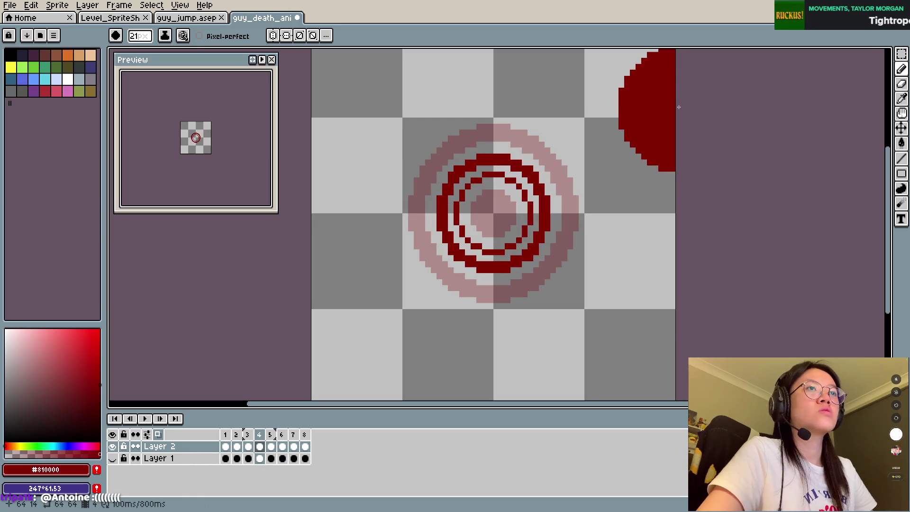
{"action": "key", "text": "comma"}
{"action": "key", "text": "comma"}
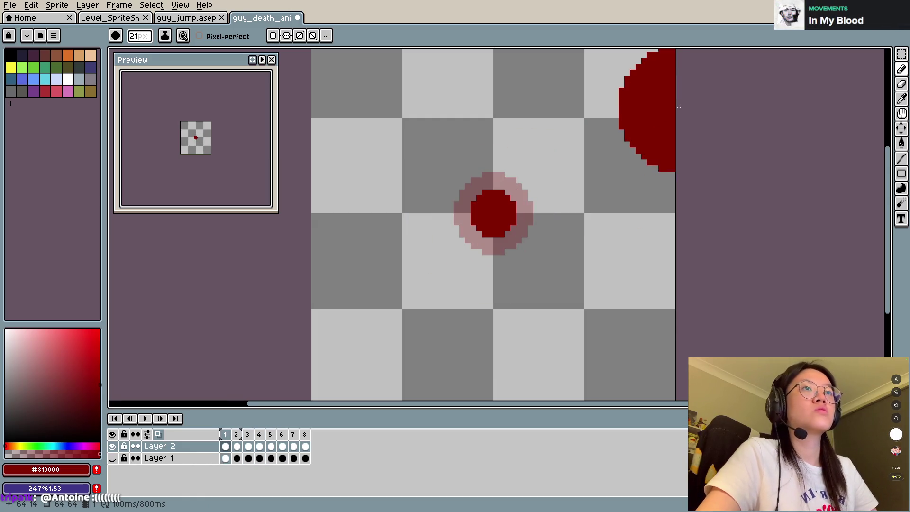
Step: Select frames 2 and 3 in the timeline and drag them to reorder the animation
{"action": "left_click", "coordinate": [243, 435]}
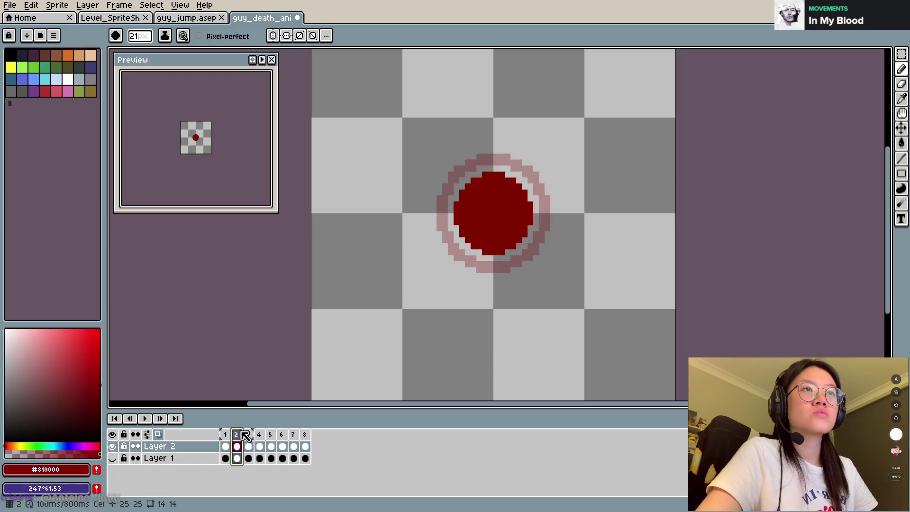
{"action": "left_click_drag", "start_coordinate": [225, 434], "coordinate": [247, 433]}
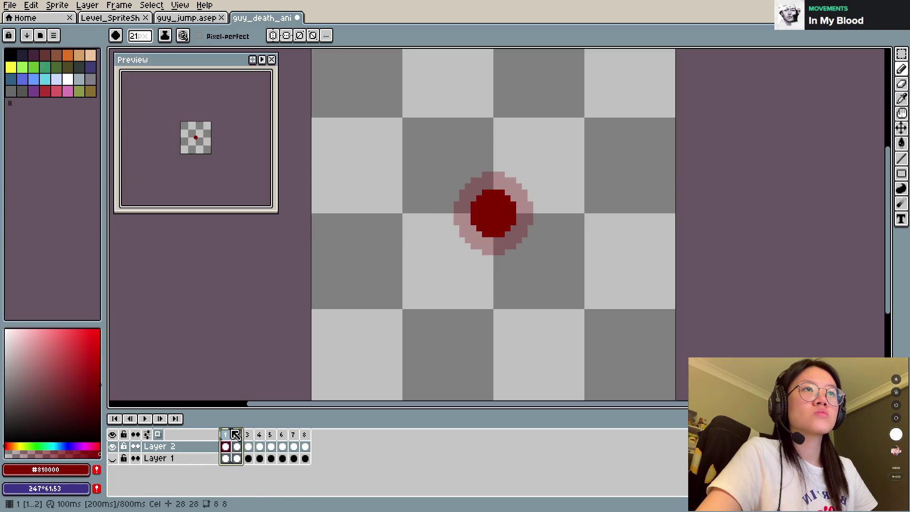
{"action": "left_click", "coordinate": [236, 434]}
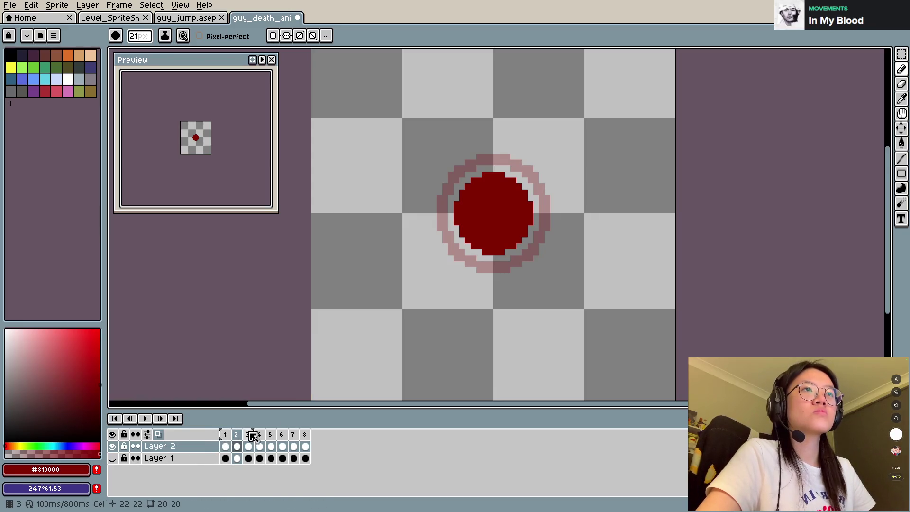
{"action": "left_click_drag", "start_coordinate": [247, 434], "coordinate": [236, 435]}
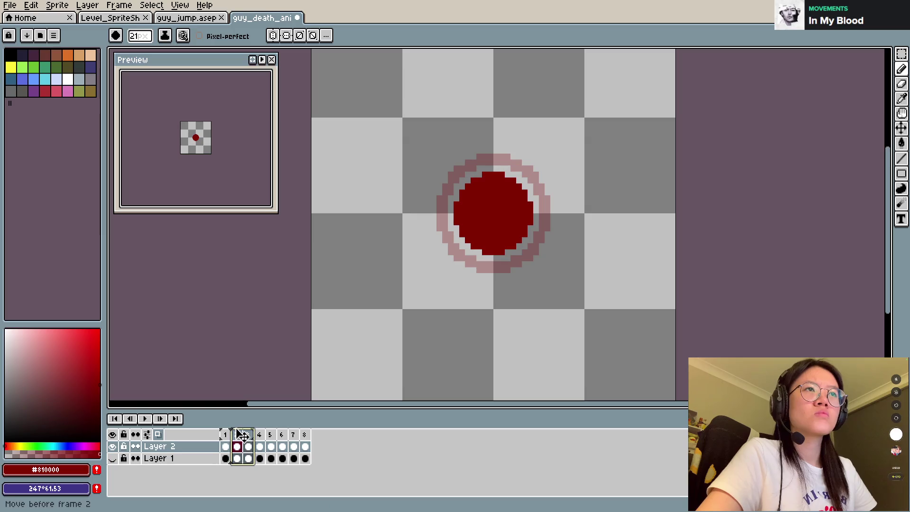
{"action": "left_click_drag", "start_coordinate": [236, 434], "coordinate": [271, 436]}
Step: Compare the reordered frames against the plain dot frame, then save the file
{"action": "left_click", "coordinate": [225, 446]}
{"action": "left_click", "coordinate": [236, 446]}
{"action": "key", "text": "Right"}
{"action": "key", "text": "Left"}
{"action": "key", "text": "ctrl+s"}
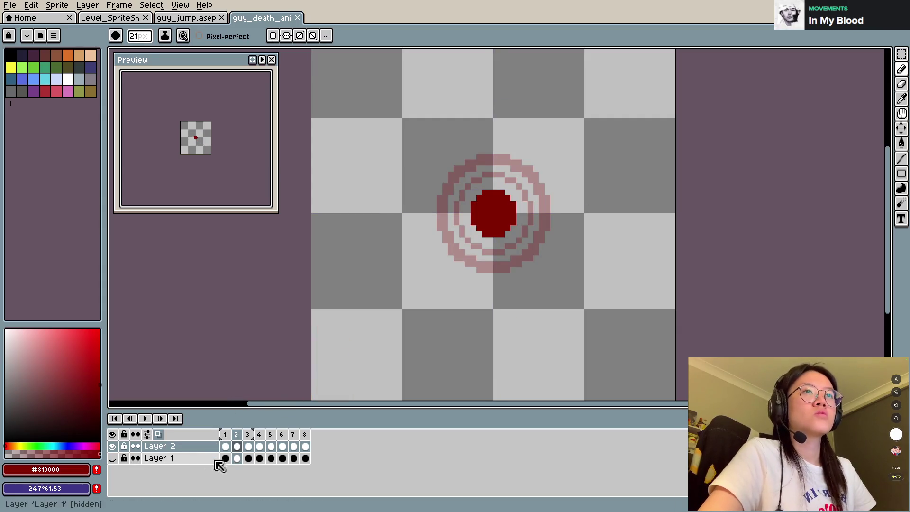
Step: Paint a 14 px red disc at the canvas centre and save the file
{"action": "key", "text": "minus"}
{"action": "key", "text": "minus"}
{"action": "key", "text": "minus"}
{"action": "left_click", "coordinate": [495, 218]}
{"action": "key", "text": "ctrl+s"}
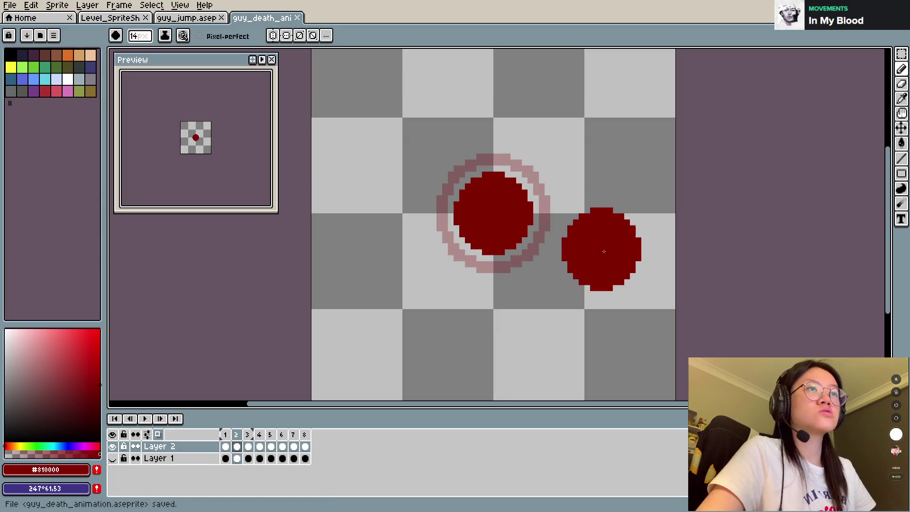
{"action": "key", "text": "Left"}
{"action": "key", "text": "Right"}
{"action": "key", "text": "Right"}
{"action": "key", "text": "Right"}
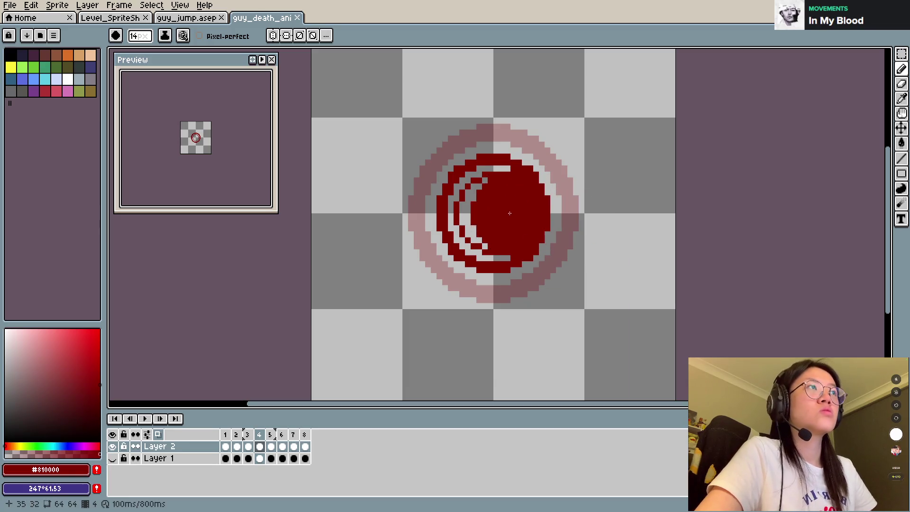
Step: Paint a 24 px dark-red disc and erase its interior to leave a thin ring
{"action": "key", "text": "plus"}
{"action": "key", "text": "plus"}
{"action": "key", "text": "plus"}
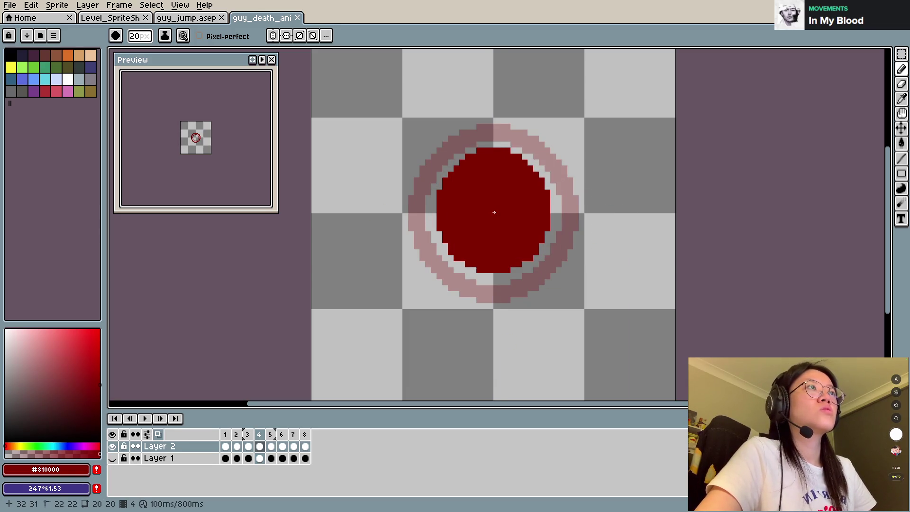
{"action": "key", "text": "plus"}
{"action": "key", "text": "plus"}
{"action": "key", "text": "plus"}
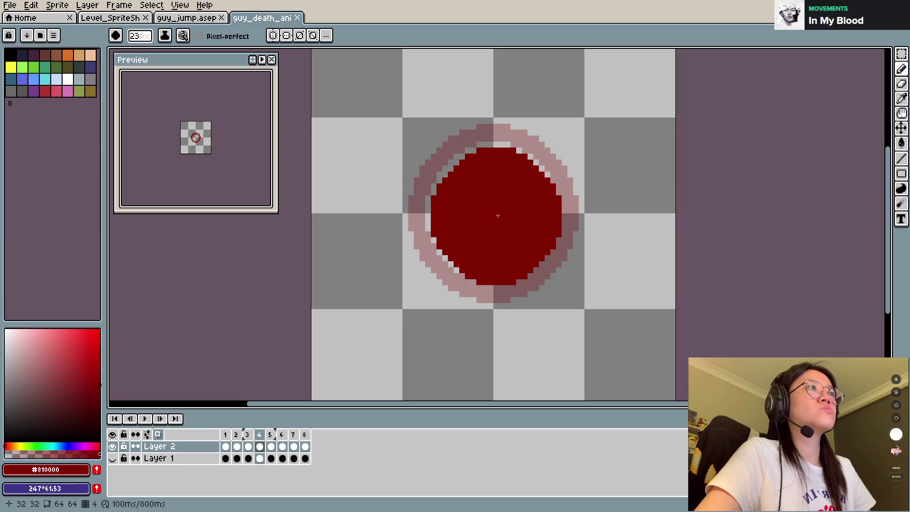
{"action": "key", "text": "plus"}
{"action": "left_click", "coordinate": [495, 213]}
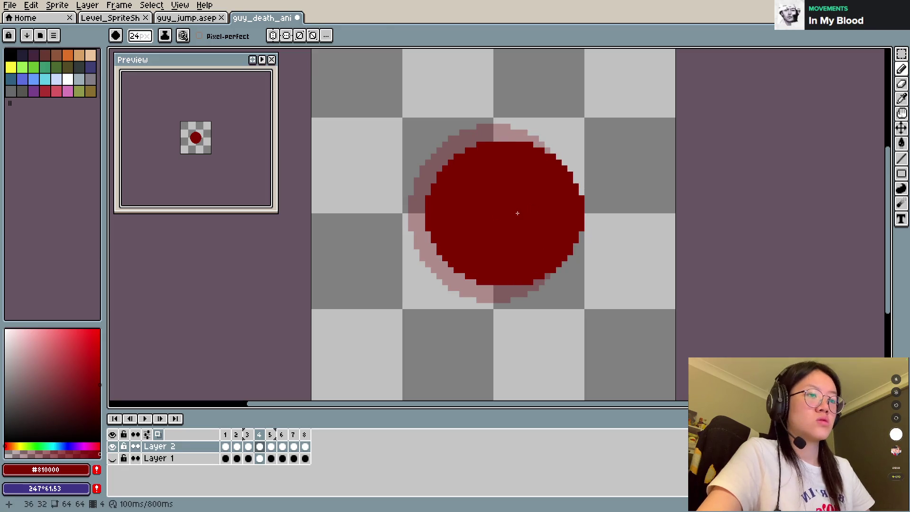
{"action": "key", "text": "e"}
{"action": "left_click", "coordinate": [495, 213]}
{"action": "key", "text": "minus"}
{"action": "key", "text": "minus"}
{"action": "key", "text": "minus"}
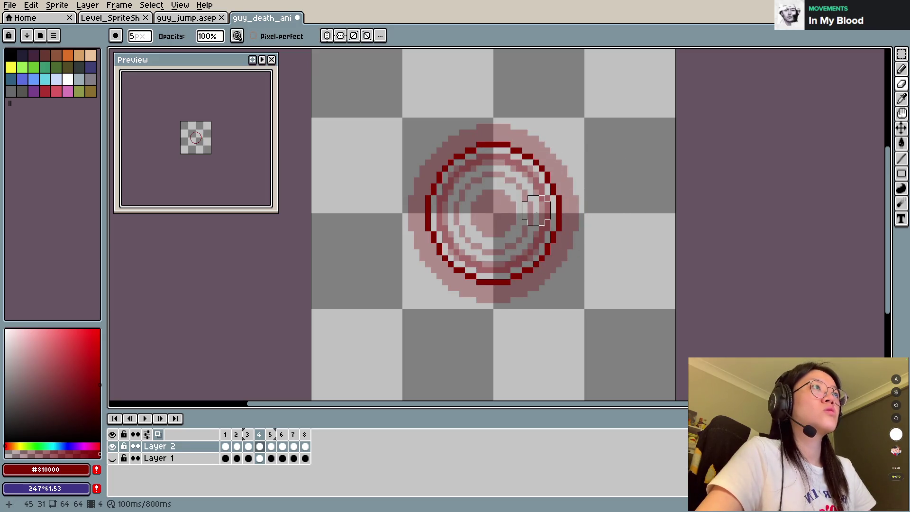
{"action": "key", "text": "b"}
Step: Step through the frames to check the animation and set the brush to 6 px
{"action": "key", "text": "Right"}
{"action": "key", "text": "Right"}
{"action": "key", "text": "Right"}
{"action": "key", "text": "Right"}
{"action": "key", "text": "Right"}
{"action": "key", "text": "Right"}
{"action": "key", "text": "Right"}
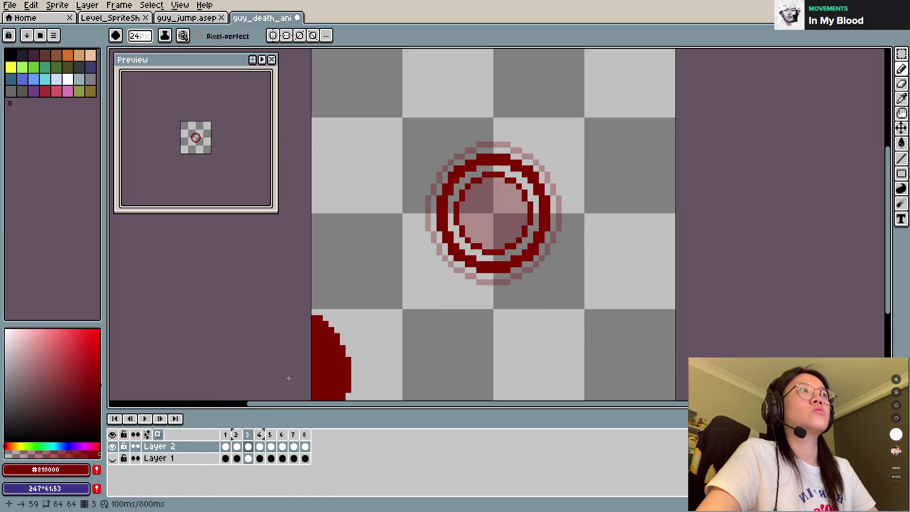
{"action": "key", "text": "Right"}
{"action": "key", "text": "Right"}
{"action": "key", "text": "Right"}
{"action": "key", "text": "Right"}
{"action": "key", "text": "Right"}
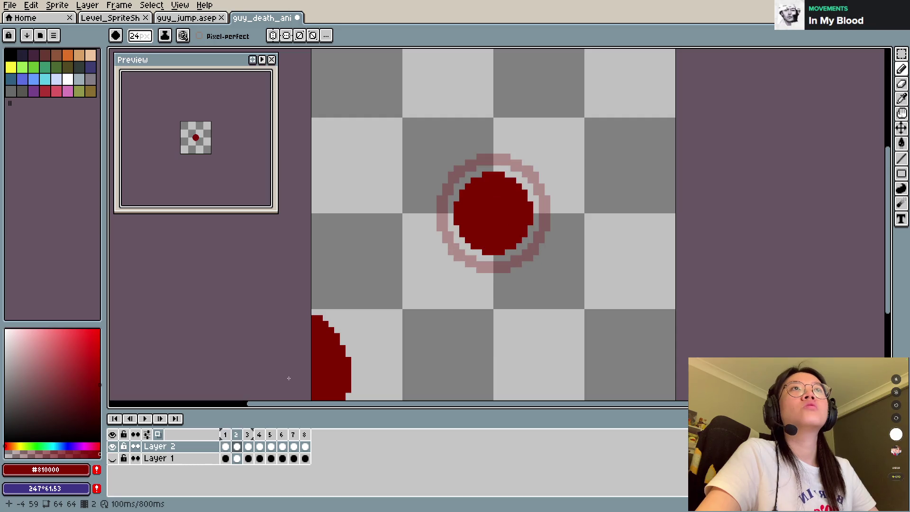
{"action": "key", "text": "Right"}
{"action": "key", "text": "minus"}
{"action": "key", "text": "minus"}
{"action": "key", "text": "minus"}
{"action": "key", "text": "minus"}
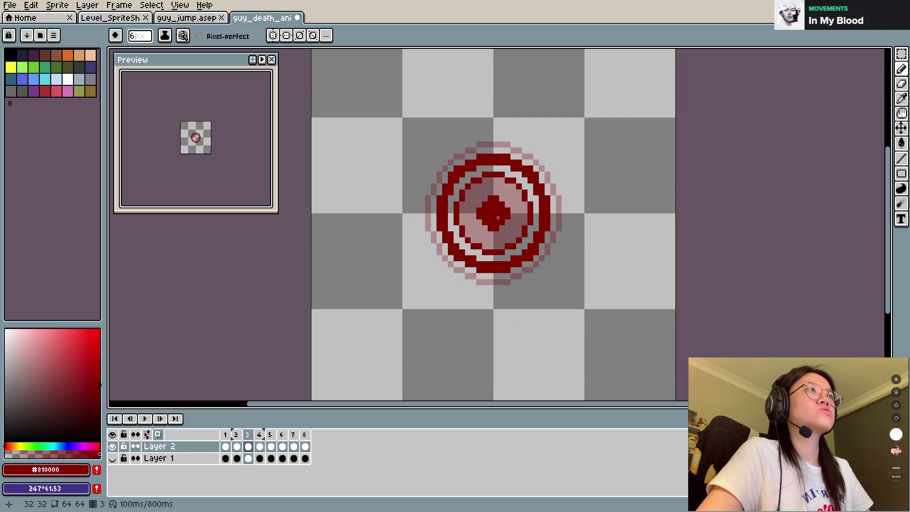
{"action": "key", "text": "Right"}
{"action": "key", "text": "Left"}
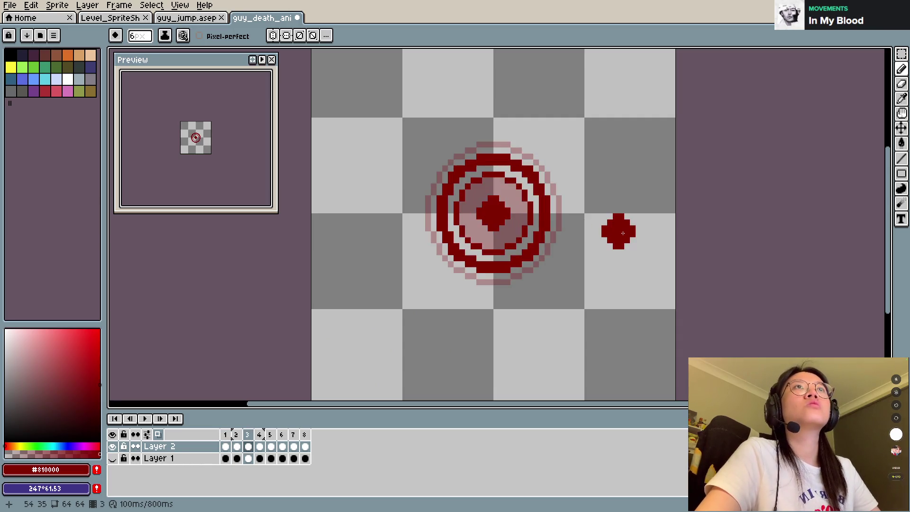
{"action": "key", "text": "Right"}
Step: On frame 4, paint a dark-red disc inside the rings, erase it with 12 px, and repaint
{"action": "left_click_drag", "start_coordinate": [455, 237], "coordinate": [492, 214]}
{"action": "key", "text": "plus"}
{"action": "key", "text": "plus"}
{"action": "key", "text": "plus"}
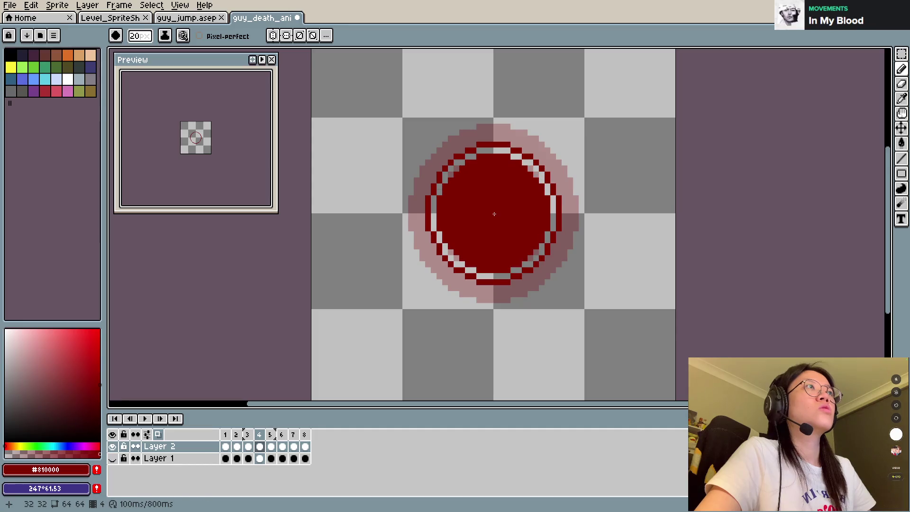
{"action": "key", "text": "e"}
{"action": "key", "text": "plus"}
{"action": "key", "text": "plus"}
{"action": "key", "text": "plus"}
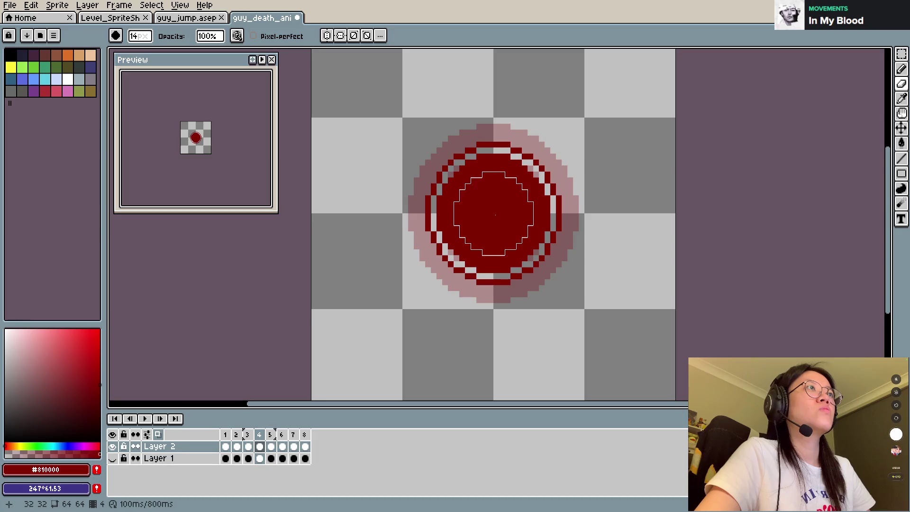
{"action": "left_click", "coordinate": [497, 212]}
{"action": "key", "text": "b"}
{"action": "left_click", "coordinate": [494, 211]}
Step: Build the centre from a 7 px red dot and a larger 10 px red disc, leaving a light ring
{"action": "key", "text": "e"}
{"action": "left_click", "coordinate": [492, 211]}
{"action": "key", "text": "b"}
{"action": "key", "text": "minus"}
{"action": "key", "text": "minus"}
{"action": "key", "text": "minus"}
{"action": "left_click", "coordinate": [491, 213]}
{"action": "key", "text": "plus"}
{"action": "left_click", "coordinate": [494, 216]}
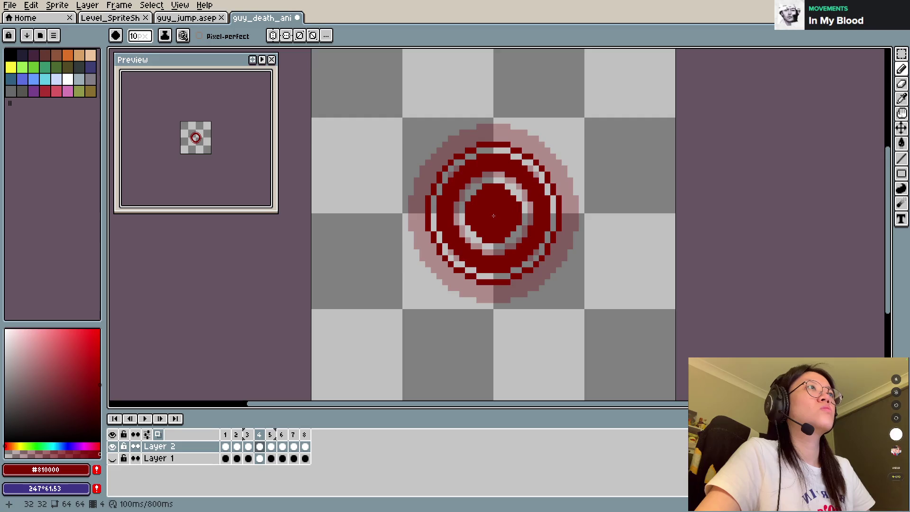
{"action": "key", "text": "e"}
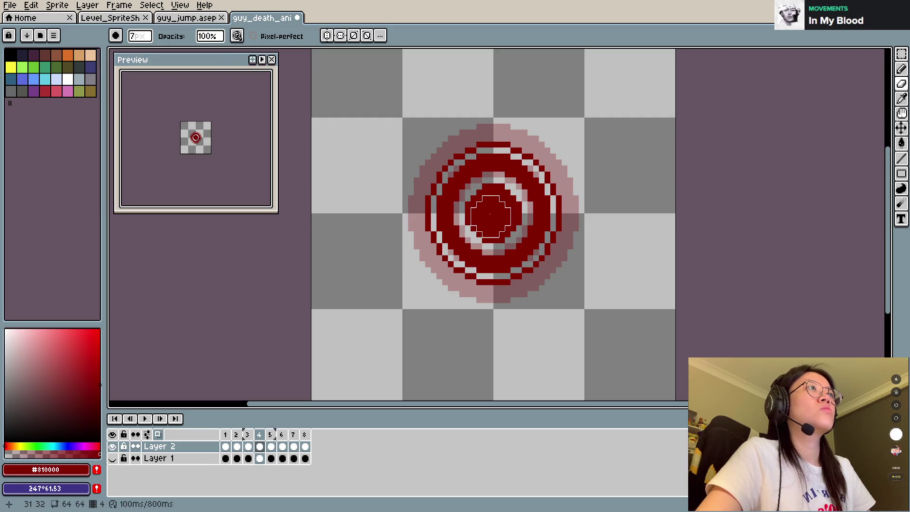
Step: Save the animation file and move to frame 5 with the red rings
{"action": "key", "text": "ctrl+s"}
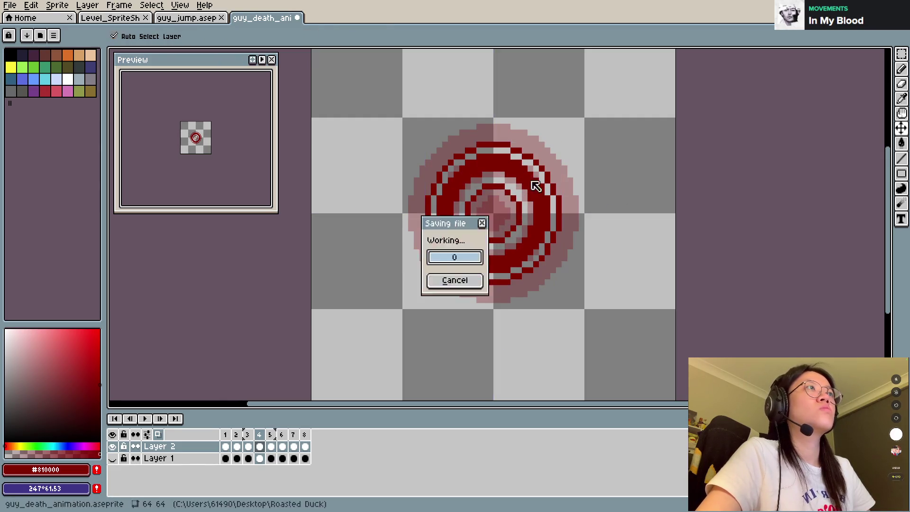
{"action": "key", "text": "Left"}
{"action": "key", "text": "Left"}
{"action": "key", "text": "Return"}
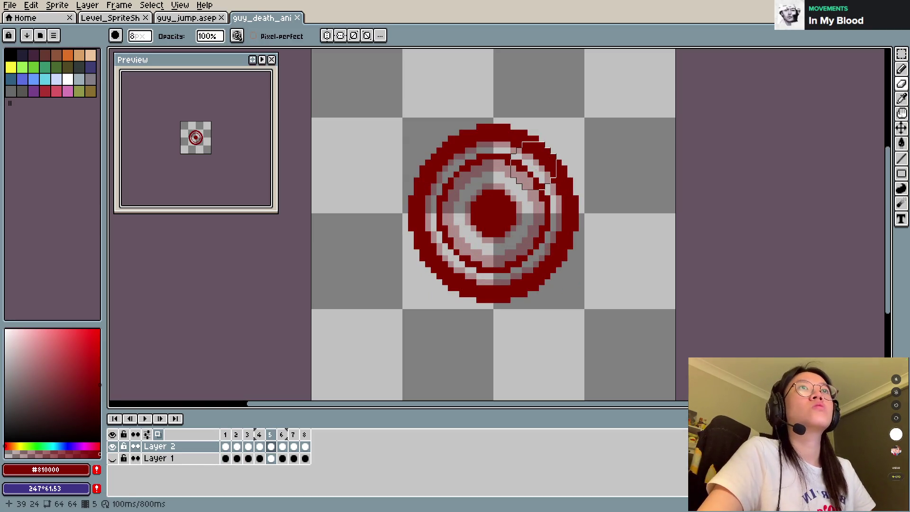
Step: On frame 6, paint a large dark-red disc over the existing rings
{"action": "key", "text": "Right"}
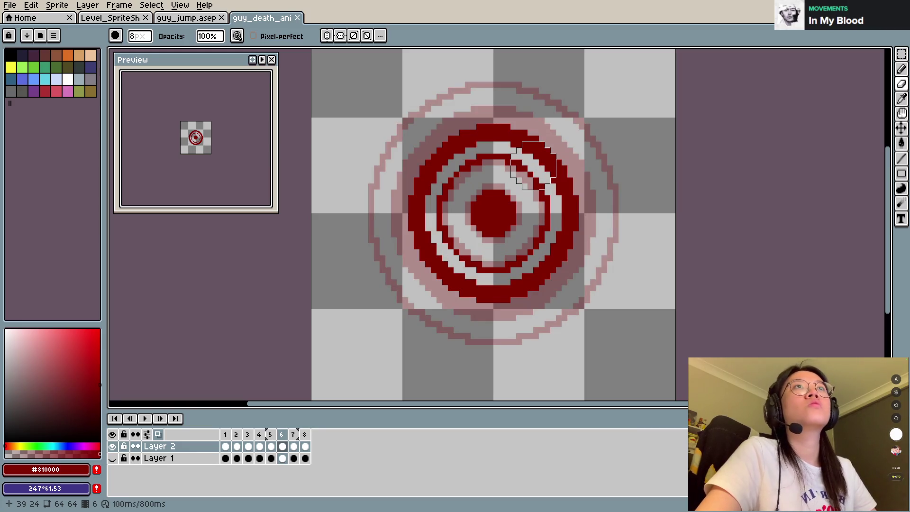
{"action": "scroll", "coordinate": [534, 166], "scroll_direction": "up", "scroll_amount": 5}
{"action": "key", "text": "b"}
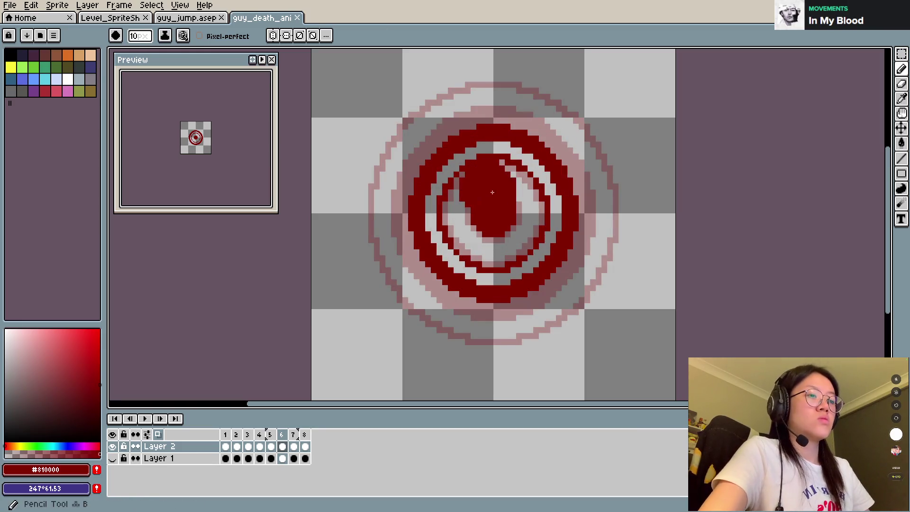
{"action": "left_click_drag", "start_coordinate": [498, 213], "coordinate": [525, 194]}
{"action": "scroll", "coordinate": [493, 201], "scroll_direction": "up", "scroll_amount": 1}
{"action": "scroll", "coordinate": [490, 205], "scroll_direction": "up", "scroll_amount": 2}
{"action": "scroll", "coordinate": [502, 206], "scroll_direction": "up", "scroll_amount": 3}
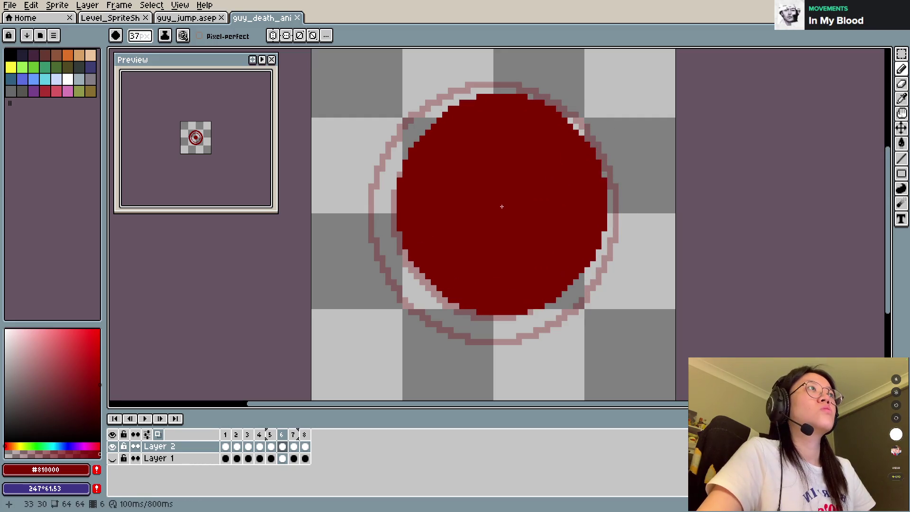
{"action": "scroll", "coordinate": [495, 210], "scroll_direction": "down", "scroll_amount": 1}
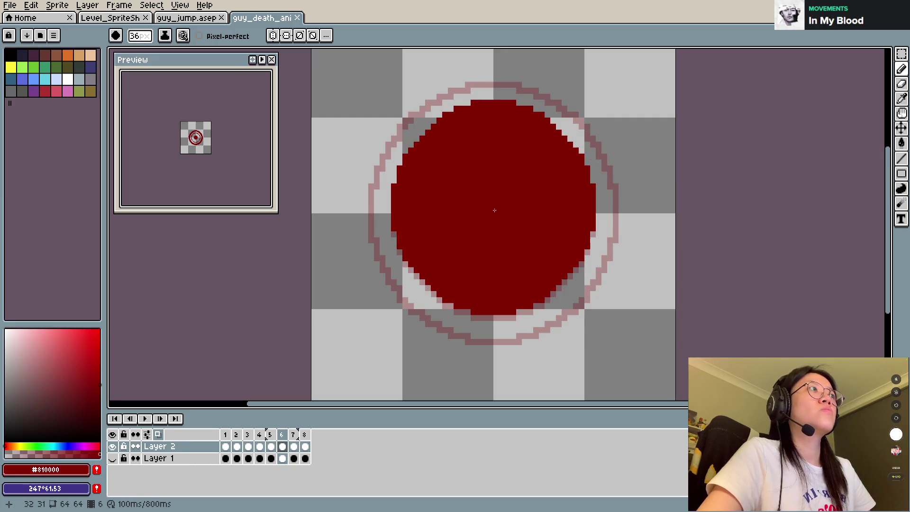
{"action": "left_click", "coordinate": [494, 213]}
Step: Erase the disc's interior, leaving a thin red ring
{"action": "key", "text": "e"}
{"action": "scroll", "coordinate": [510, 220], "scroll_direction": "down", "scroll_amount": 1}
{"action": "scroll", "coordinate": [497, 214], "scroll_direction": "down", "scroll_amount": 2}
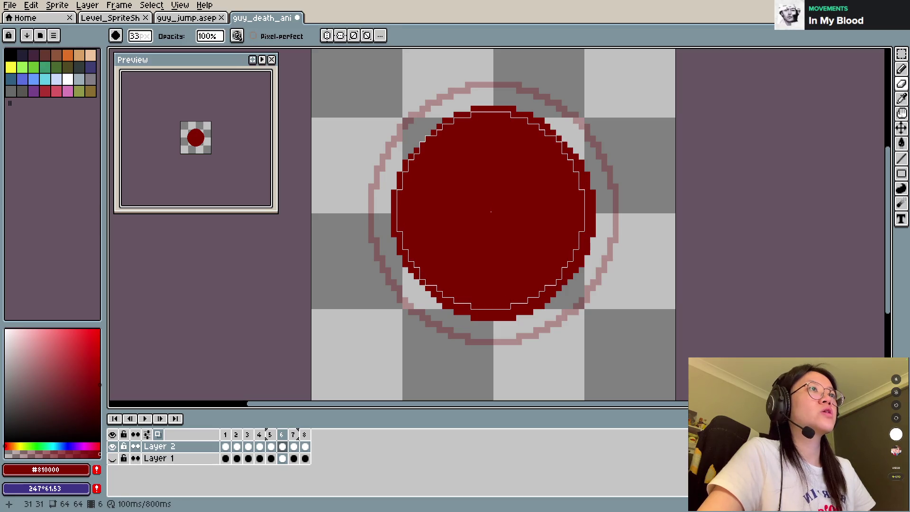
{"action": "left_click", "coordinate": [492, 215]}
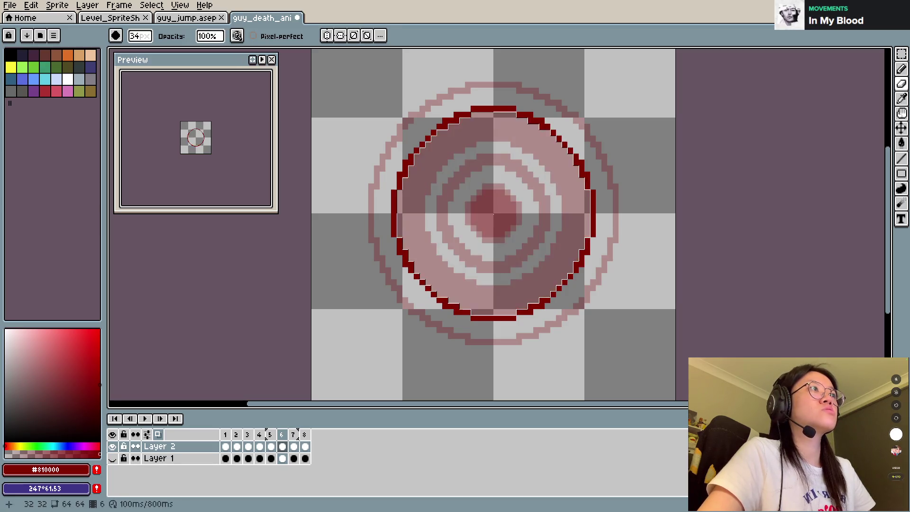
{"action": "key", "text": "b"}
{"action": "scroll", "coordinate": [512, 205], "scroll_direction": "down", "scroll_amount": 2}
{"action": "scroll", "coordinate": [504, 205], "scroll_direction": "down", "scroll_amount": 3}
{"action": "scroll", "coordinate": [498, 204], "scroll_direction": "down", "scroll_amount": 2}
{"action": "scroll", "coordinate": [492, 208], "scroll_direction": "down", "scroll_amount": 1}
{"action": "scroll", "coordinate": [492, 212], "scroll_direction": "up", "scroll_amount": 1}
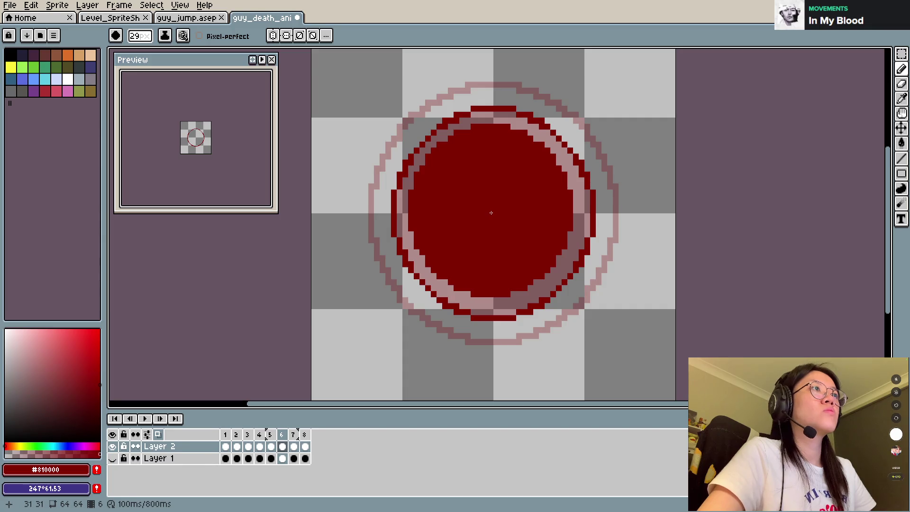
{"action": "scroll", "coordinate": [495, 217], "scroll_direction": "up", "scroll_amount": 1}
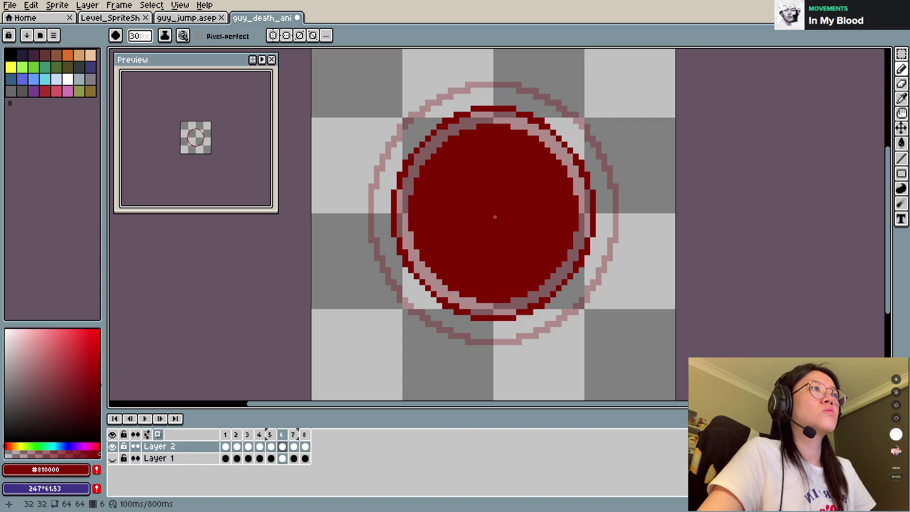
Step: Erase the solid red centre and repaint a smaller red core, trimming part of it
{"action": "key", "text": "e"}
{"action": "scroll", "coordinate": [495, 216], "scroll_direction": "down", "scroll_amount": 4}
{"action": "scroll", "coordinate": [494, 215], "scroll_direction": "down", "scroll_amount": 3}
{"action": "scroll", "coordinate": [494, 214], "scroll_direction": "down", "scroll_amount": 3}
{"action": "left_click", "coordinate": [494, 213]}
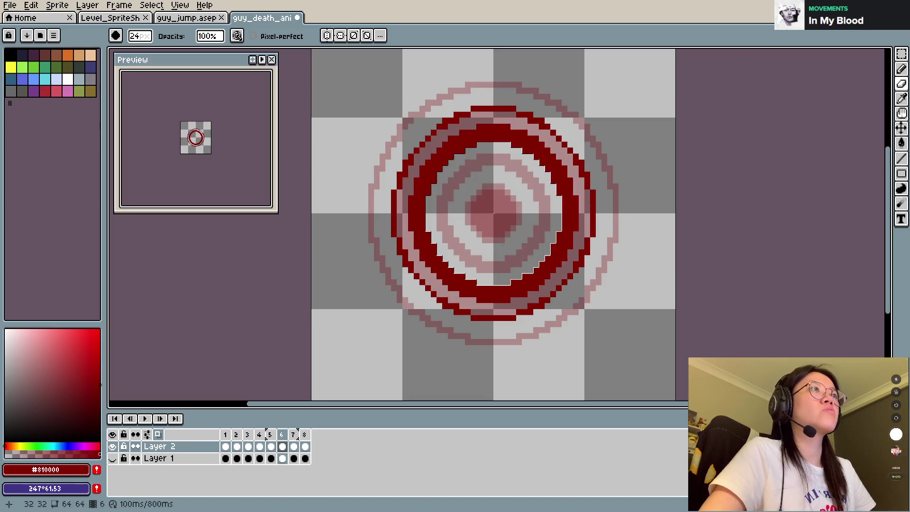
{"action": "key", "text": "b"}
{"action": "scroll", "coordinate": [492, 211], "scroll_direction": "down", "scroll_amount": 6}
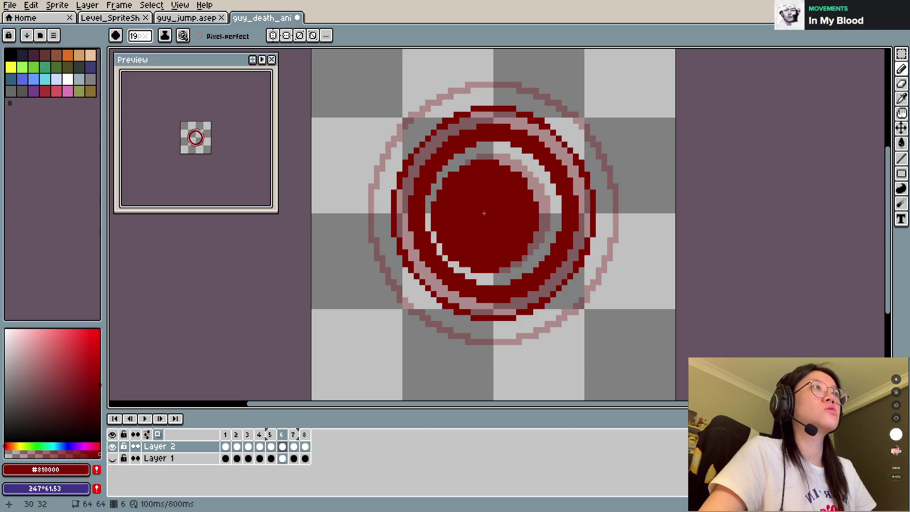
{"action": "scroll", "coordinate": [490, 209], "scroll_direction": "down", "scroll_amount": 8}
{"action": "left_click", "coordinate": [491, 209]}
{"action": "key", "text": "e"}
{"action": "scroll", "coordinate": [483, 207], "scroll_direction": "down", "scroll_amount": 8}
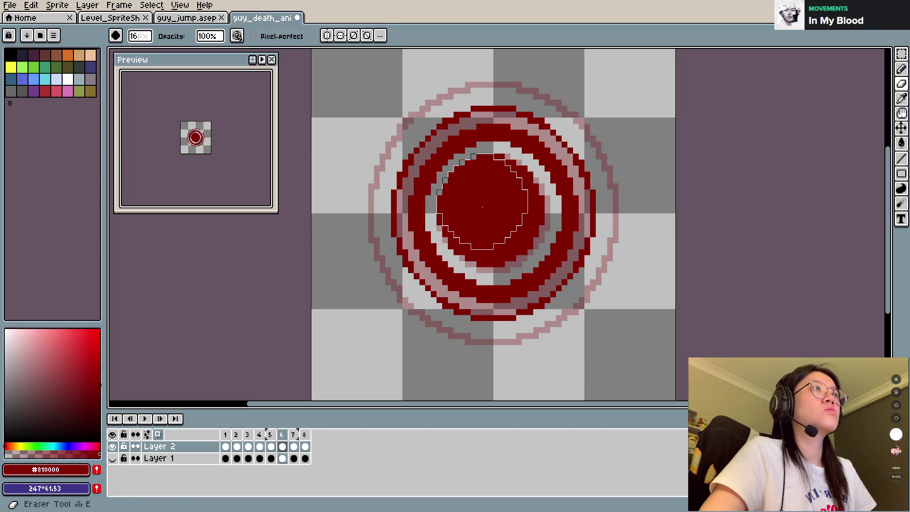
{"action": "left_click", "coordinate": [493, 212]}
Step: Save guy_death_animation, then add a small dab of red to the centre blob
{"action": "key", "text": "b"}
{"action": "scroll", "coordinate": [484, 210], "scroll_direction": "down", "scroll_amount": 4}
{"action": "scroll", "coordinate": [484, 210], "scroll_direction": "down", "scroll_amount": 2}
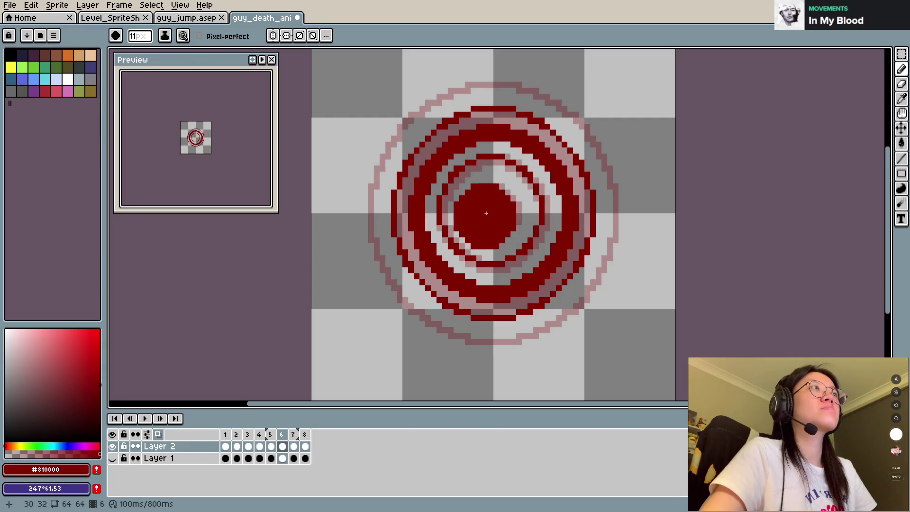
{"action": "scroll", "coordinate": [494, 213], "scroll_direction": "down", "scroll_amount": 1}
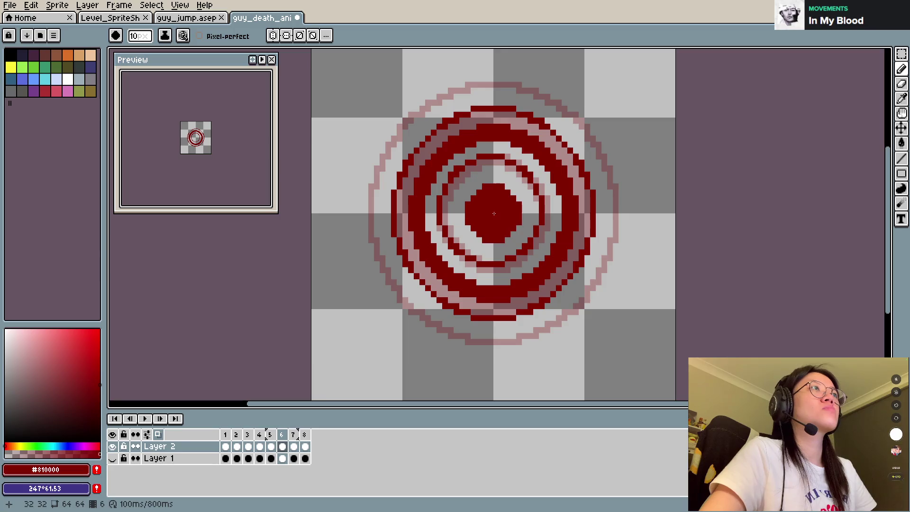
{"action": "key", "text": "ctrl+s"}
{"action": "left_click", "coordinate": [500, 204]}
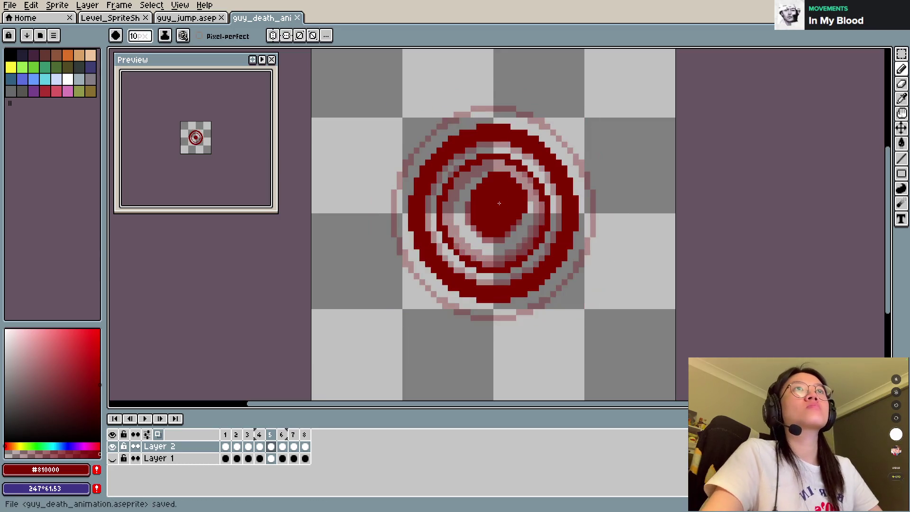
Step: Undo the centre dab, save the file and start playback
{"action": "key", "text": "ctrl+z"}
{"action": "key", "text": "e"}
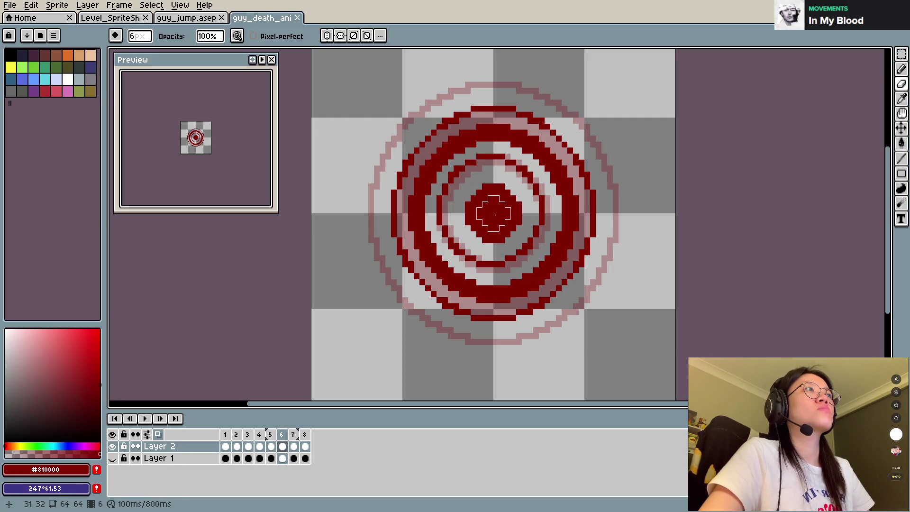
{"action": "key", "text": "ctrl+s"}
{"action": "key", "text": "Return"}
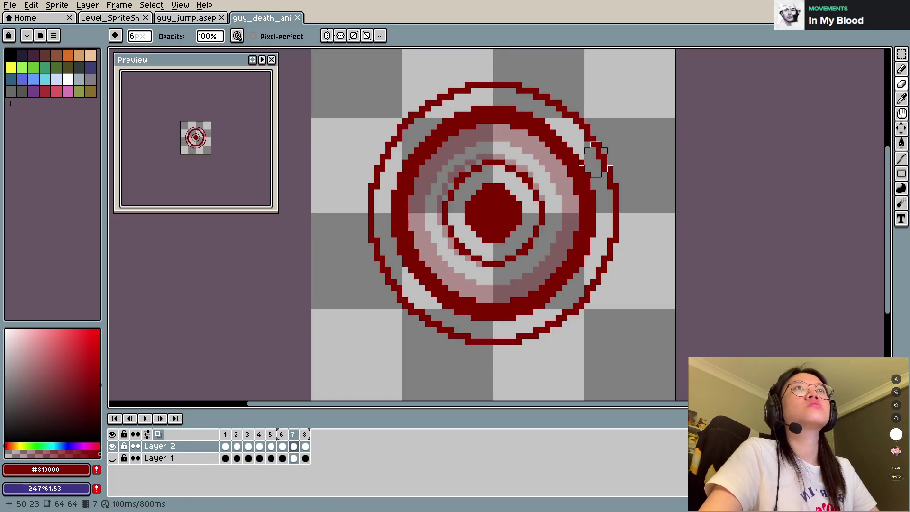
Step: Rework the last frame's centre dot, filling then erasing it back, and save
{"action": "scroll", "coordinate": [491, 214], "scroll_direction": "up", "scroll_amount": 5}
{"action": "scroll", "coordinate": [491, 212], "scroll_direction": "up", "scroll_amount": 5}
{"action": "scroll", "coordinate": [491, 211], "scroll_direction": "up", "scroll_amount": 5}
{"action": "scroll", "coordinate": [491, 211], "scroll_direction": "up", "scroll_amount": 1}
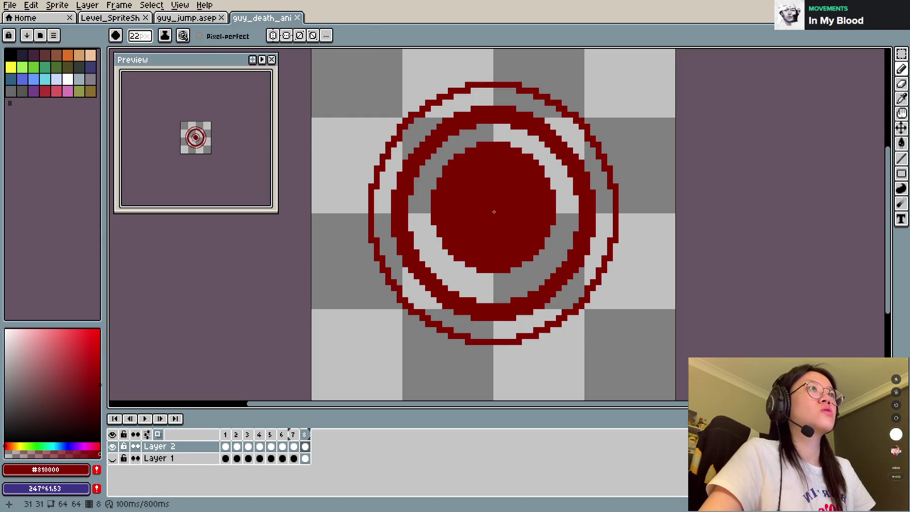
{"action": "left_click", "coordinate": [494, 214]}
{"action": "key", "text": "e"}
{"action": "scroll", "coordinate": [503, 216], "scroll_direction": "down", "scroll_amount": 5}
{"action": "left_click", "coordinate": [496, 213]}
{"action": "key", "text": "b"}
{"action": "scroll", "coordinate": [480, 205], "scroll_direction": "down", "scroll_amount": 4}
{"action": "scroll", "coordinate": [460, 205], "scroll_direction": "down", "scroll_amount": 8}
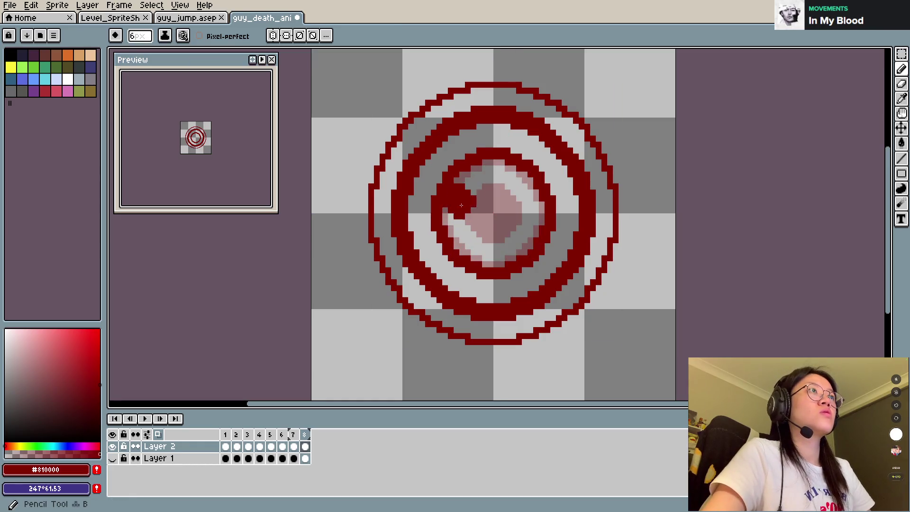
{"action": "scroll", "coordinate": [497, 212], "scroll_direction": "up", "scroll_amount": 1}
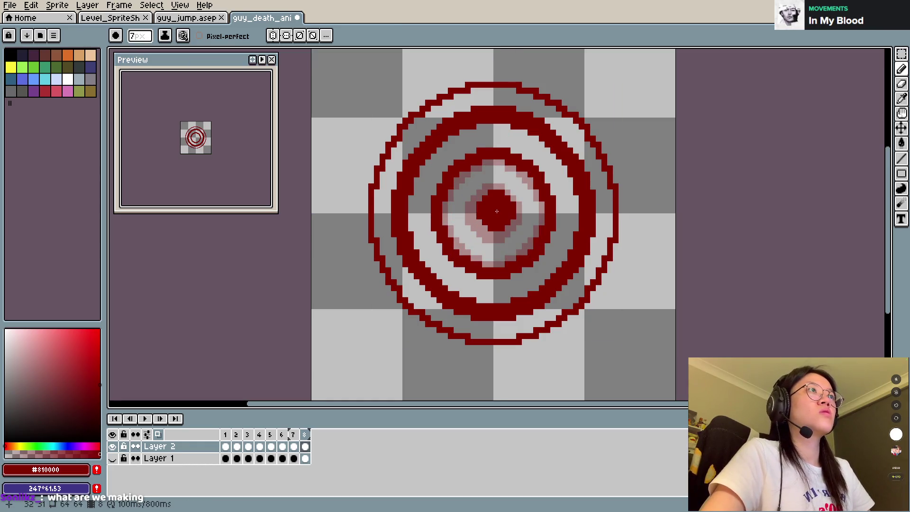
{"action": "key", "text": "ctrl+s"}
Step: Step through the frames and play the blood-ring animation back twice
{"action": "key", "text": "Left"}
{"action": "key", "text": "Left"}
{"action": "key", "text": "Left"}
{"action": "key", "text": "Left"}
{"action": "key", "text": "Right"}
{"action": "key", "text": "Right"}
{"action": "key", "text": "Right"}
{"action": "key", "text": "Right"}
{"action": "key", "text": "Right"}
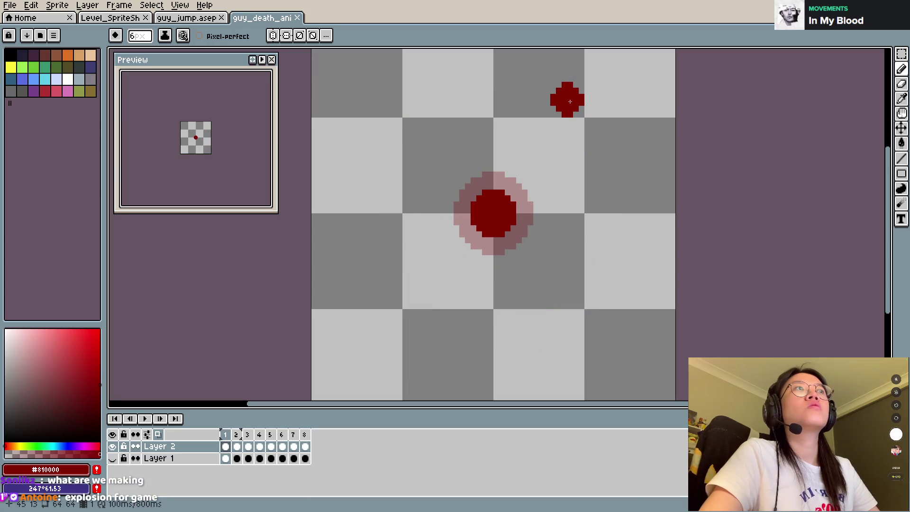
{"action": "key", "text": "Return"}
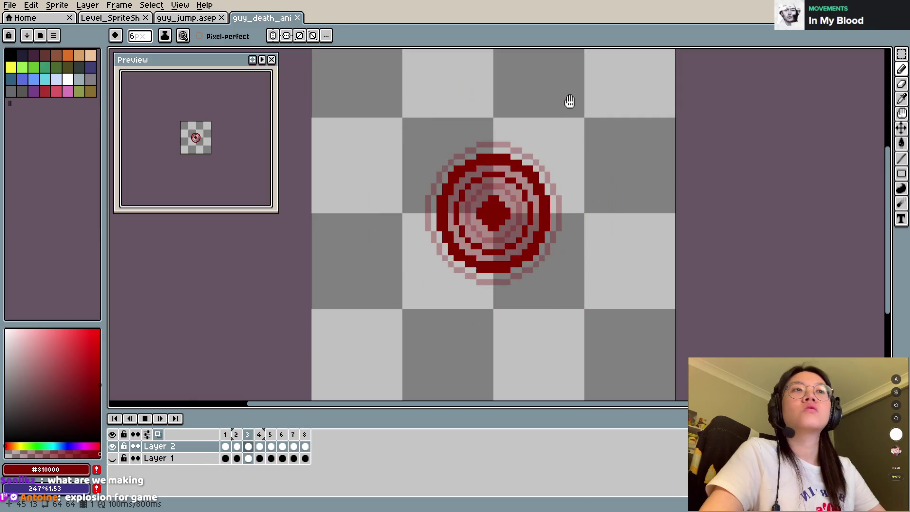
{"action": "key", "text": "Return"}
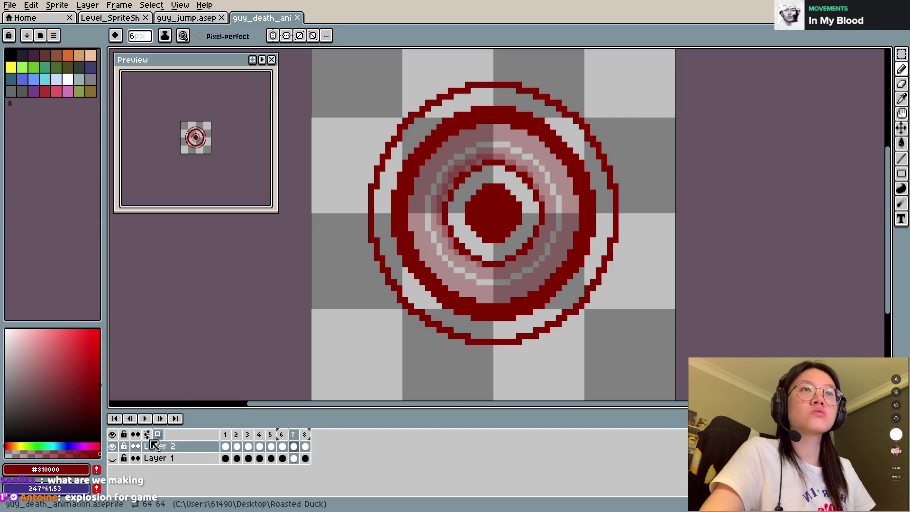
{"action": "left_click", "coordinate": [158, 434]}
{"action": "left_click", "coordinate": [147, 419]}
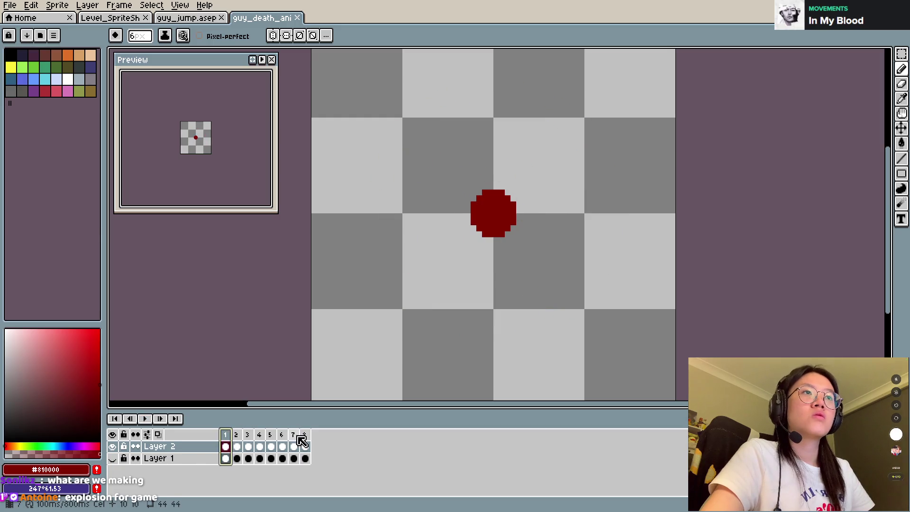
Step: Give all eight frames a 50 ms duration, then play the animation to check timing
{"action": "left_click_drag", "start_coordinate": [231, 437], "coordinate": [306, 442]}
{"action": "right_click", "coordinate": [232, 438]}
{"action": "left_click", "coordinate": [261, 425]}
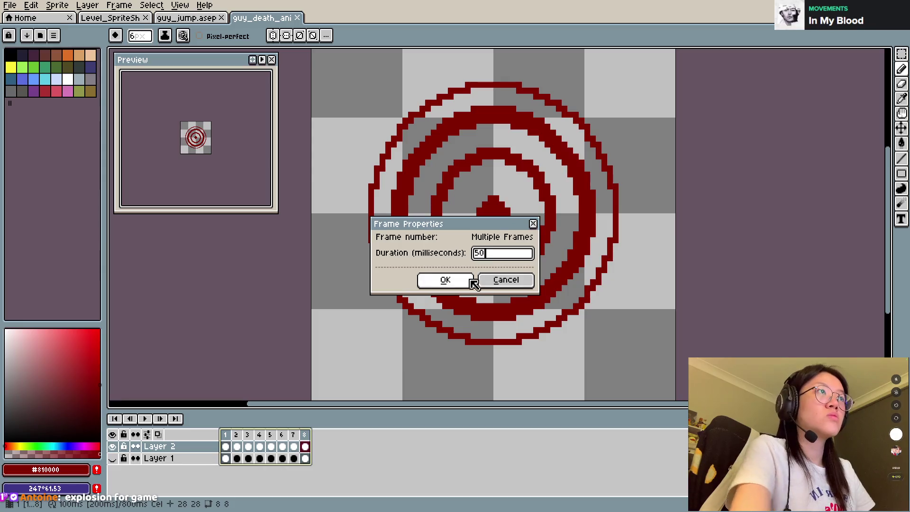
{"action": "left_click", "coordinate": [446, 280]}
{"action": "left_click", "coordinate": [443, 280]}
{"action": "left_click", "coordinate": [145, 419]}
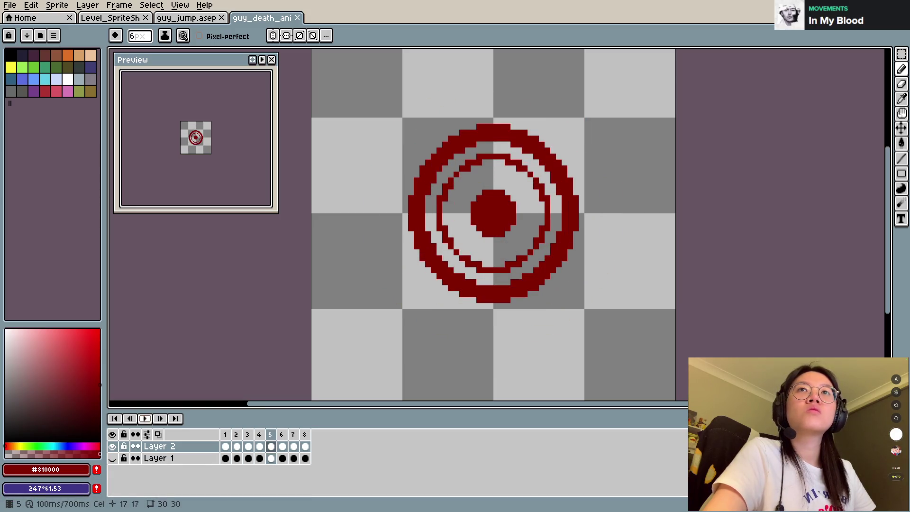
{"action": "left_click", "coordinate": [145, 419]}
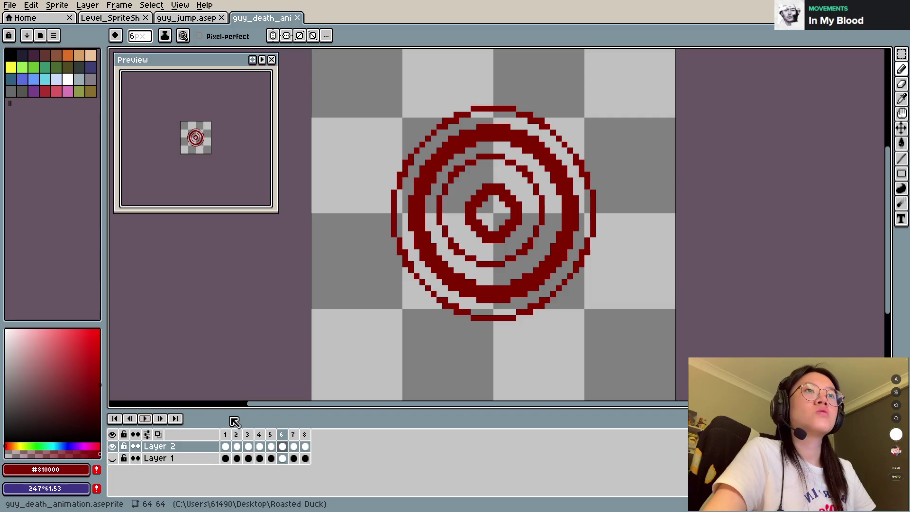
Step: Step through frames 1 to 5 to review the ring progression
{"action": "left_click", "coordinate": [235, 434]}
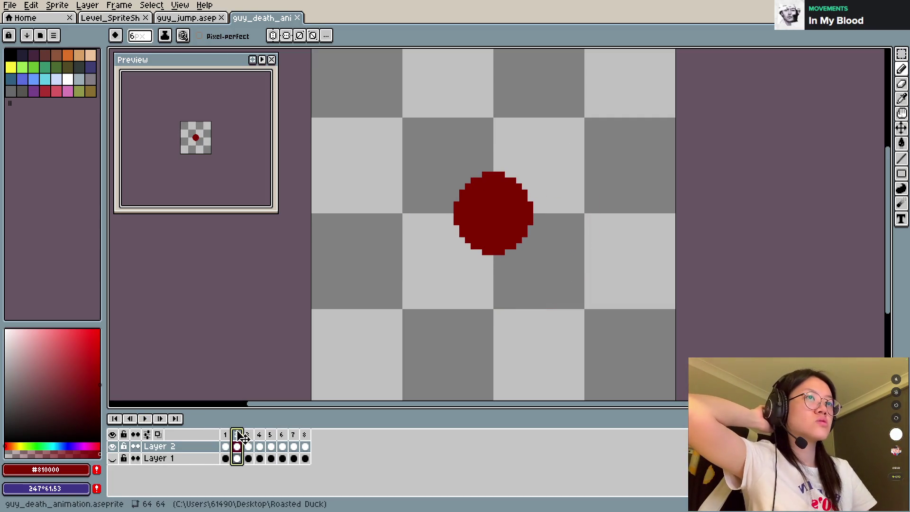
{"action": "left_click", "coordinate": [248, 434]}
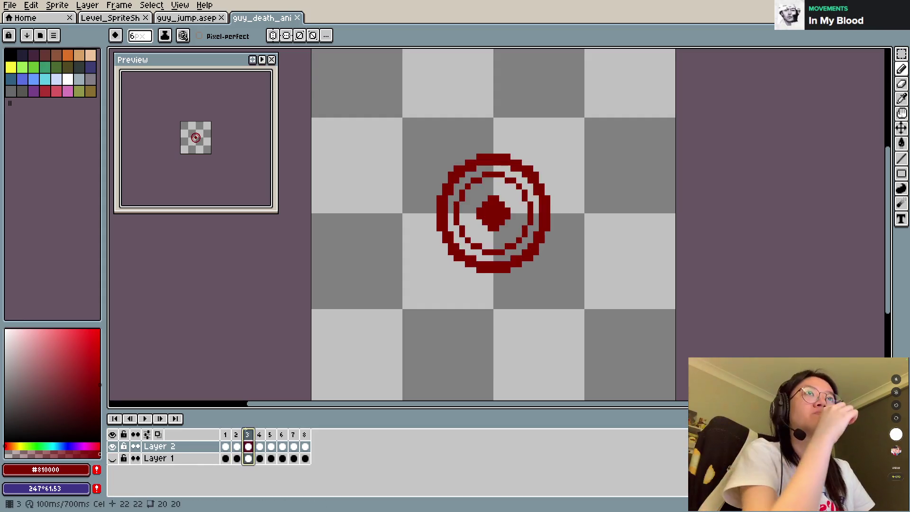
{"action": "left_click", "coordinate": [259, 435]}
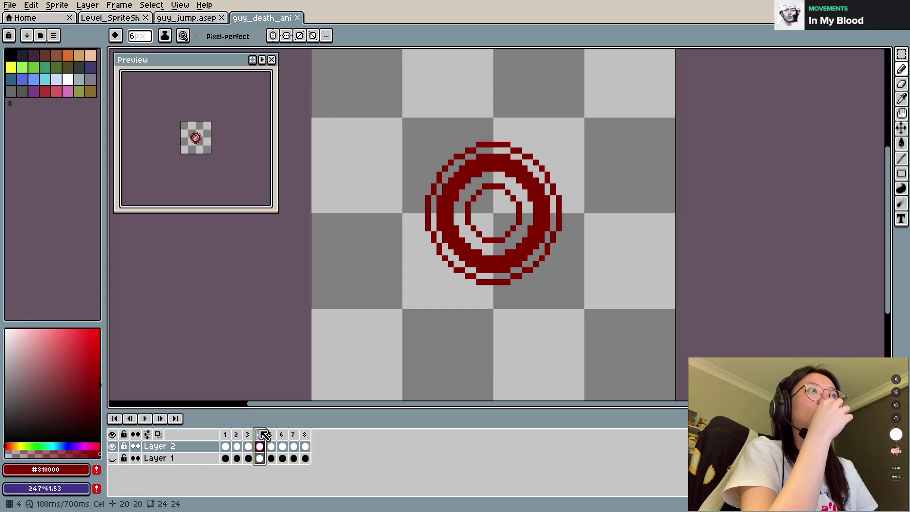
{"action": "key", "text": "Home"}
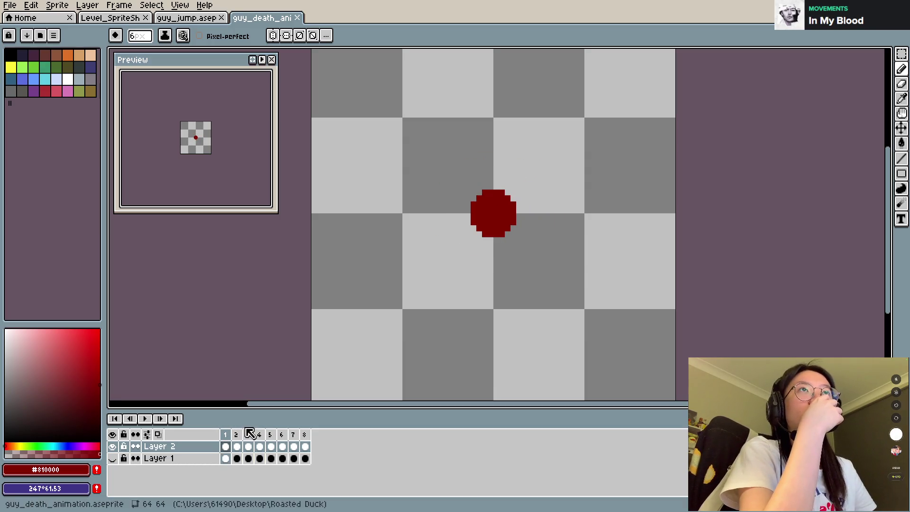
{"action": "left_click", "coordinate": [237, 435]}
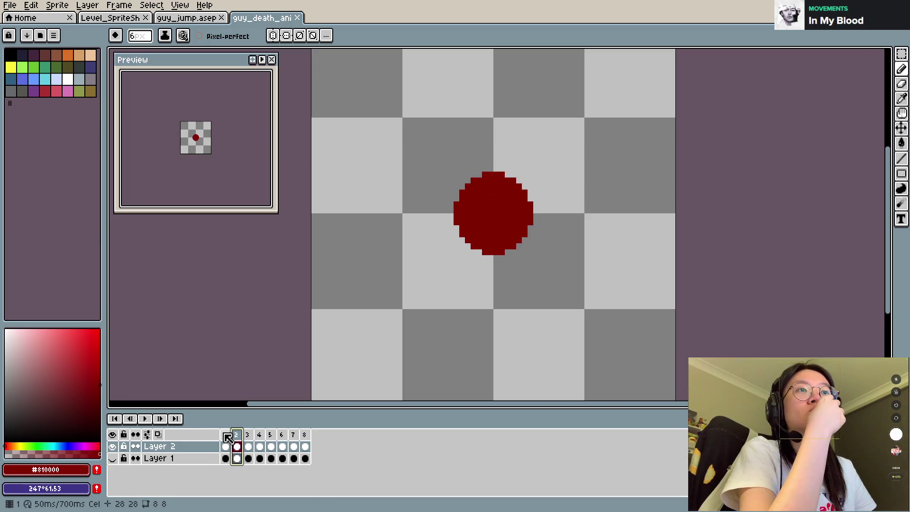
{"action": "left_click", "coordinate": [248, 435]}
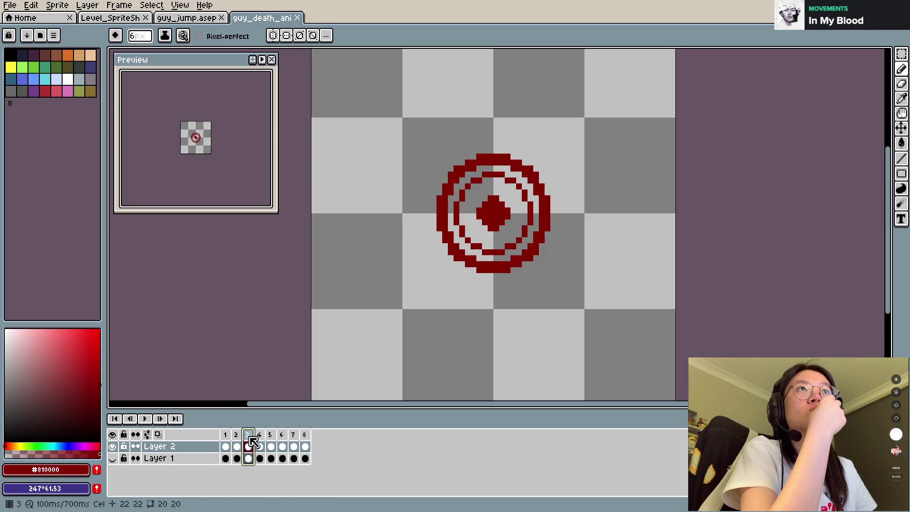
{"action": "left_click", "coordinate": [259, 435]}
{"action": "left_click", "coordinate": [270, 436]}
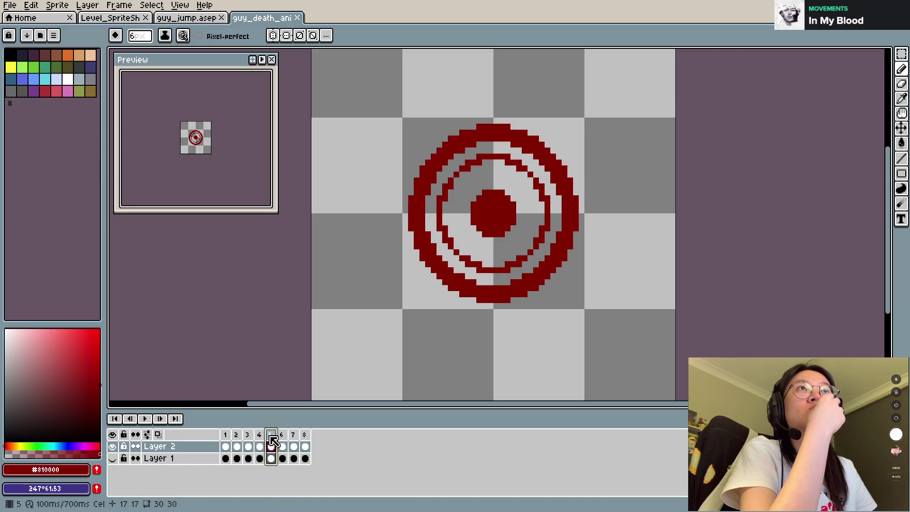
{"action": "left_click", "coordinate": [260, 435]}
{"action": "left_click", "coordinate": [271, 435]}
Step: Delete the redundant frames 5 and 7 from the animation
{"action": "key", "text": "Delete"}
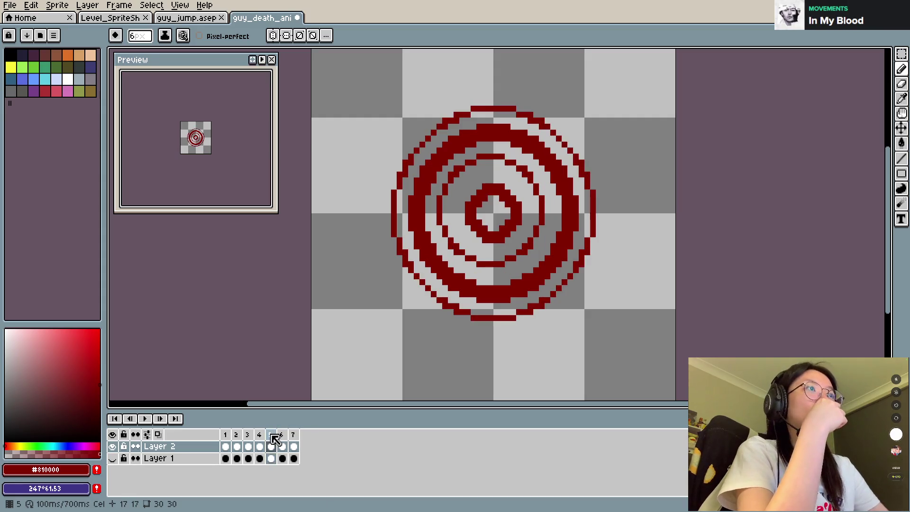
{"action": "left_click", "coordinate": [283, 435]}
{"action": "left_click", "coordinate": [294, 435]}
{"action": "key", "text": "Delete"}
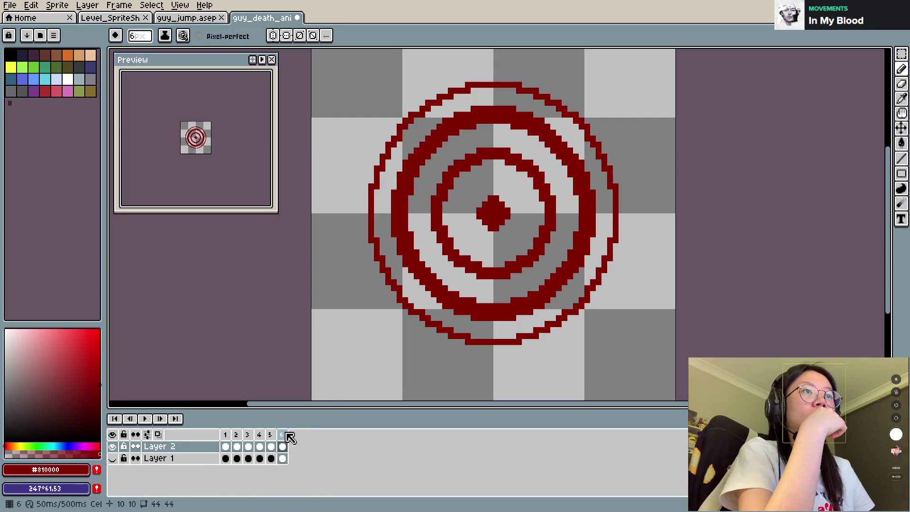
Step: Preview the trimmed animation, then return to the first frame
{"action": "left_click", "coordinate": [285, 435]}
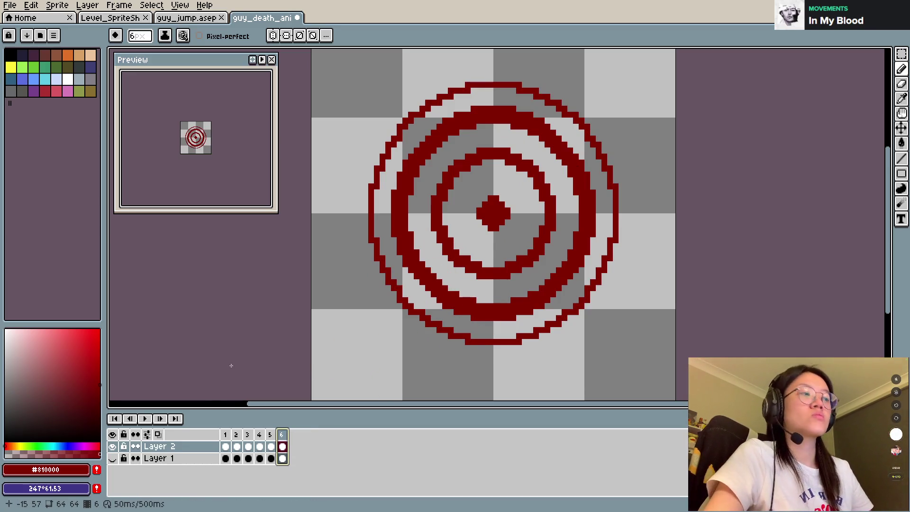
{"action": "key", "text": "Return"}
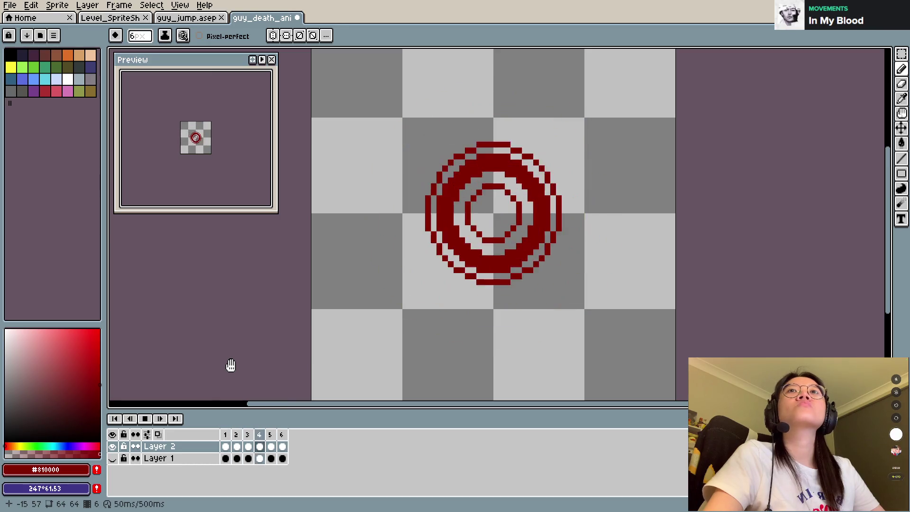
{"action": "key", "text": "Return"}
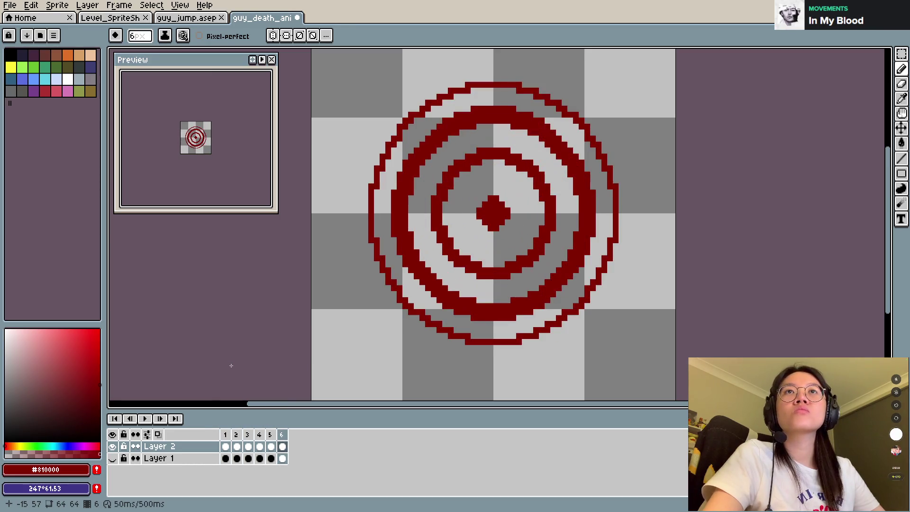
{"action": "left_click", "coordinate": [227, 447]}
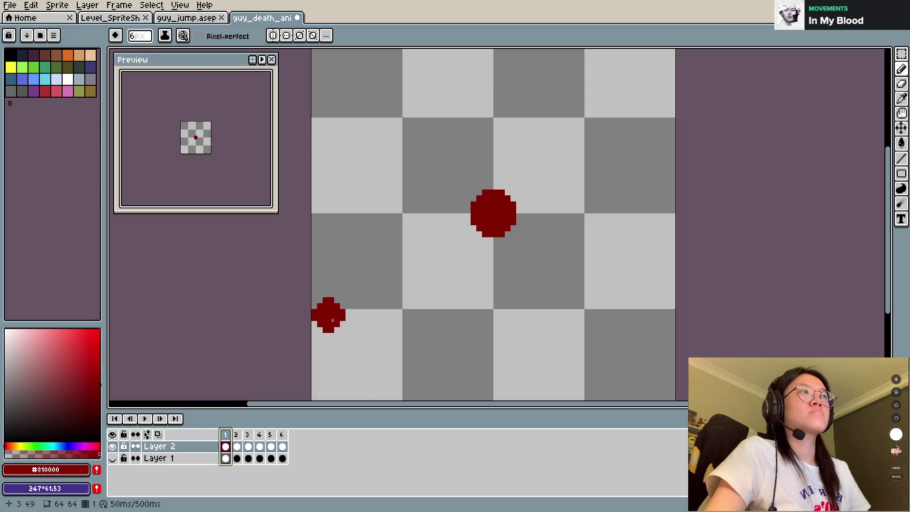
Step: On frame 3, erase stray pixels on the ring's lower-left and right edges with a 1px eraser
{"action": "left_click", "coordinate": [236, 435]}
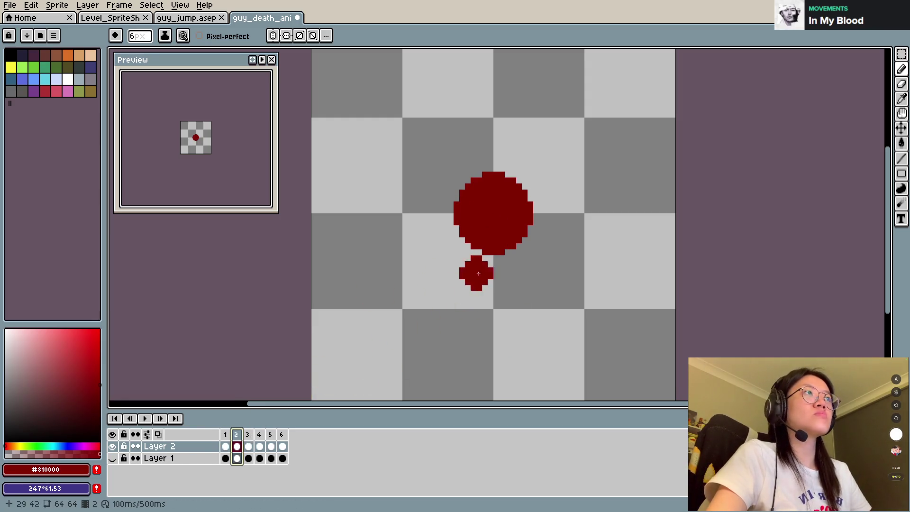
{"action": "left_click", "coordinate": [247, 435]}
{"action": "key", "text": "e"}
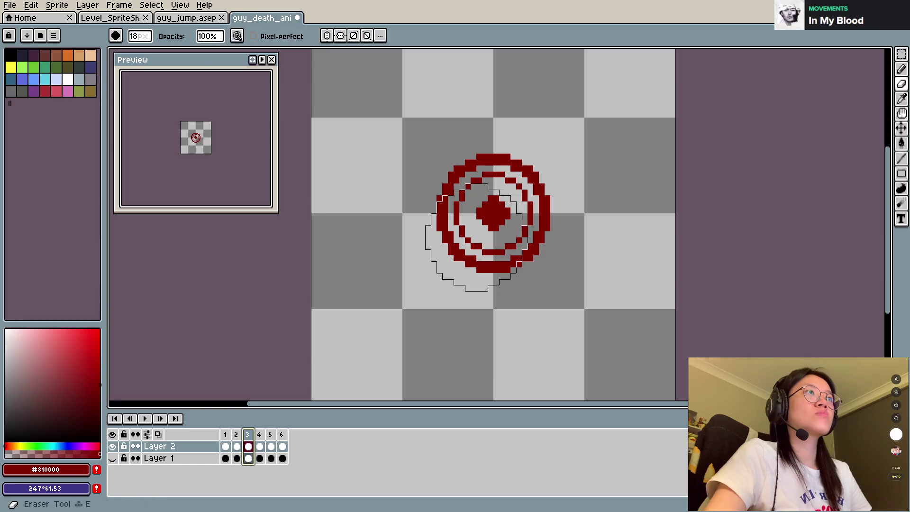
{"action": "left_click", "coordinate": [443, 241]}
{"action": "left_click_drag", "start_coordinate": [460, 253], "coordinate": [460, 266]}
{"action": "left_click", "coordinate": [550, 231]}
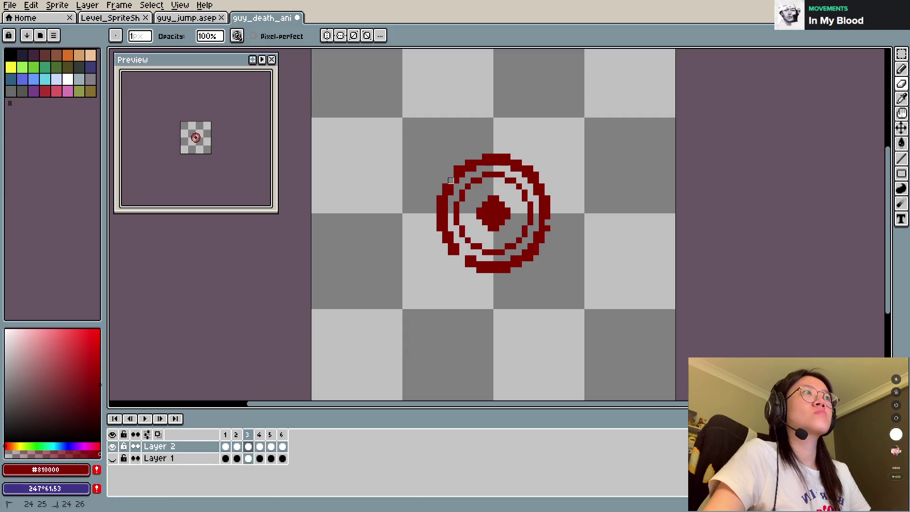
{"action": "key", "text": "Return"}
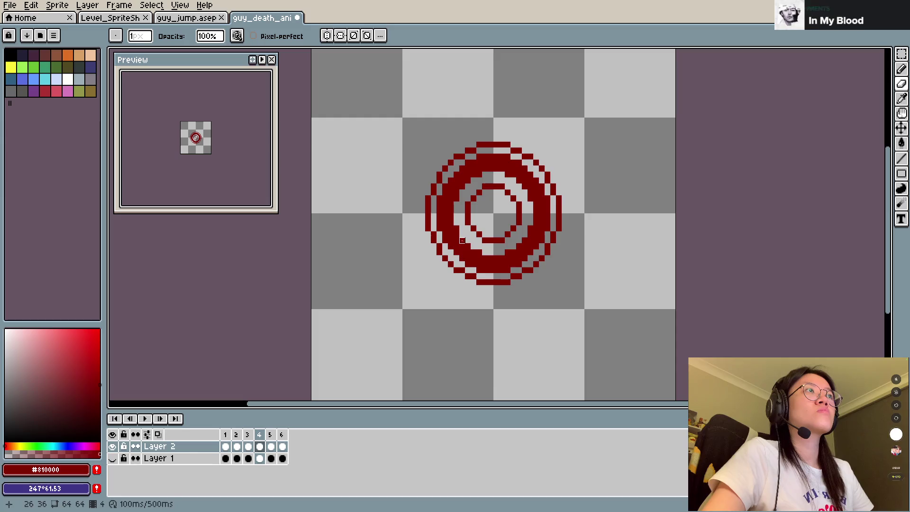
Step: On frame 4, select the thick red ring with the Magic Wand and delete it
{"action": "key", "text": "w"}
{"action": "left_click", "coordinate": [456, 242]}
{"action": "key", "text": "Delete"}
{"action": "key", "text": "m"}
{"action": "key", "text": "ctrl+s"}
{"action": "key", "text": "ctrl+z"}
{"action": "key", "text": "ctrl+y"}
Step: Pencil a smaller filled red circle at the ring's centre
{"action": "key", "text": "b"}
{"action": "left_click", "coordinate": [498, 231]}
{"action": "key", "text": "minus"}
{"action": "key", "text": "minus"}
{"action": "key", "text": "minus"}
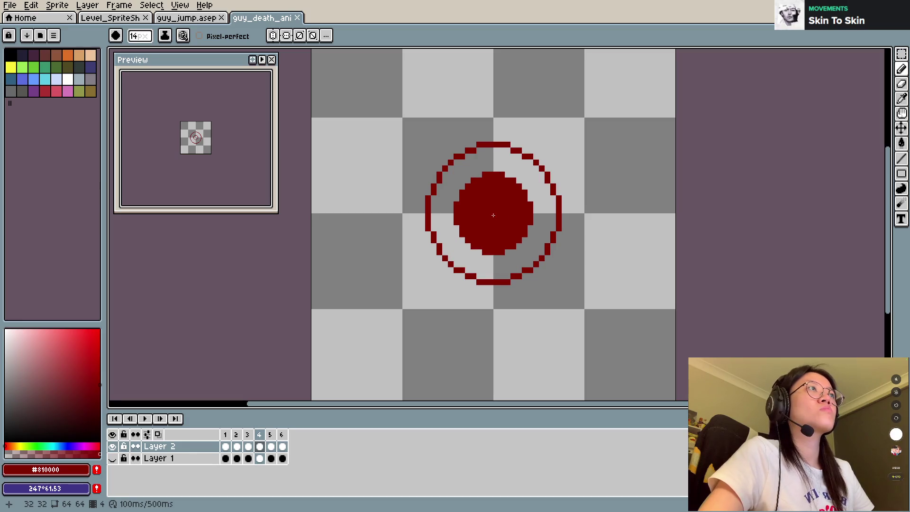
{"action": "left_click", "coordinate": [496, 215]}
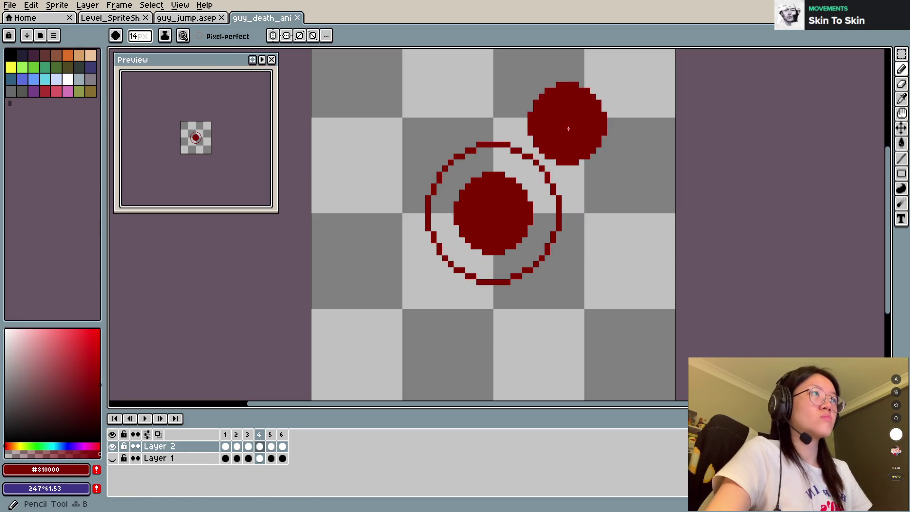
Step: Try short arcs on the ring's right side, erase them again, and save
{"action": "key", "text": "b"}
{"action": "left_click_drag", "start_coordinate": [536, 133], "coordinate": [565, 163]}
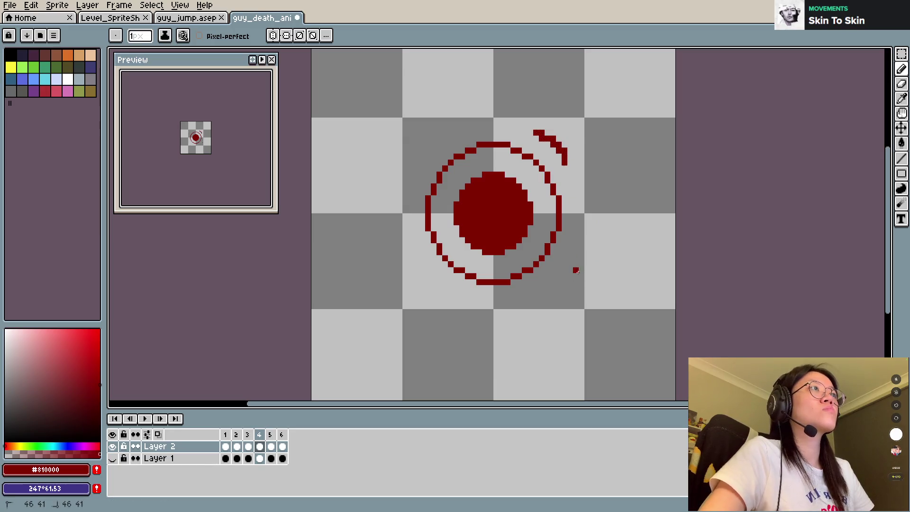
{"action": "left_click_drag", "start_coordinate": [576, 269], "coordinate": [553, 295]}
{"action": "key", "text": "Return"}
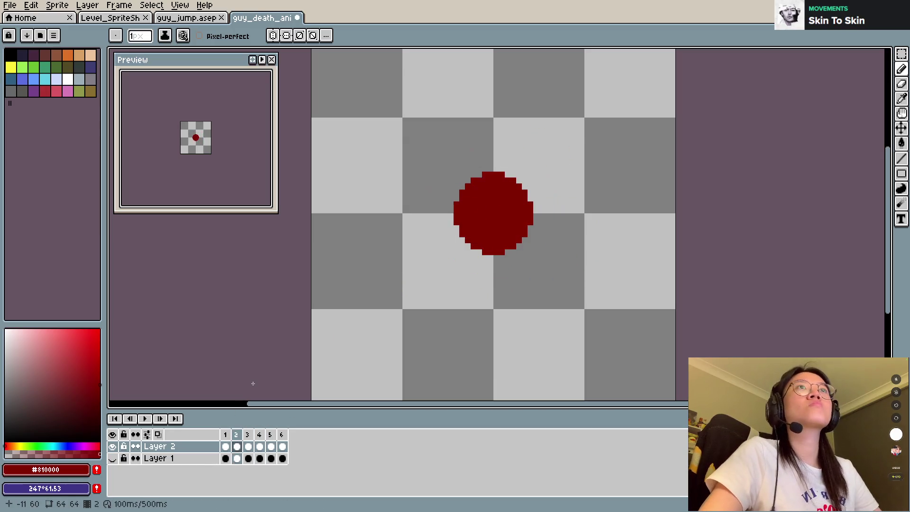
{"action": "key", "text": "e"}
{"action": "mouse_move", "coordinate": [552, 294]}
{"action": "left_mouse_down"}
{"action": "mouse_move", "coordinate": [576, 275]}
{"action": "mouse_move", "coordinate": [576, 287]}
{"action": "left_mouse_up"}
{"action": "left_click_drag", "start_coordinate": [564, 158], "coordinate": [536, 132]}
{"action": "left_click", "coordinate": [542, 139]}
{"action": "key", "text": "ctrl+s"}
{"action": "key", "text": "Right"}
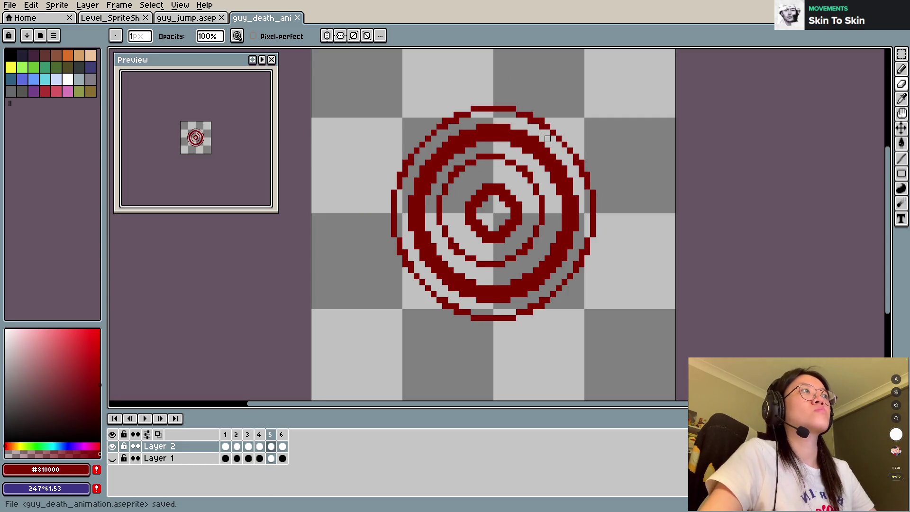
Step: Select the bottom and lower-right of frame 5's outer ring with the rectangular marquee
{"action": "key", "text": "m"}
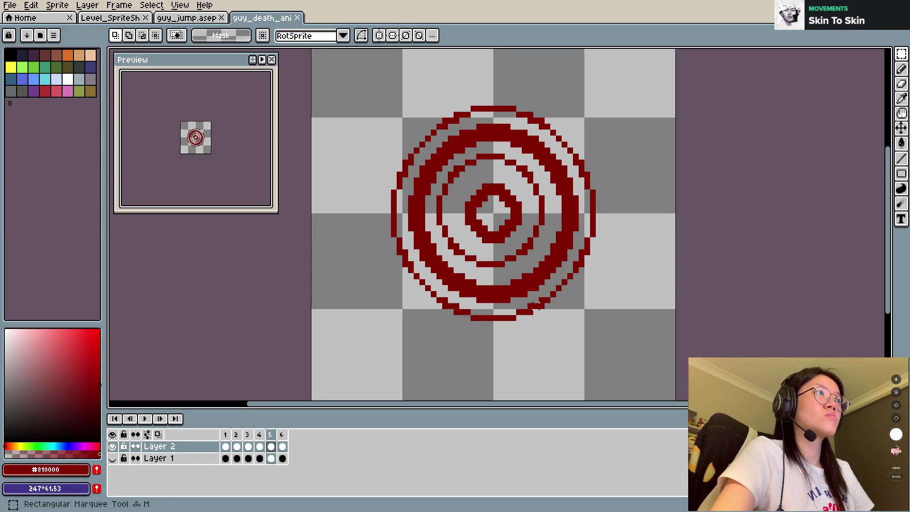
{"action": "left_click_drag", "start_coordinate": [394, 295], "coordinate": [582, 340]}
{"action": "left_click", "coordinate": [583, 336]}
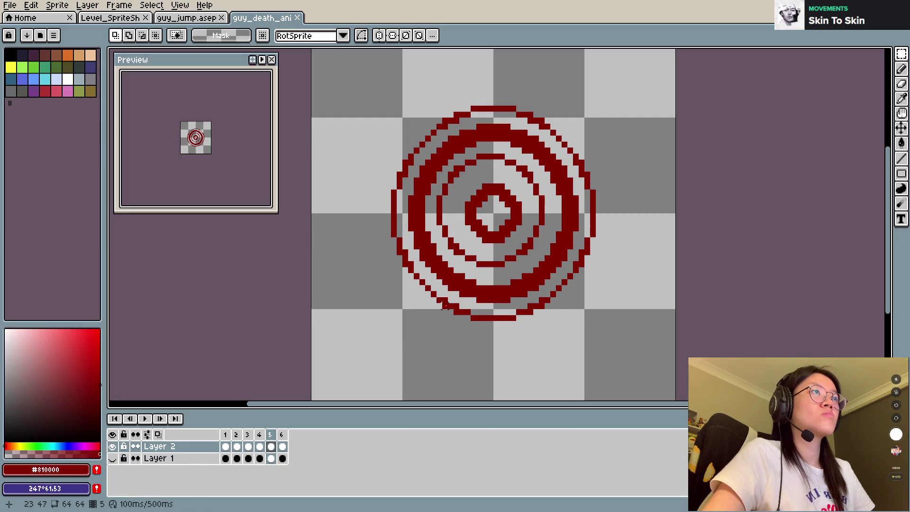
{"action": "mouse_move", "coordinate": [450, 309]}
{"action": "left_mouse_down"}
{"action": "mouse_move", "coordinate": [591, 345]}
{"action": "mouse_move", "coordinate": [524, 298]}
{"action": "mouse_move", "coordinate": [602, 306]}
{"action": "left_mouse_up"}
{"action": "left_click_drag", "start_coordinate": [555, 274], "coordinate": [602, 294], "text": "shift"}
{"action": "left_click_drag", "start_coordinate": [579, 255], "coordinate": [602, 280], "text": "shift"}
Step: Extend the selection around the outer ring's right, top and left sides
{"action": "left_click_drag", "start_coordinate": [587, 244], "coordinate": [609, 276], "text": "shift"}
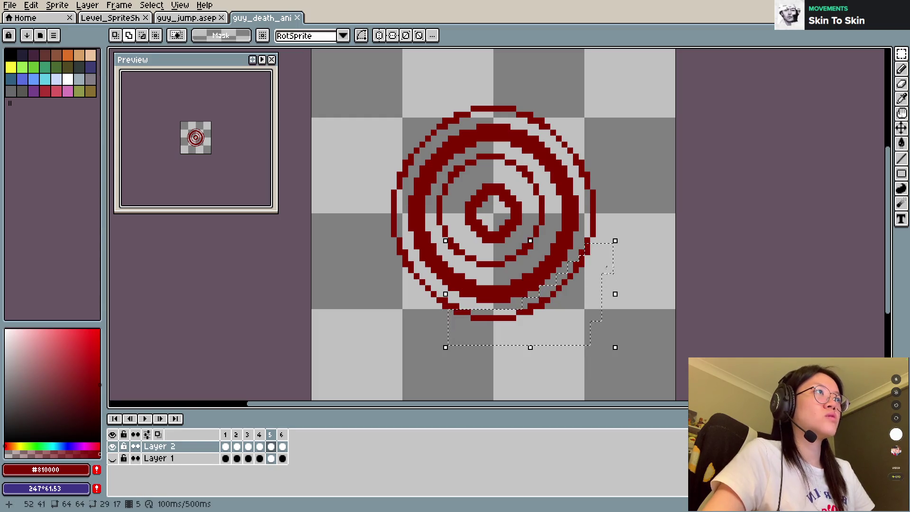
{"action": "left_click_drag", "start_coordinate": [588, 231], "coordinate": [611, 251], "text": "shift"}
{"action": "left_click_drag", "start_coordinate": [589, 156], "coordinate": [631, 241], "text": "shift"}
{"action": "mouse_move", "coordinate": [579, 99]}
{"action": "left_mouse_down", "text": "shift"}
{"action": "mouse_move", "coordinate": [591, 183]}
{"action": "mouse_move", "coordinate": [569, 119]}
{"action": "mouse_move", "coordinate": [563, 137]}
{"action": "mouse_move", "coordinate": [506, 88]}
{"action": "left_mouse_up", "text": "shift"}
{"action": "mouse_move", "coordinate": [403, 101]}
{"action": "left_mouse_down", "text": "shift"}
{"action": "mouse_move", "coordinate": [502, 125]}
{"action": "mouse_move", "coordinate": [391, 135]}
{"action": "left_mouse_up", "text": "shift"}
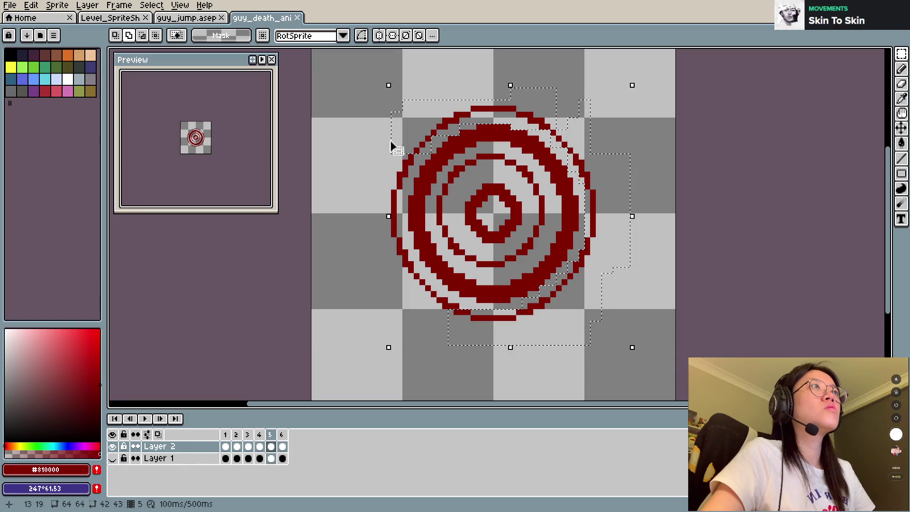
{"action": "mouse_move", "coordinate": [413, 195]}
{"action": "left_mouse_down", "text": "shift"}
{"action": "mouse_move", "coordinate": [385, 162]}
{"action": "mouse_move", "coordinate": [406, 301]}
{"action": "left_mouse_up", "text": "shift"}
{"action": "mouse_move", "coordinate": [427, 214]}
{"action": "left_mouse_down"}
{"action": "mouse_move", "coordinate": [415, 280]}
{"action": "mouse_move", "coordinate": [433, 298]}
{"action": "left_mouse_up"}
{"action": "key", "text": "ctrl+z"}
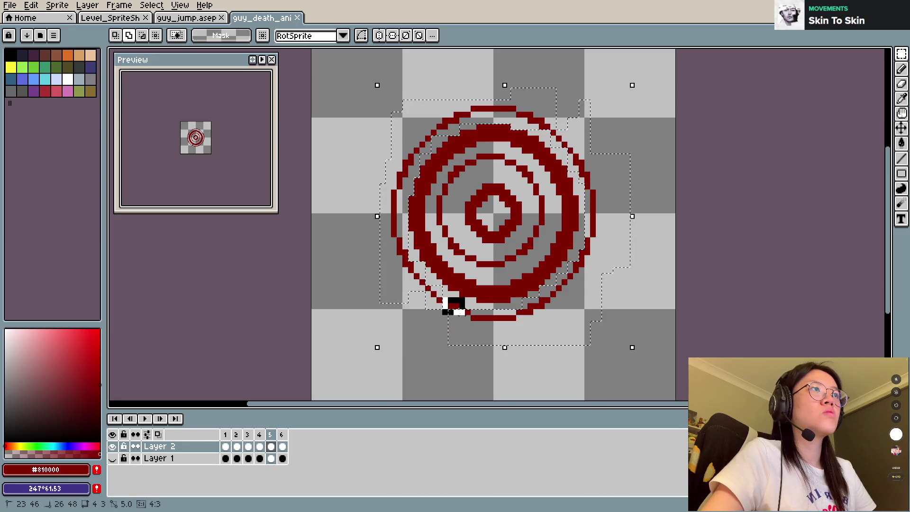
Step: Place the outer ring onto frame 4 and confirm its position
{"action": "left_click", "coordinate": [260, 434]}
{"action": "left_click", "coordinate": [481, 317]}
{"action": "key", "text": "Return"}
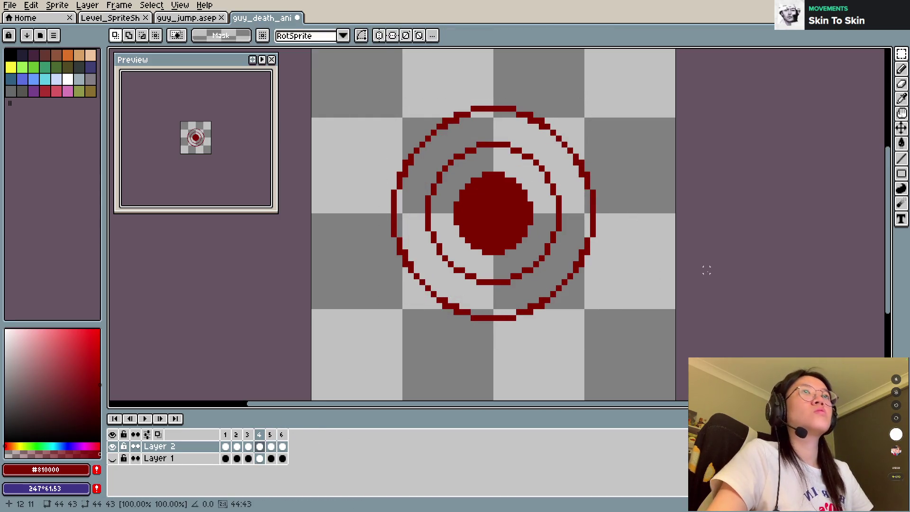
Step: Clear and remove frame 5, then play and stop the five-frame animation twice
{"action": "key", "text": "Return"}
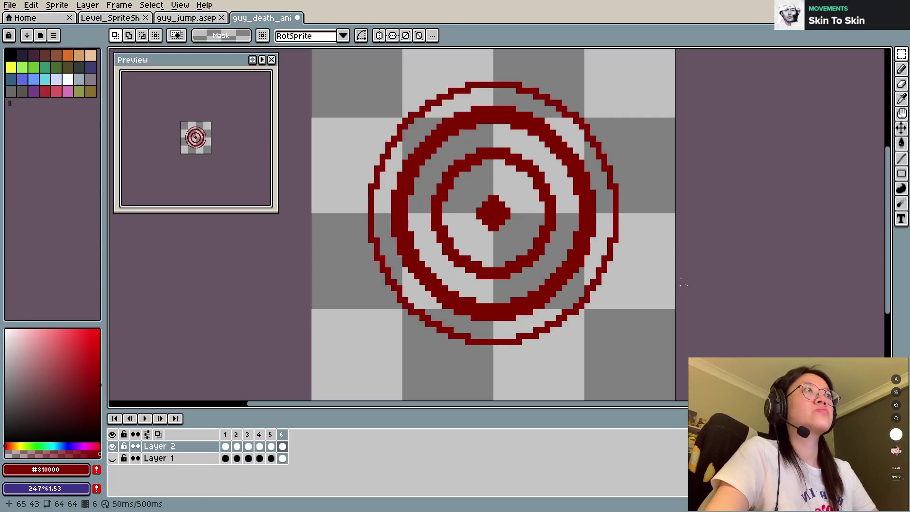
{"action": "key", "text": "ctrl+z"}
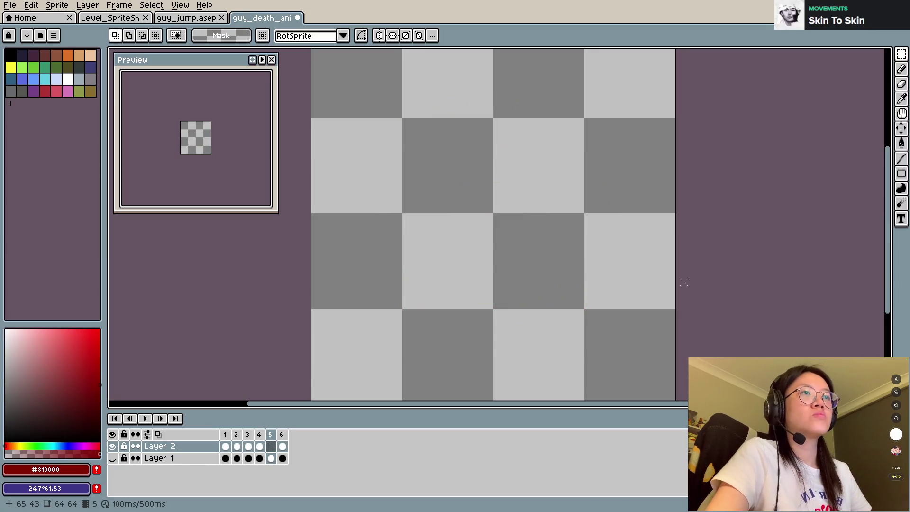
{"action": "key", "text": "ctrl+z"}
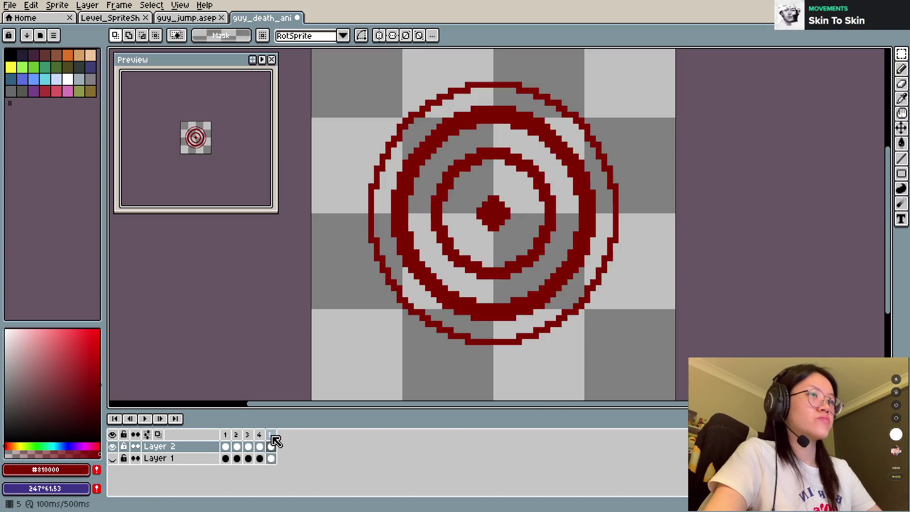
{"action": "key", "text": "Return"}
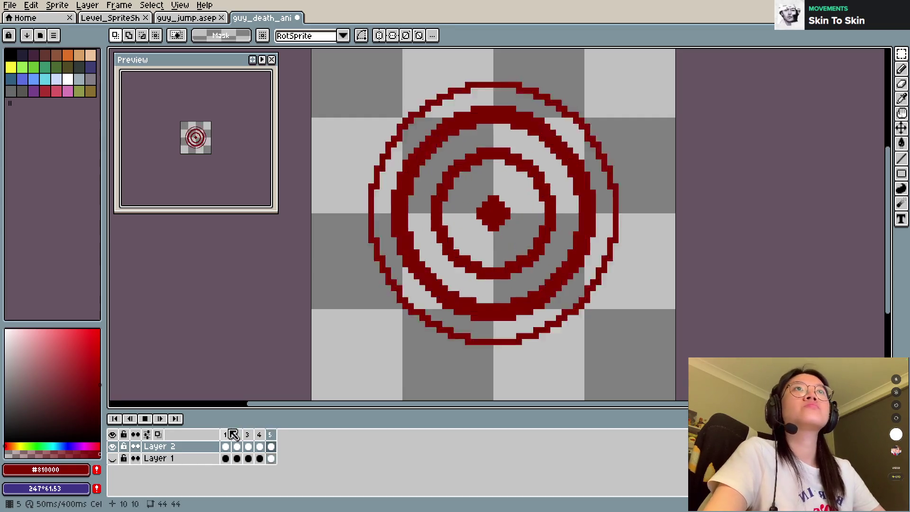
{"action": "key", "text": "Return"}
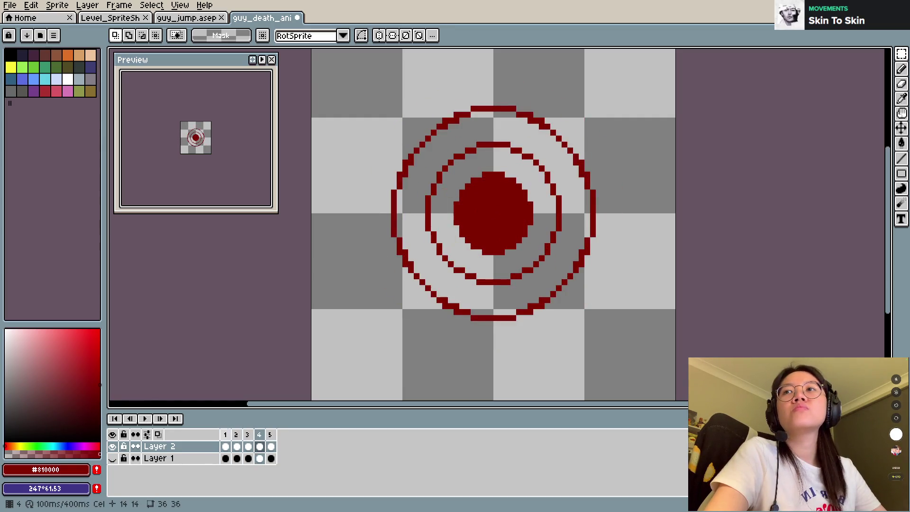
{"action": "key", "text": "Return"}
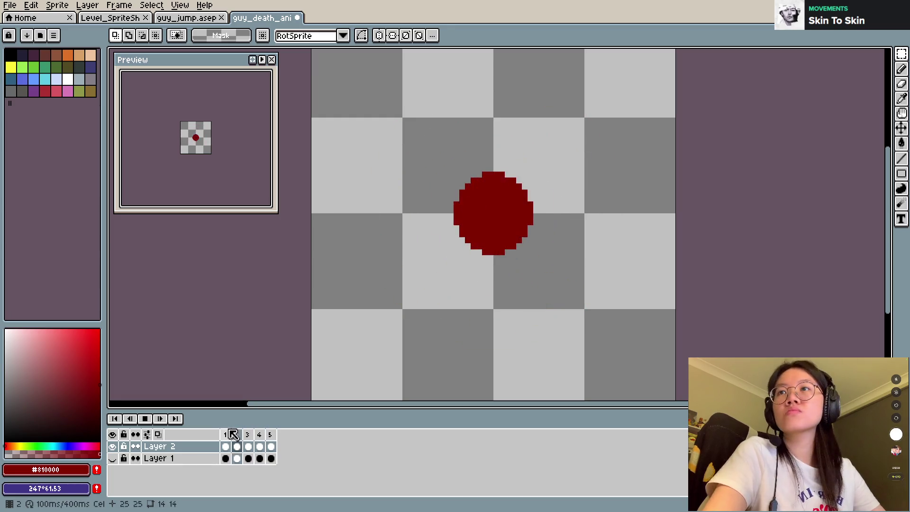
{"action": "key", "text": "Return"}
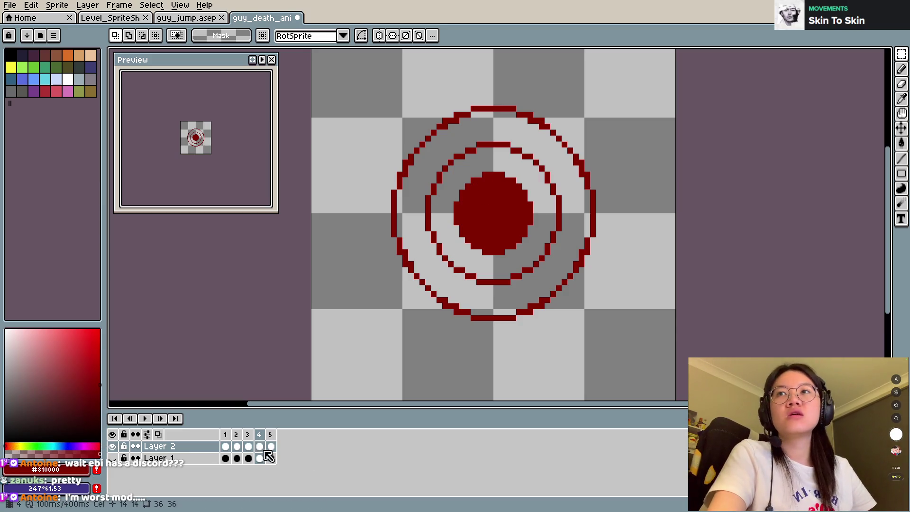
Step: Thicken the inner blood ring's bottom and lower-right edges with the Pencil
{"action": "left_click", "coordinate": [227, 440]}
{"action": "key", "text": "Right"}
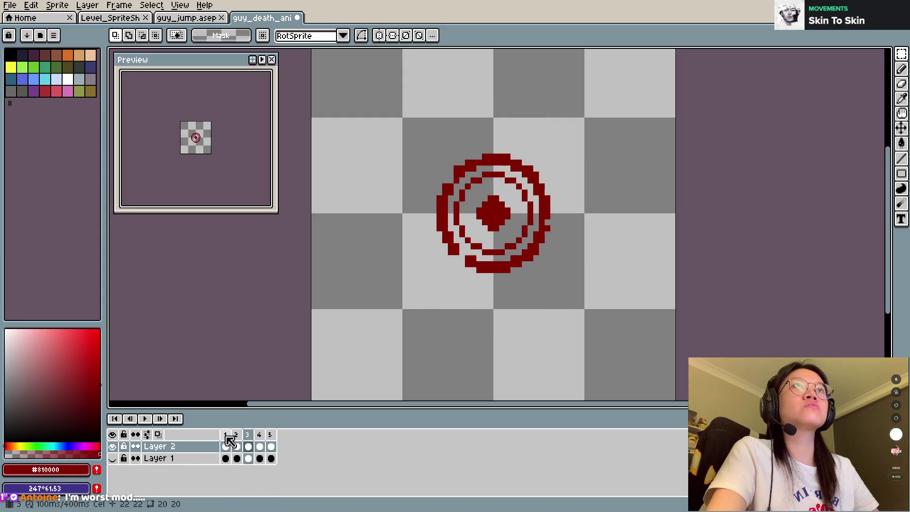
{"action": "key", "text": "Right"}
{"action": "key", "text": "b"}
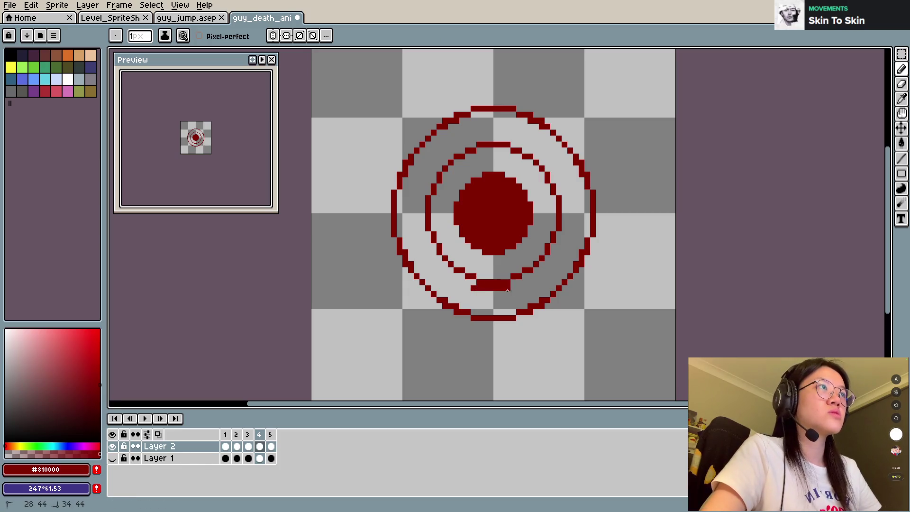
{"action": "left_click", "coordinate": [524, 282]}
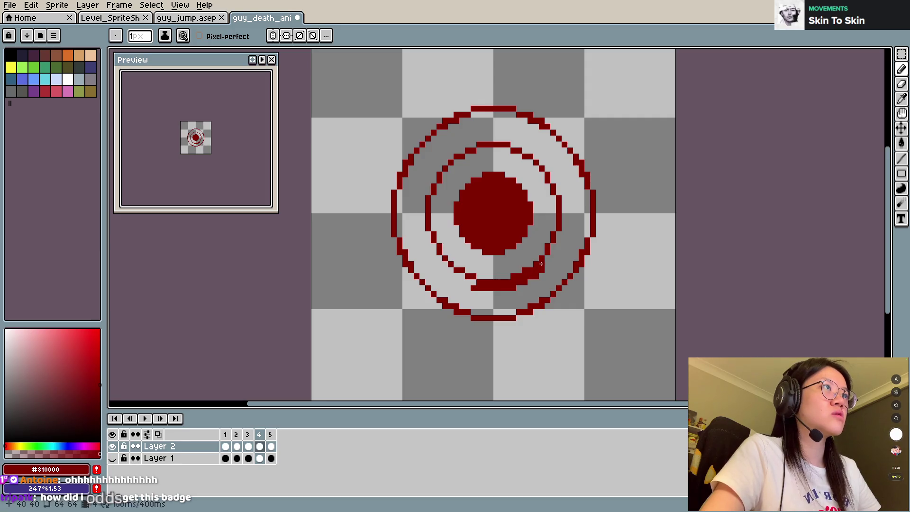
{"action": "left_click", "coordinate": [553, 252]}
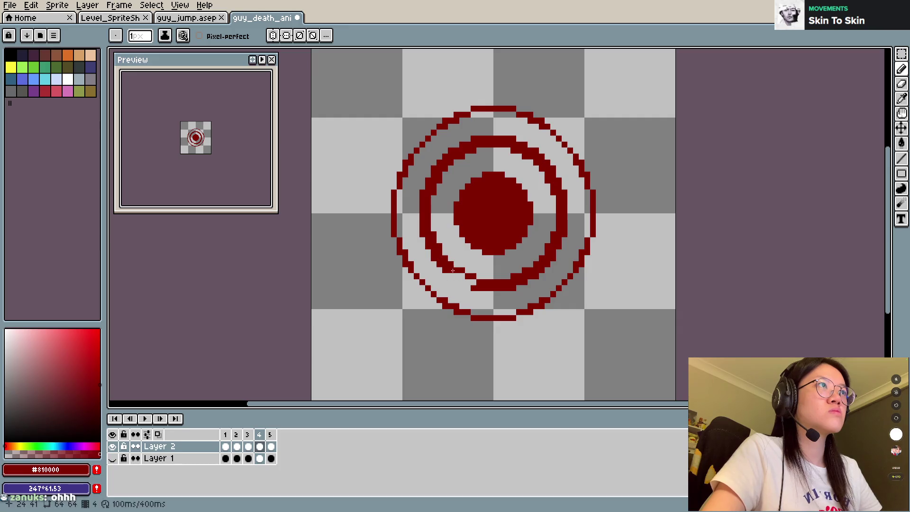
Step: Fill the missing pixel in the inner ring's gap, save, and play the animation back
{"action": "left_click", "coordinate": [474, 282]}
{"action": "key", "text": "ctrl+s"}
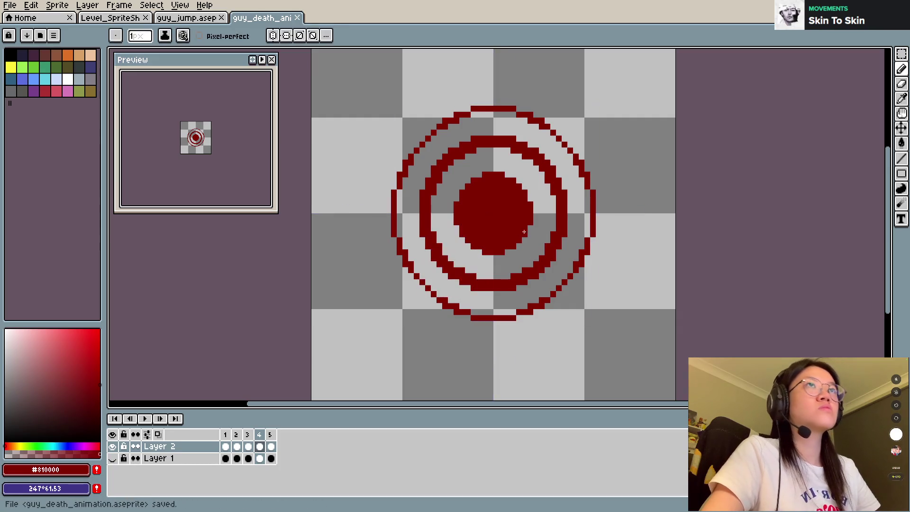
{"action": "key", "text": "Return"}
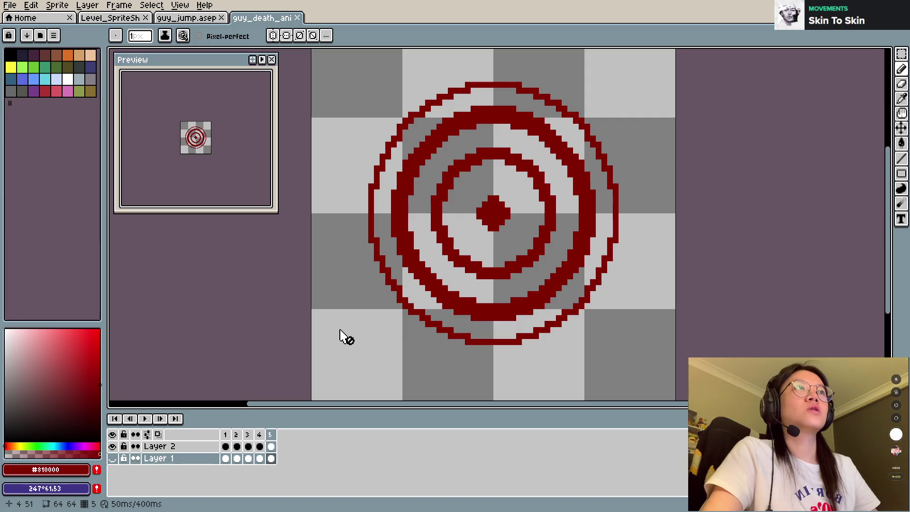
Step: Switch to the Magic Wand and select all cels of frame 5
{"action": "key", "text": "w"}
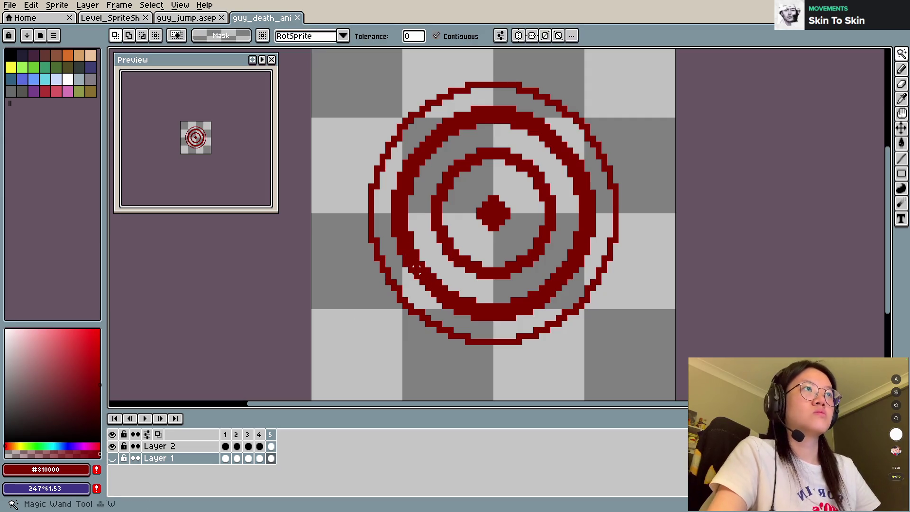
{"action": "key", "text": "m"}
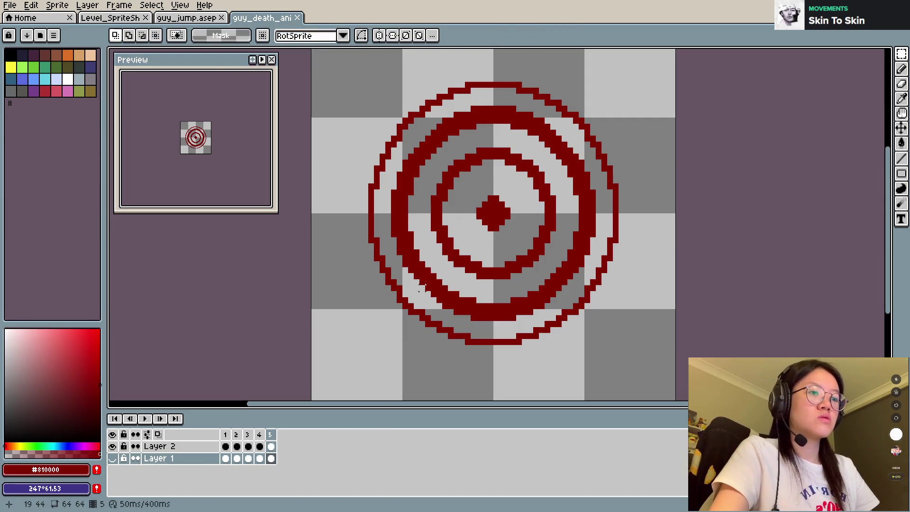
{"action": "key", "text": "w"}
{"action": "left_click", "coordinate": [270, 435]}
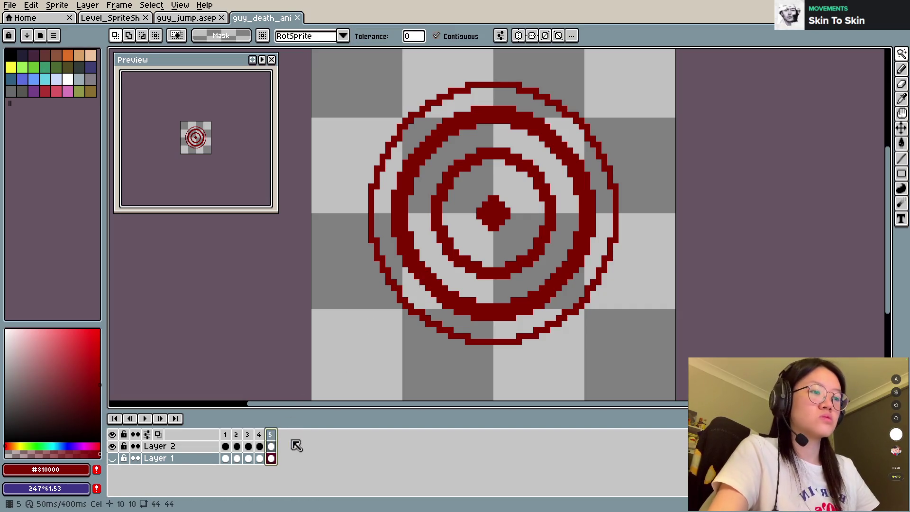
{"action": "key", "text": "m"}
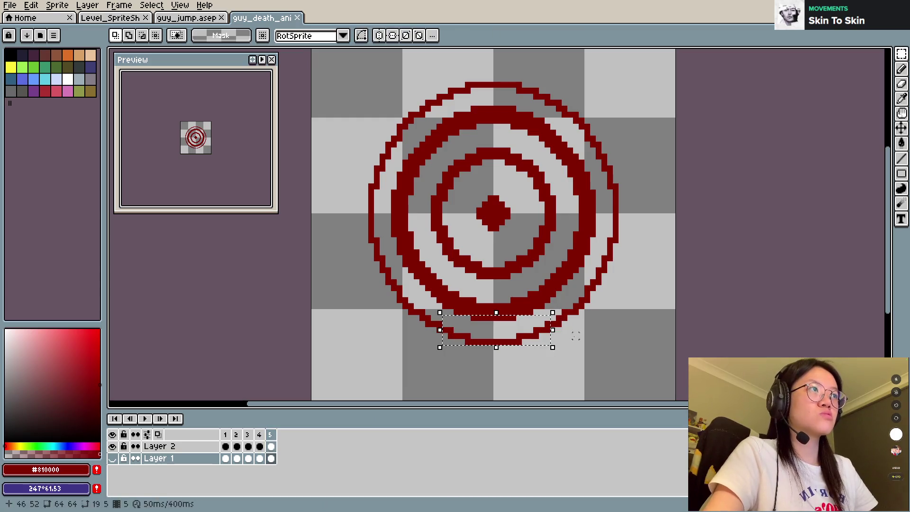
{"action": "key", "text": "w"}
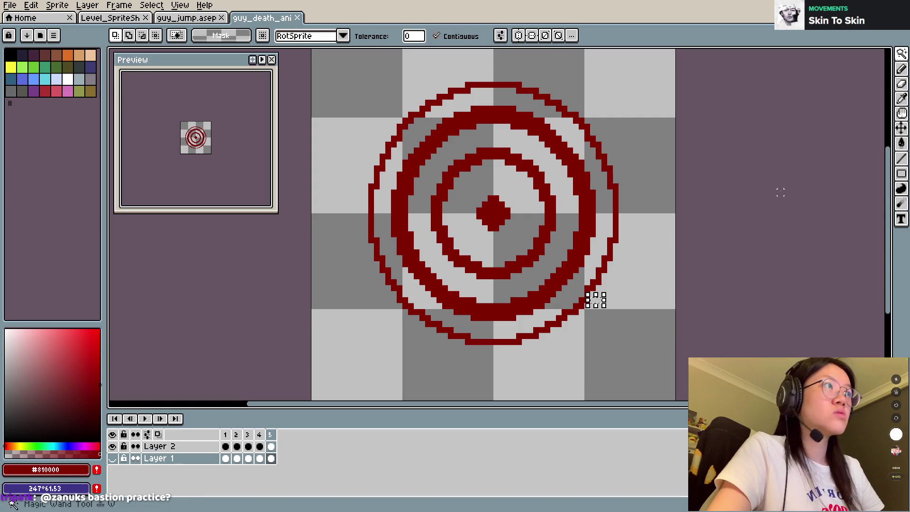
Step: Clear the selection on the guy_jump sprite and close guy_jump.aseprite
{"action": "left_click", "coordinate": [596, 302]}
{"action": "key", "text": "Return"}
{"action": "left_click", "coordinate": [173, 18]}
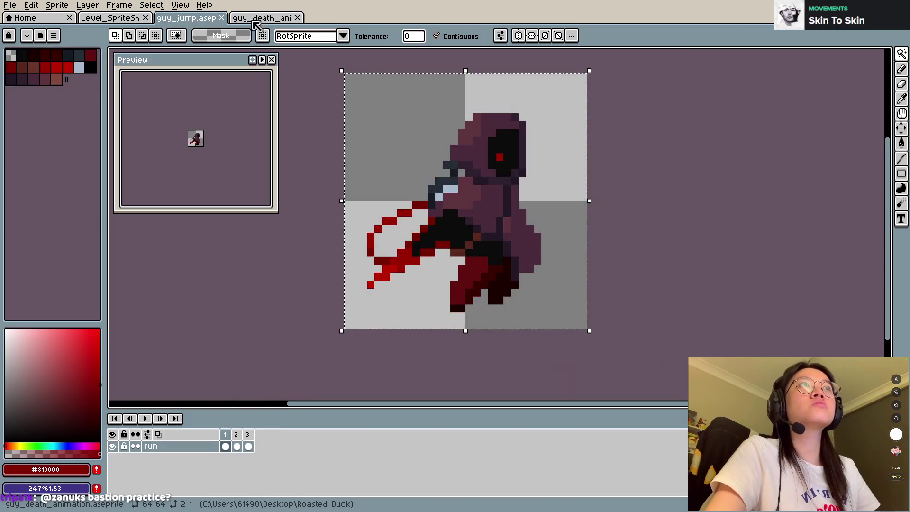
{"action": "left_click", "coordinate": [598, 237]}
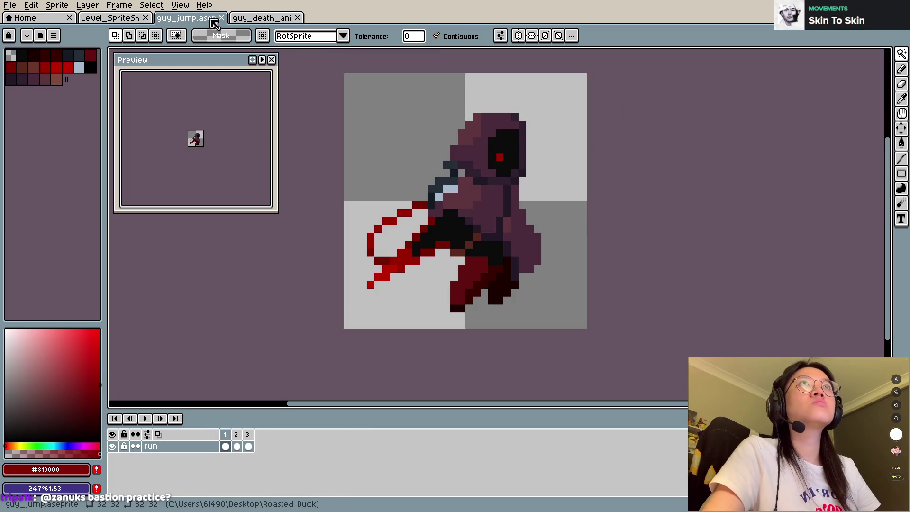
{"action": "left_click", "coordinate": [221, 18]}
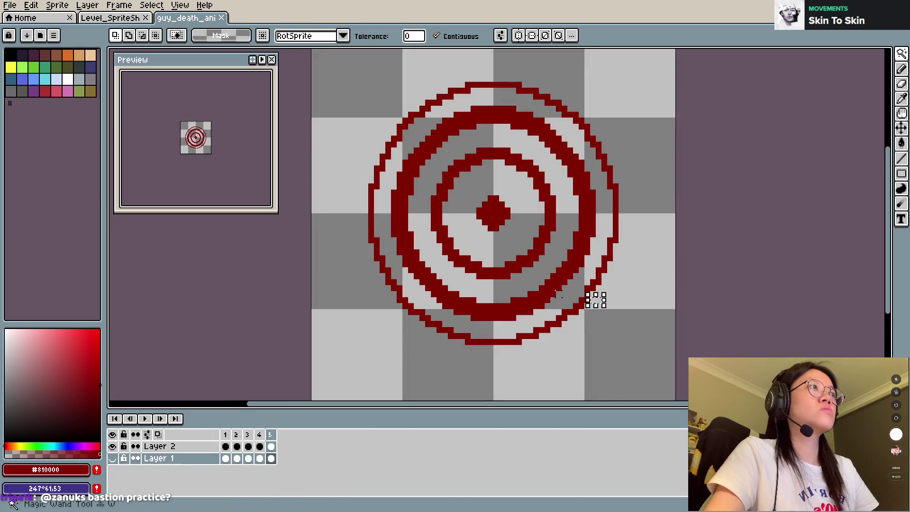
Step: Make Layer 2 active and Magic-Wand select the thick middle red ring
{"action": "key", "text": "m"}
{"action": "key", "text": "w"}
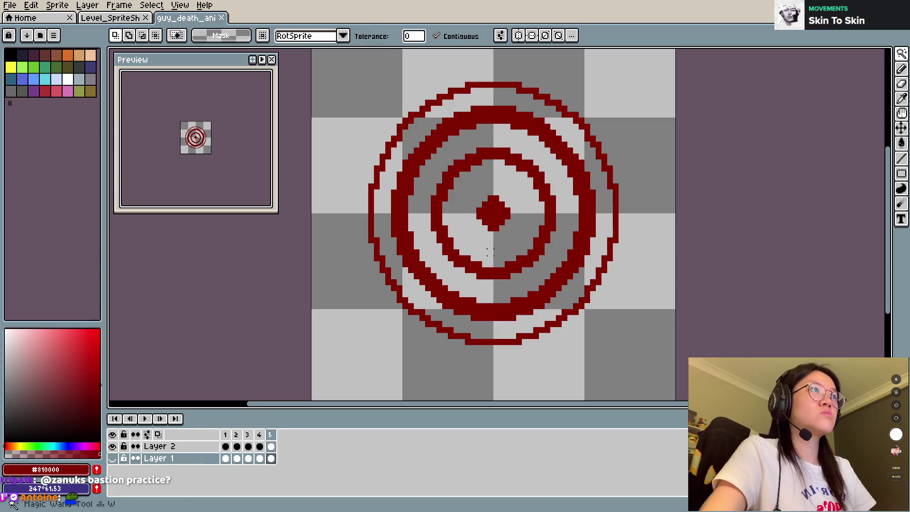
{"action": "left_click", "coordinate": [496, 312]}
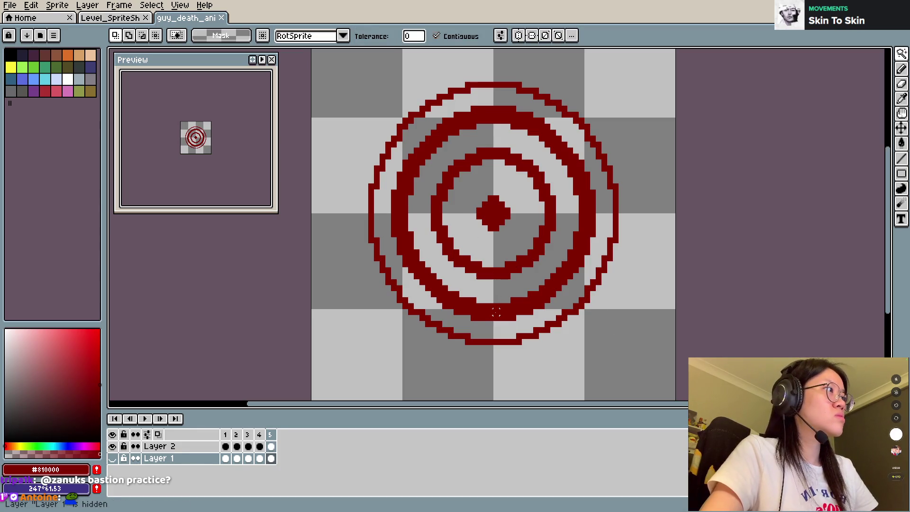
{"action": "left_click", "coordinate": [160, 446]}
{"action": "left_click", "coordinate": [516, 311]}
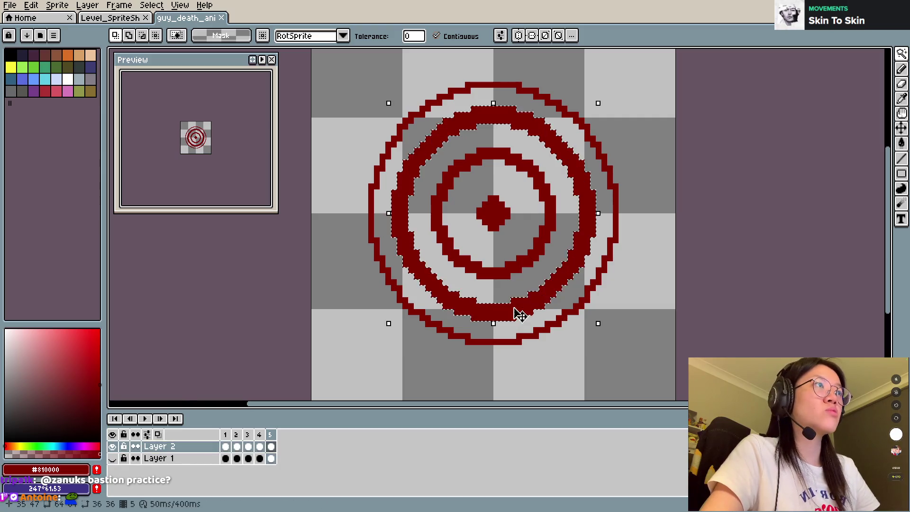
Step: Delete the thick middle ring from frame 5, preview it, and add a sixth frame
{"action": "key", "text": "Delete"}
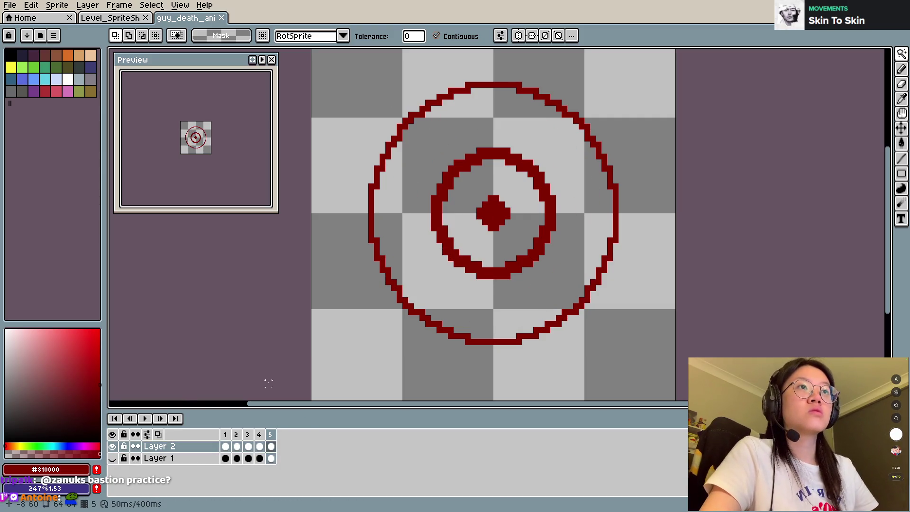
{"action": "key", "text": "Return"}
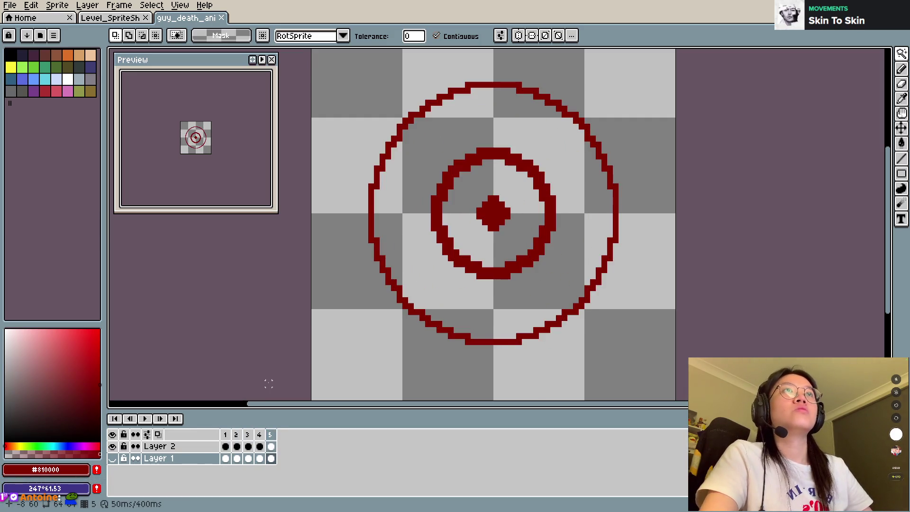
{"action": "key", "text": "alt+n"}
{"action": "scroll", "coordinate": [417, 234], "scroll_direction": "down", "scroll_amount": 2}
{"action": "scroll", "coordinate": [457, 185], "scroll_direction": "up", "scroll_amount": 1}
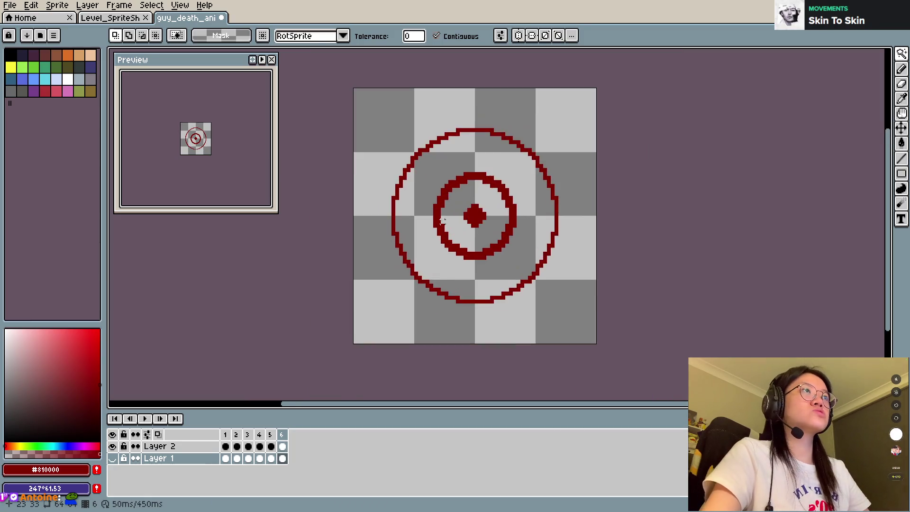
Step: Marquee-select the rings and clear them from frame 6's Layer 2
{"action": "key", "text": "m"}
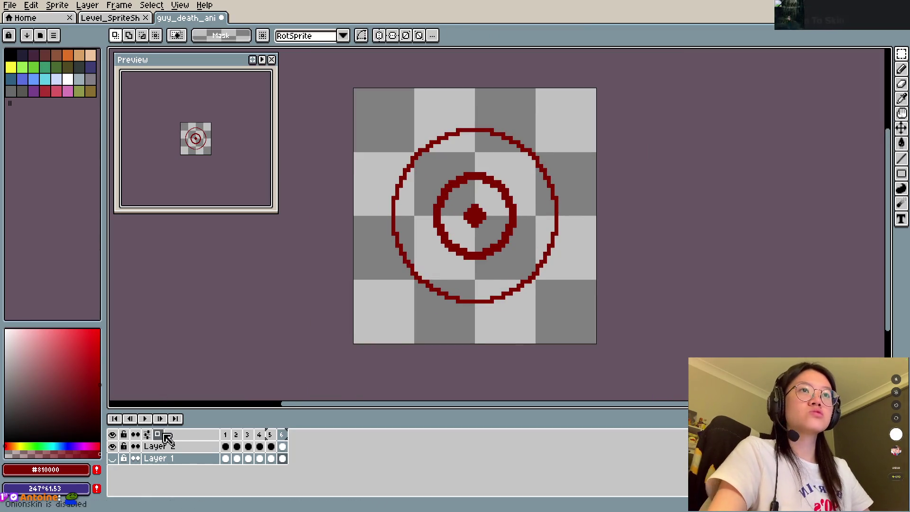
{"action": "left_click_drag", "start_coordinate": [375, 102], "coordinate": [578, 324]}
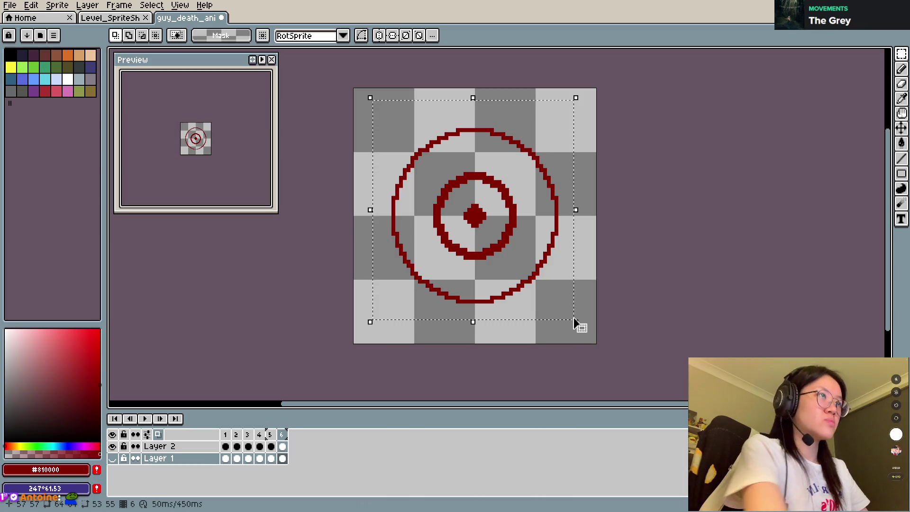
{"action": "left_click", "coordinate": [281, 435]}
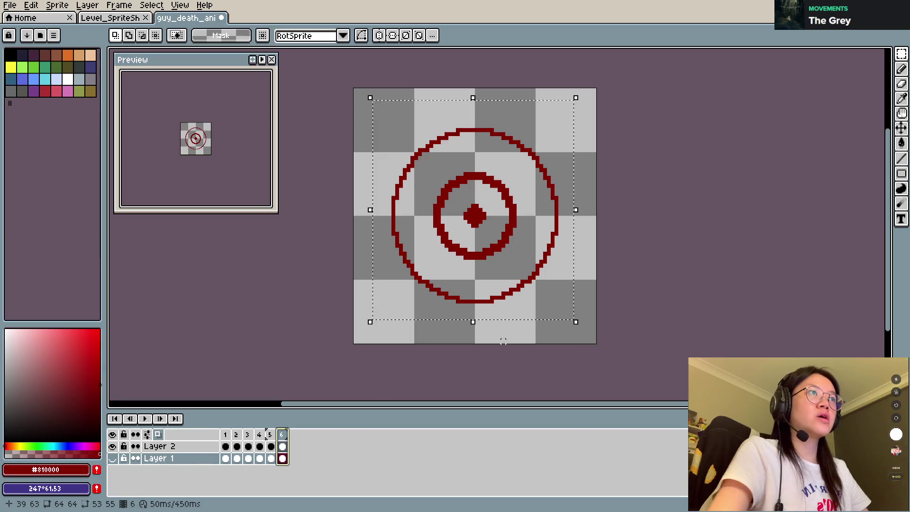
{"action": "left_click", "coordinate": [184, 447]}
{"action": "key", "text": "Delete"}
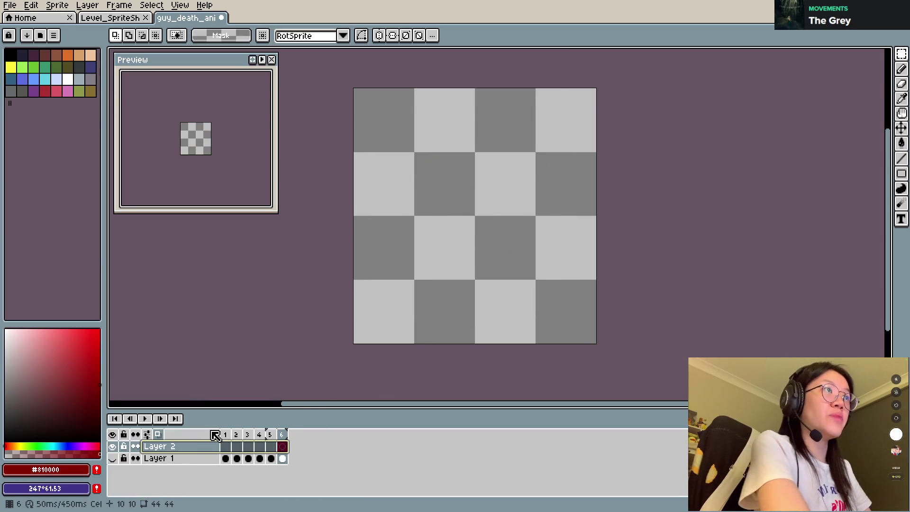
{"action": "left_click", "coordinate": [177, 459]}
{"action": "left_click", "coordinate": [113, 459]}
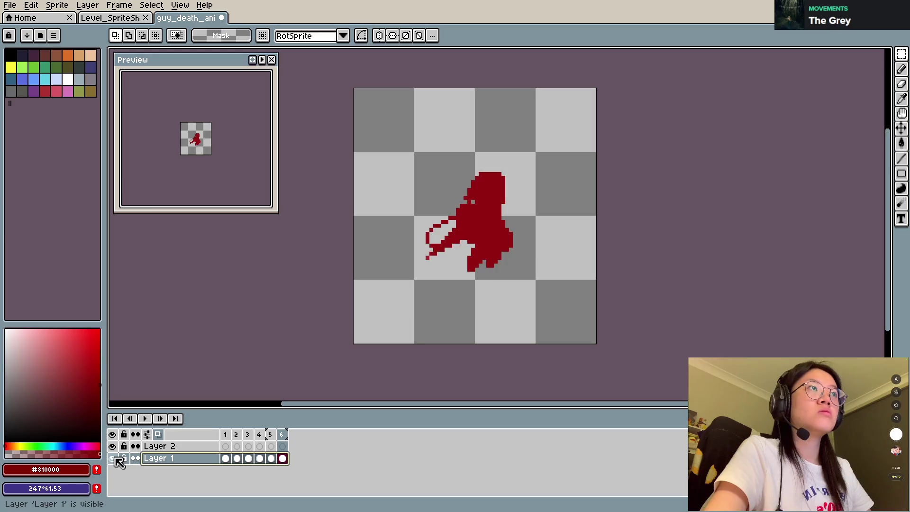
{"action": "left_click", "coordinate": [113, 458]}
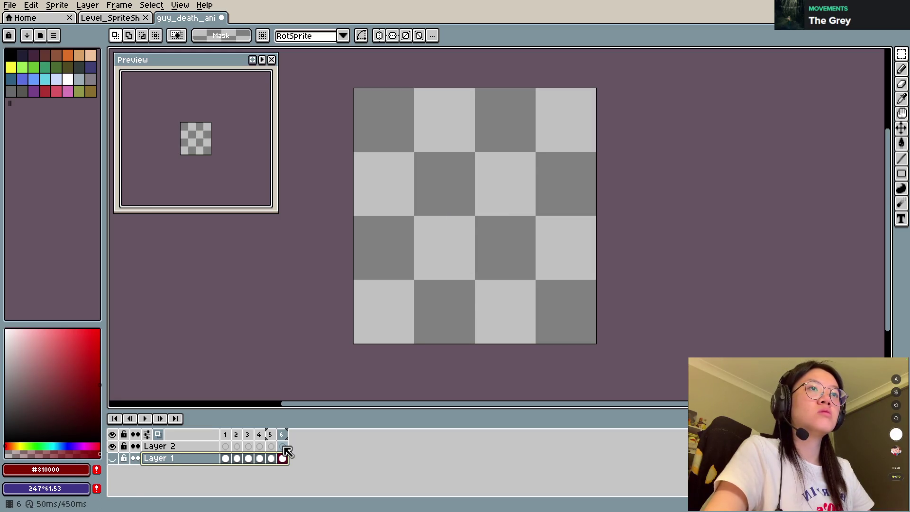
{"action": "key", "text": "ctrl+z"}
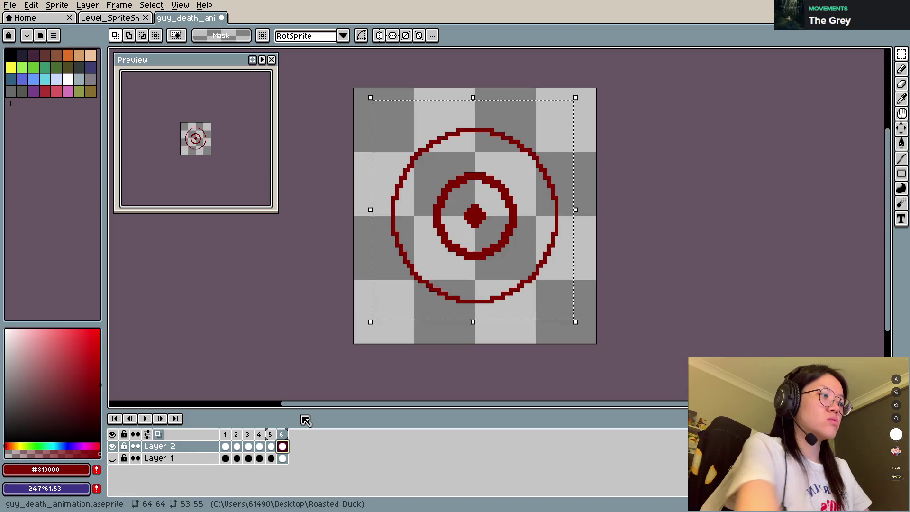
{"action": "key", "text": "Delete"}
Step: Switch to the Pencil and enlarge the brush to 62px
{"action": "key", "text": "b"}
{"action": "left_click_drag", "start_coordinate": [514, 216], "coordinate": [477, 215]}
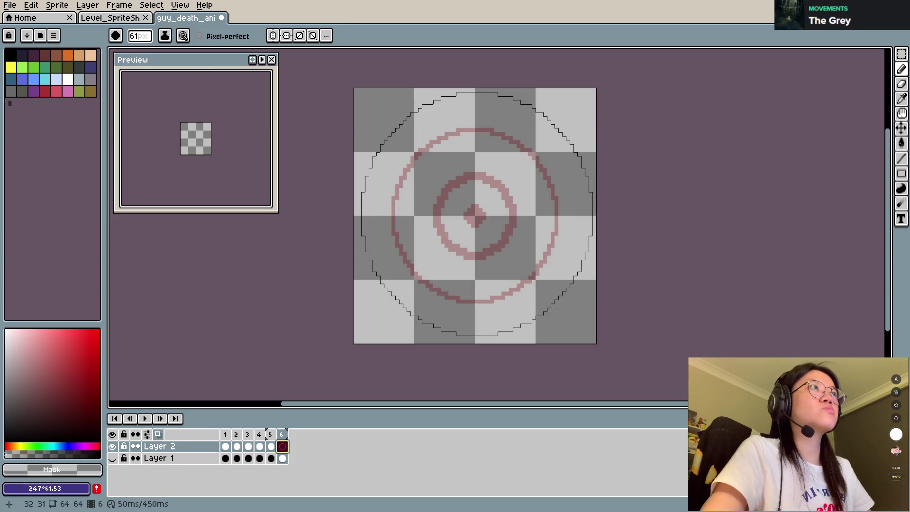
{"action": "left_click_drag", "start_coordinate": [478, 214], "coordinate": [475, 212]}
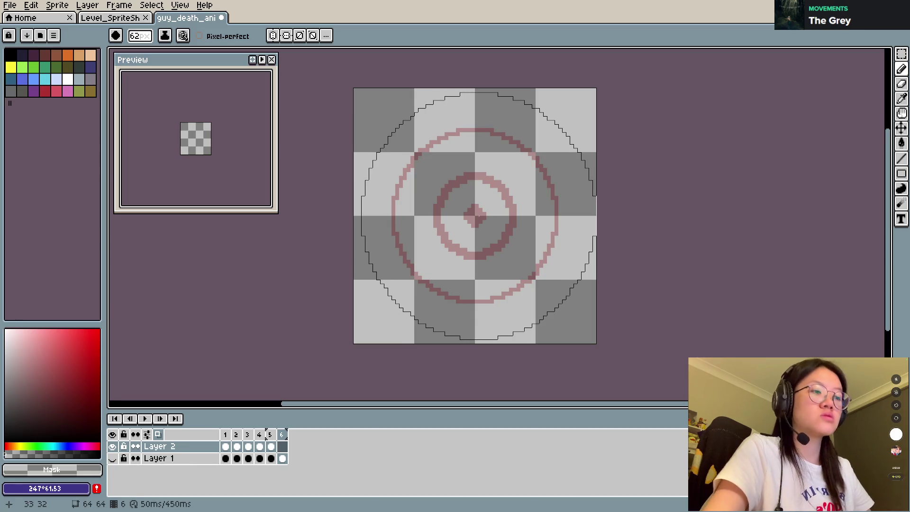
Step: Sample the dark red #810000 from frame 5's rings as the drawing colour
{"action": "key", "text": "b"}
{"action": "left_click", "coordinate": [283, 447]}
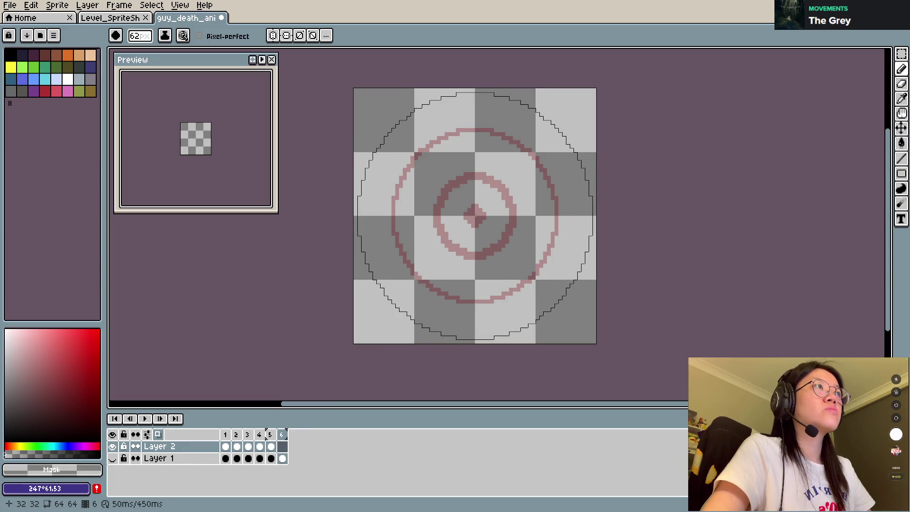
{"action": "left_click", "coordinate": [6, 446]}
{"action": "left_click", "coordinate": [486, 201]}
{"action": "left_click", "coordinate": [270, 447]}
{"action": "left_click", "coordinate": [461, 280], "text": "alt"}
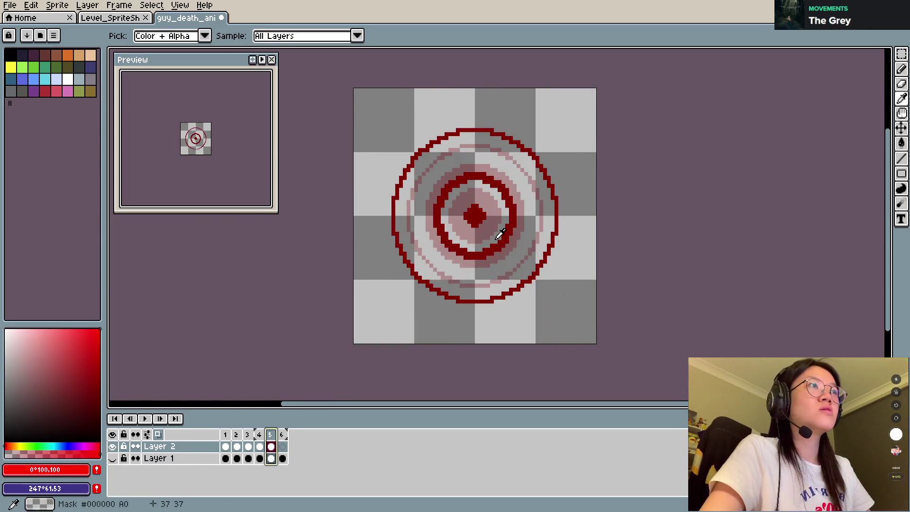
Step: Stamp a large dark-red circle on frame 6 and erase its interior, leaving a thin outer ring
{"action": "left_click", "coordinate": [282, 434]}
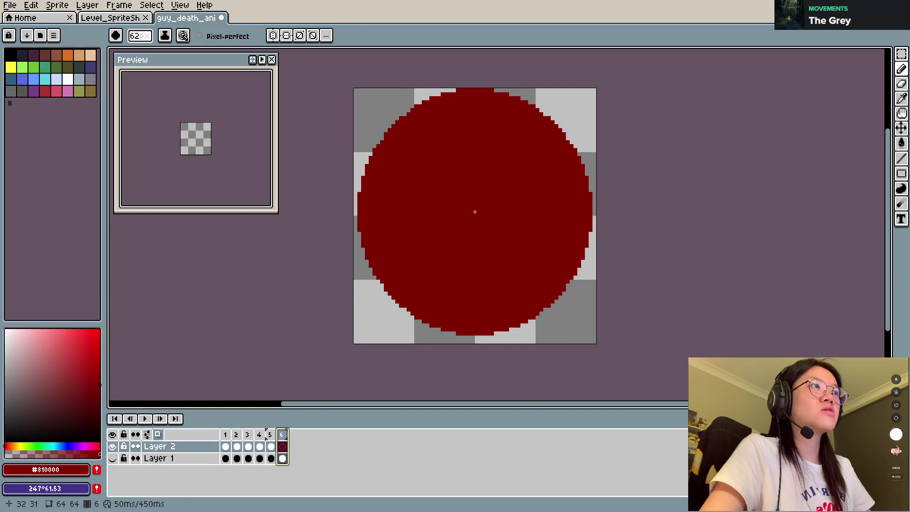
{"action": "left_click", "coordinate": [477, 216]}
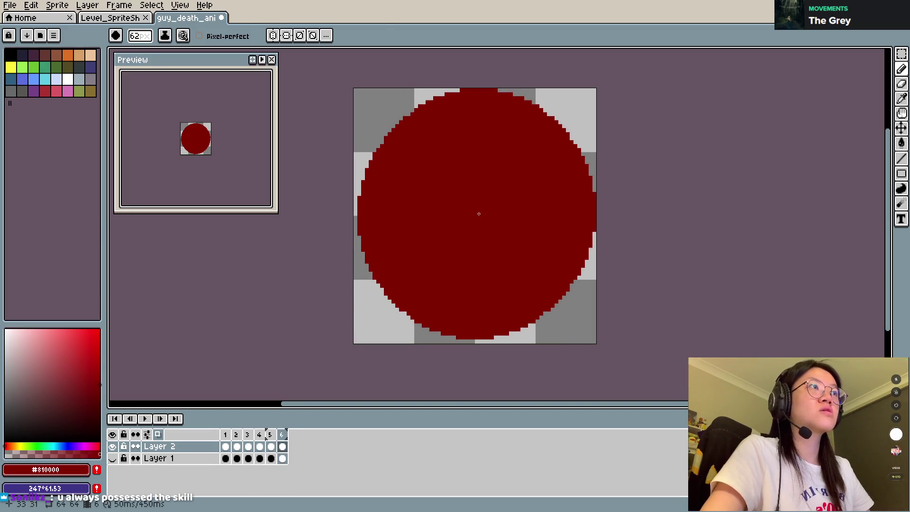
{"action": "key", "text": "e"}
{"action": "scroll", "coordinate": [538, 209], "scroll_direction": "up", "scroll_amount": 5}
{"action": "scroll", "coordinate": [476, 213], "scroll_direction": "up", "scroll_amount": 5}
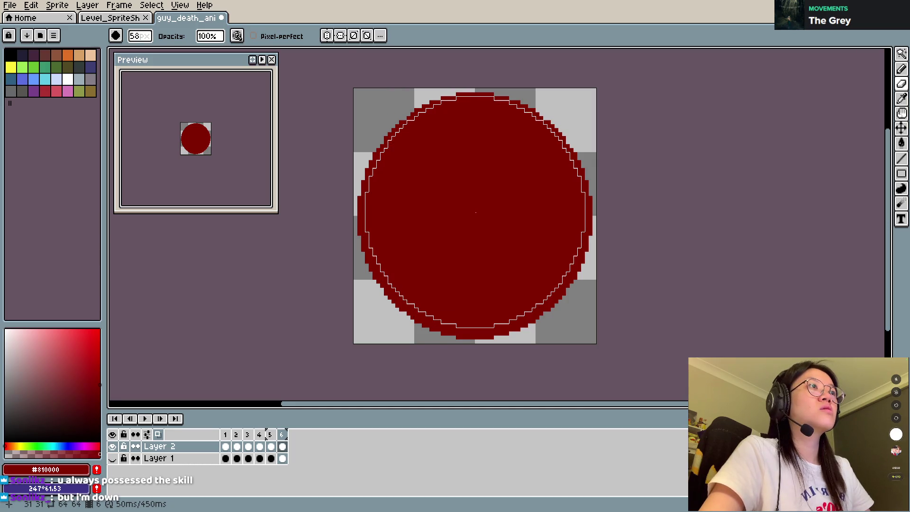
{"action": "scroll", "coordinate": [477, 217], "scroll_direction": "up", "scroll_amount": 1}
{"action": "left_click", "coordinate": [476, 217]}
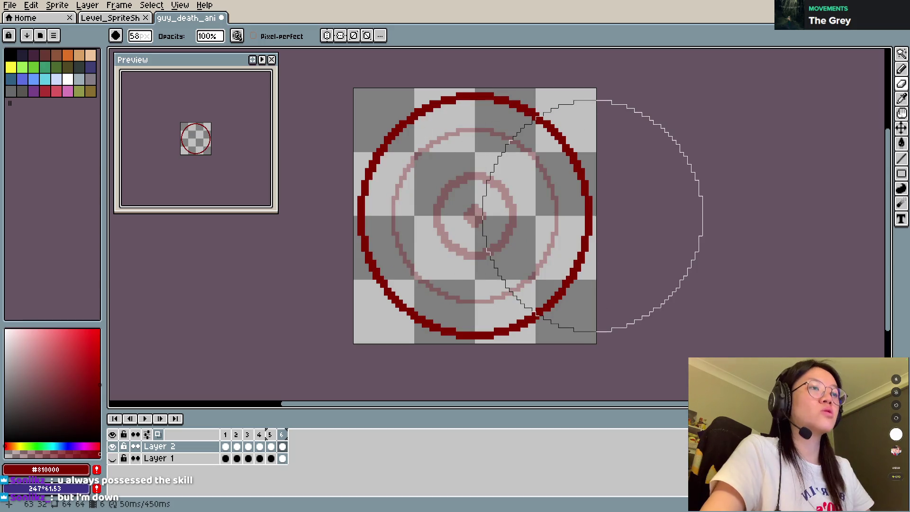
Step: Stamp a 52px red disc inside and erase its middle with a 51px eraser, forming a second ring
{"action": "key", "text": "b"}
{"action": "scroll", "coordinate": [474, 215], "scroll_direction": "down", "scroll_amount": 3}
{"action": "scroll", "coordinate": [475, 214], "scroll_direction": "down", "scroll_amount": 4}
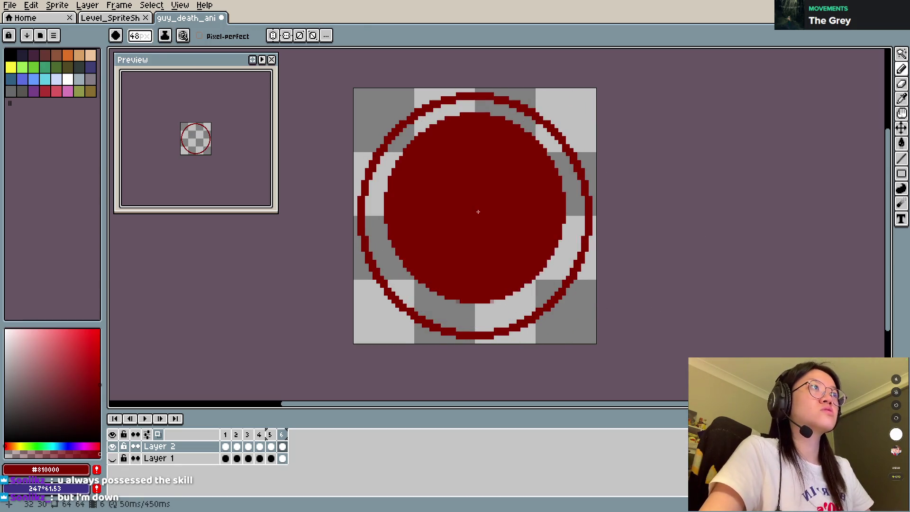
{"action": "scroll", "coordinate": [477, 214], "scroll_direction": "down", "scroll_amount": 3}
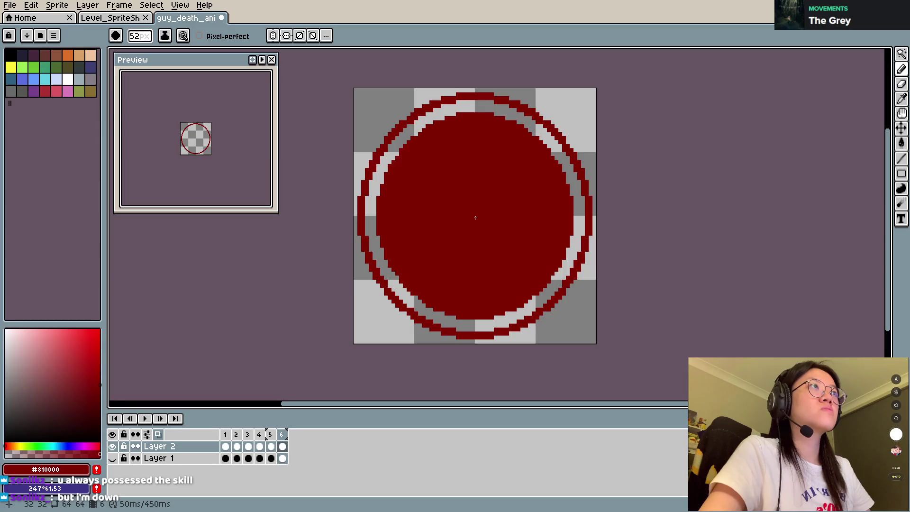
{"action": "left_click", "coordinate": [475, 218]}
{"action": "key", "text": "e"}
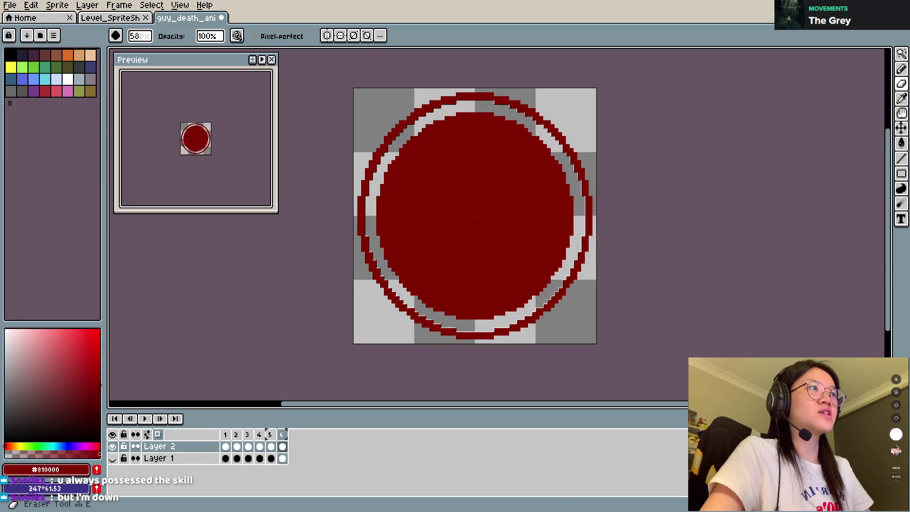
{"action": "key", "text": "minus"}
{"action": "key", "text": "minus"}
{"action": "key", "text": "minus"}
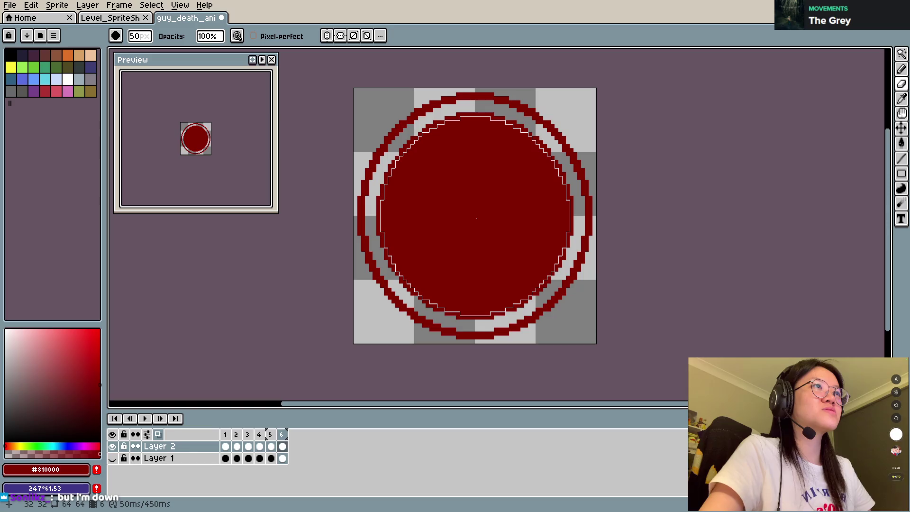
{"action": "left_click", "coordinate": [477, 218]}
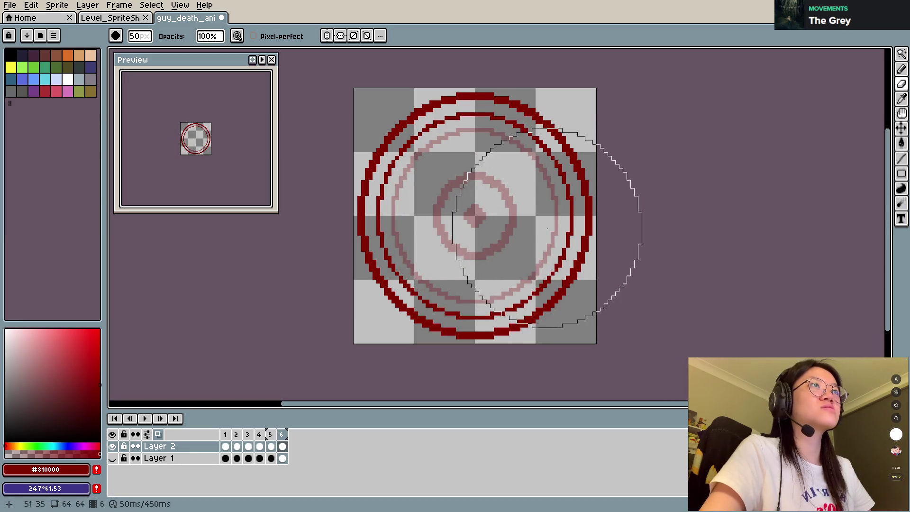
{"action": "key", "text": "b"}
{"action": "key", "text": "minus"}
{"action": "key", "text": "minus"}
{"action": "key", "text": "minus"}
{"action": "key", "text": "minus"}
{"action": "key", "text": "minus"}
{"action": "key", "text": "minus"}
{"action": "key", "text": "minus"}
{"action": "key", "text": "minus"}
{"action": "key", "text": "minus"}
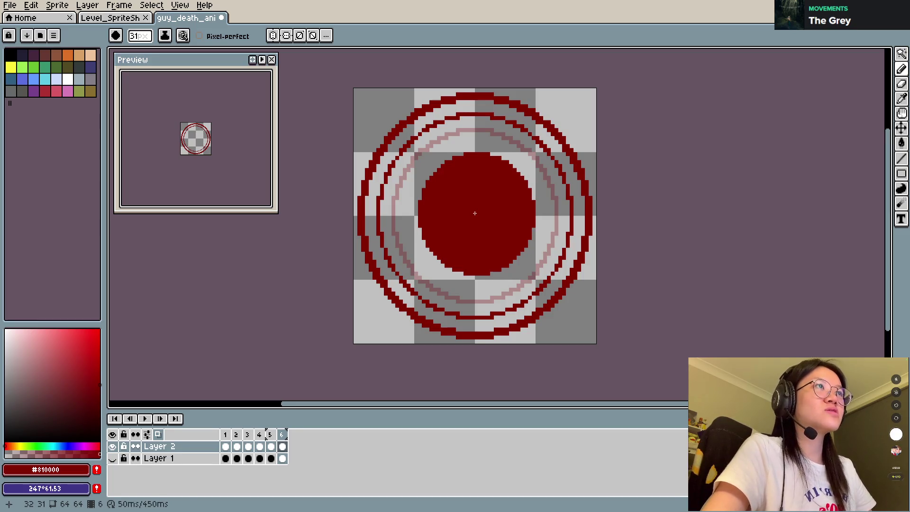
Step: Paint a 32px red disc at the centre and hollow it into a thick third ring
{"action": "key", "text": "plus"}
{"action": "left_click", "coordinate": [477, 217]}
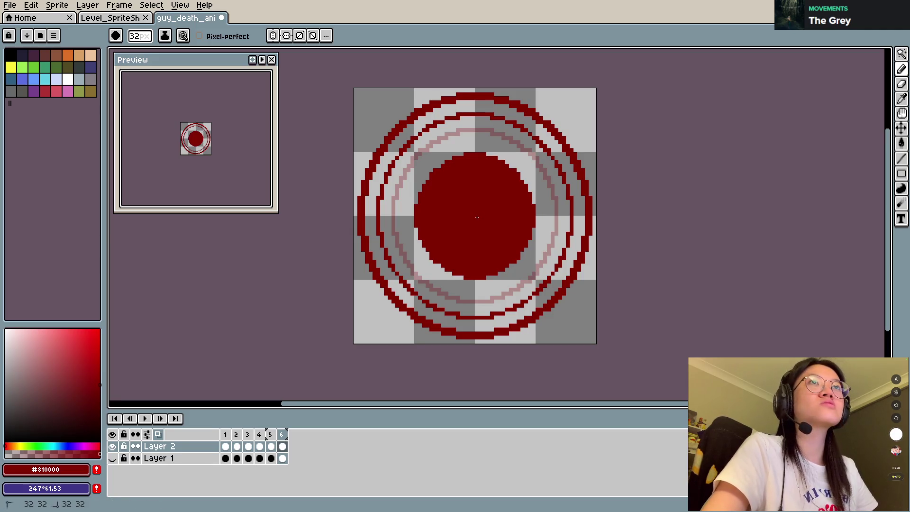
{"action": "key", "text": "e"}
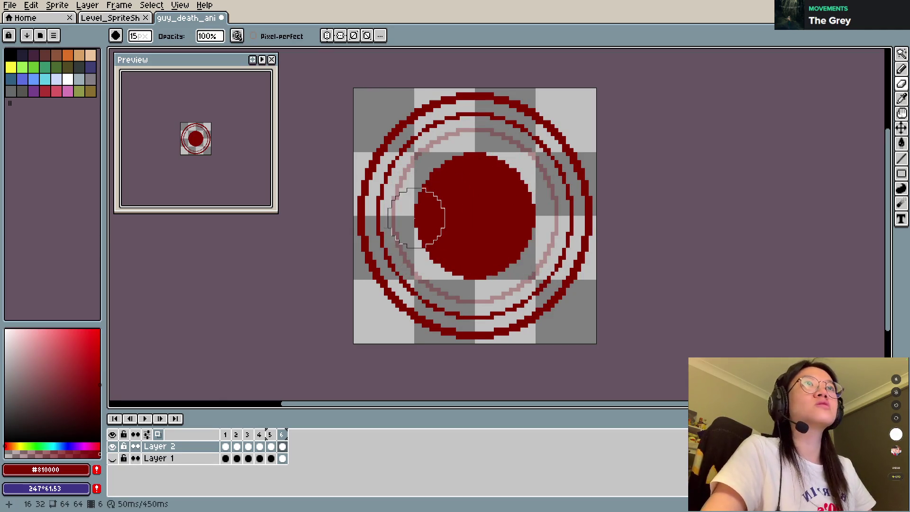
{"action": "key", "text": "Return"}
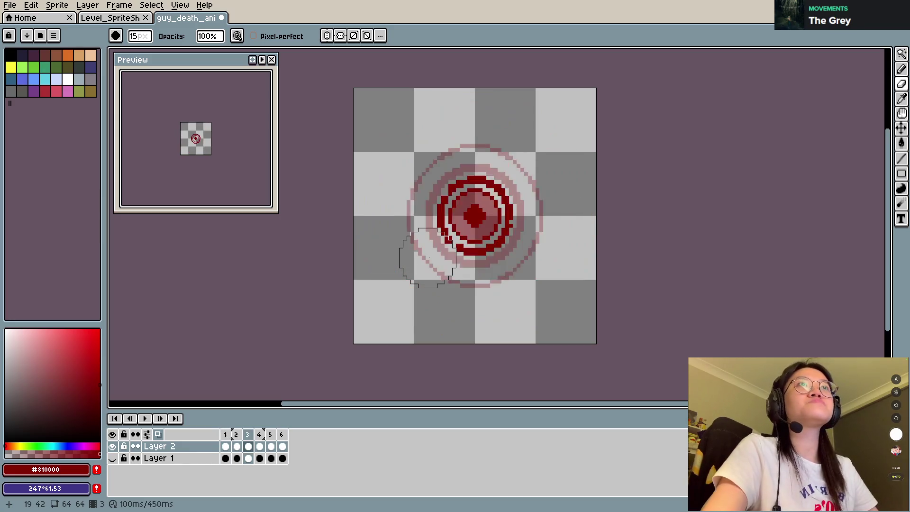
{"action": "key", "text": "minus"}
{"action": "key", "text": "minus"}
{"action": "key", "text": "minus"}
{"action": "left_click", "coordinate": [476, 216]}
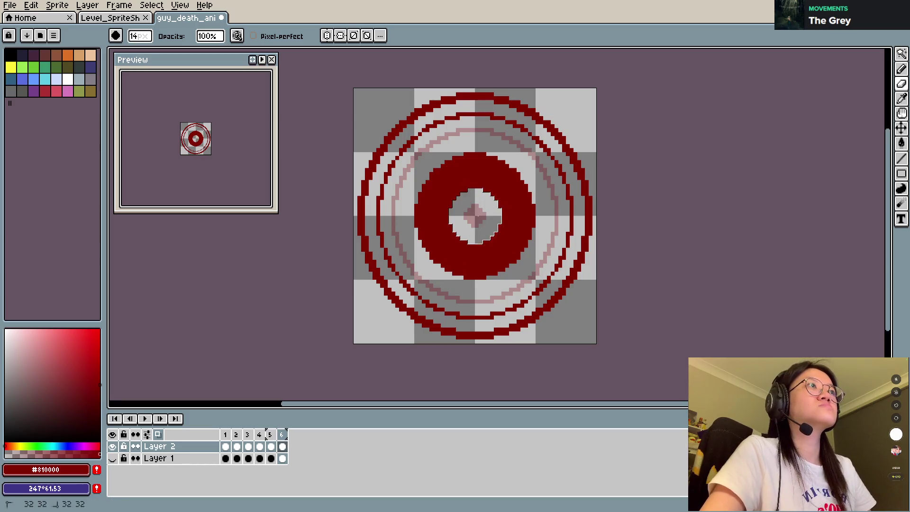
{"action": "key", "text": "plus"}
{"action": "key", "text": "plus"}
{"action": "key", "text": "plus"}
{"action": "key", "text": "minus"}
{"action": "key", "text": "minus"}
{"action": "key", "text": "minus"}
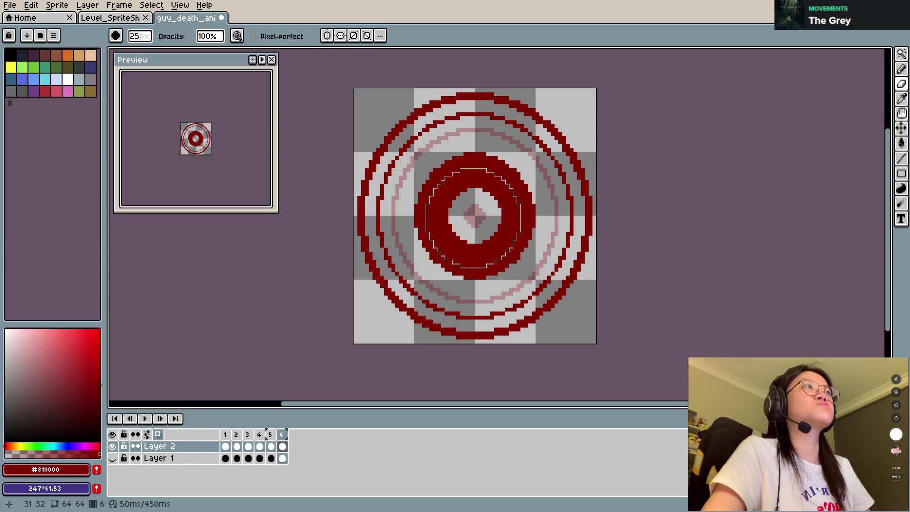
{"action": "key", "text": "plus"}
{"action": "key", "text": "plus"}
{"action": "key", "text": "plus"}
{"action": "key", "text": "b"}
{"action": "left_click", "coordinate": [477, 218]}
Step: Shrink the brush for a small centre dot, save the animation, and play it back
{"action": "key", "text": "minus"}
{"action": "key", "text": "minus"}
{"action": "key", "text": "minus"}
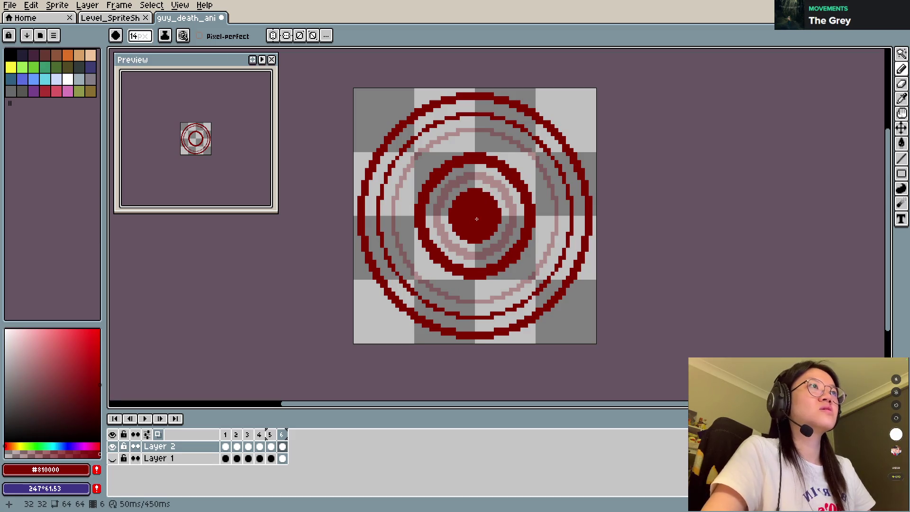
{"action": "key", "text": "ctrl+s"}
{"action": "key", "text": "Return"}
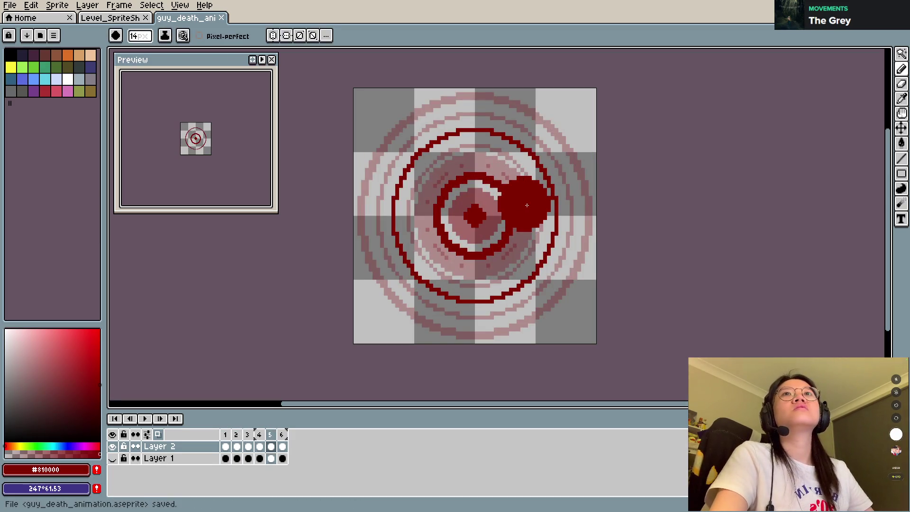
{"action": "key", "text": "v"}
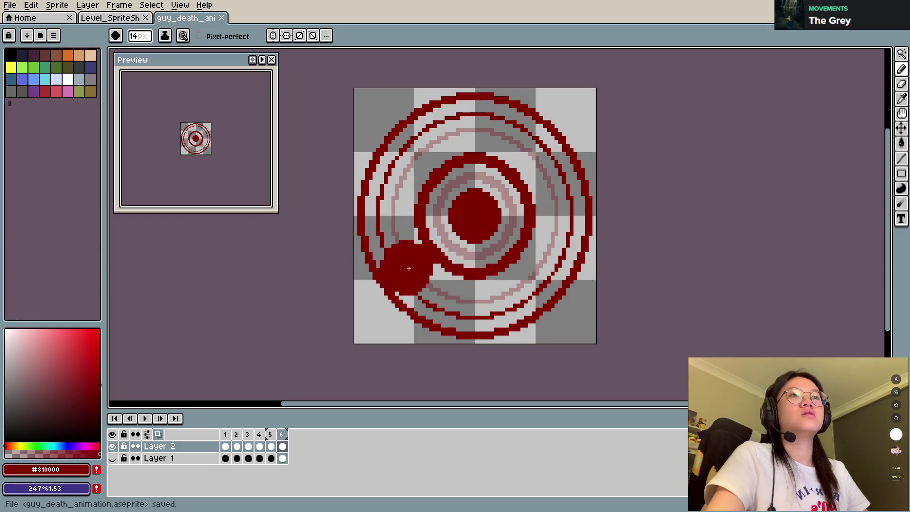
Step: Set a new frame duration for all six frames and replay the animation
{"action": "key", "text": "b"}
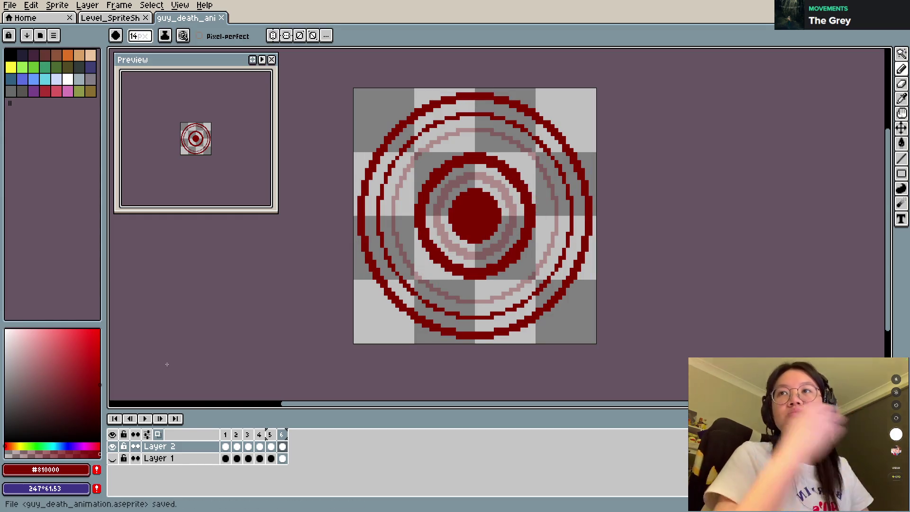
{"action": "left_click", "coordinate": [147, 420]}
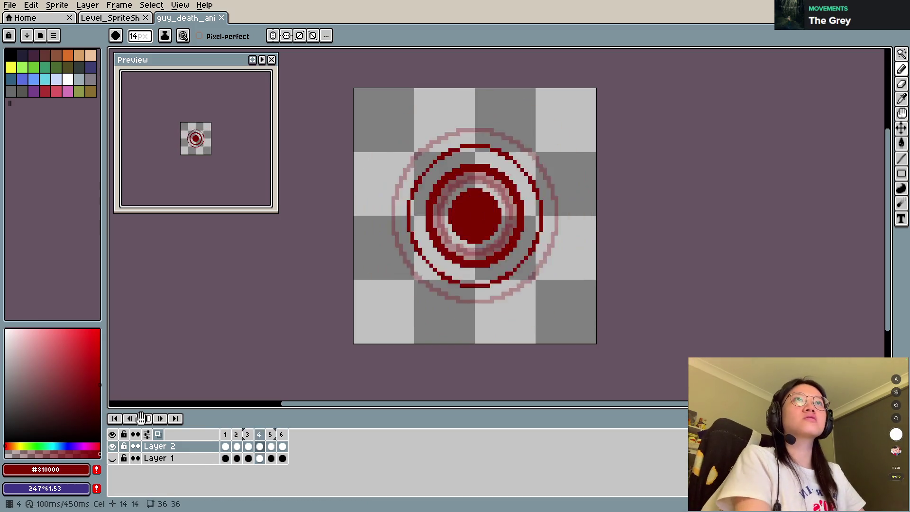
{"action": "left_click", "coordinate": [146, 420]}
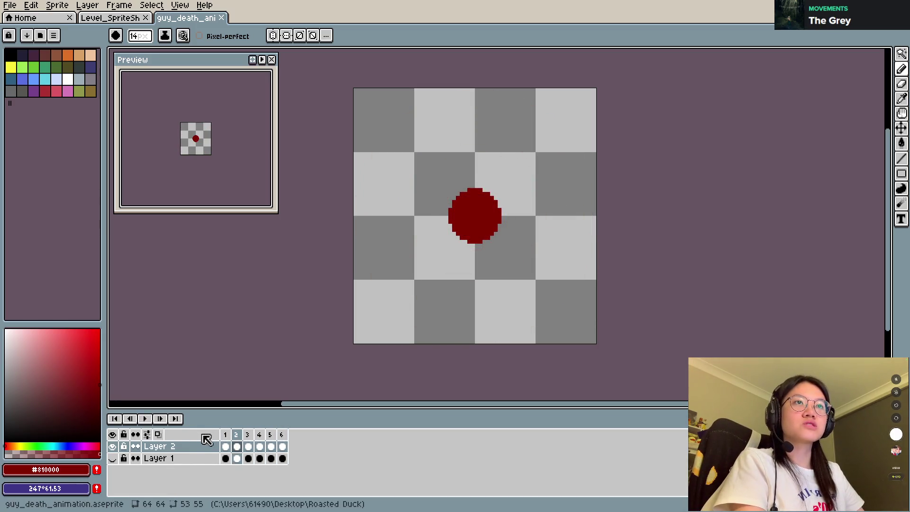
{"action": "left_click", "coordinate": [226, 435]}
{"action": "left_click", "coordinate": [282, 434], "text": "shift"}
{"action": "right_click", "coordinate": [284, 436]}
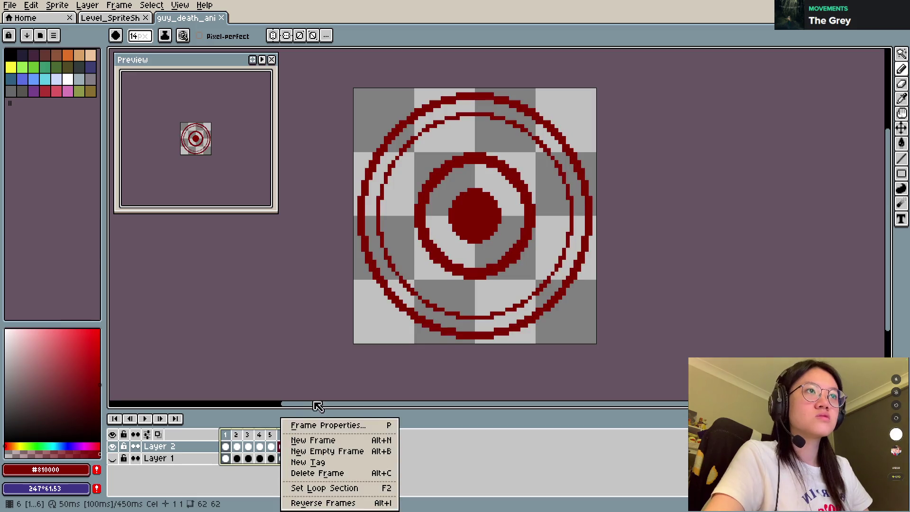
{"action": "left_click", "coordinate": [317, 423]}
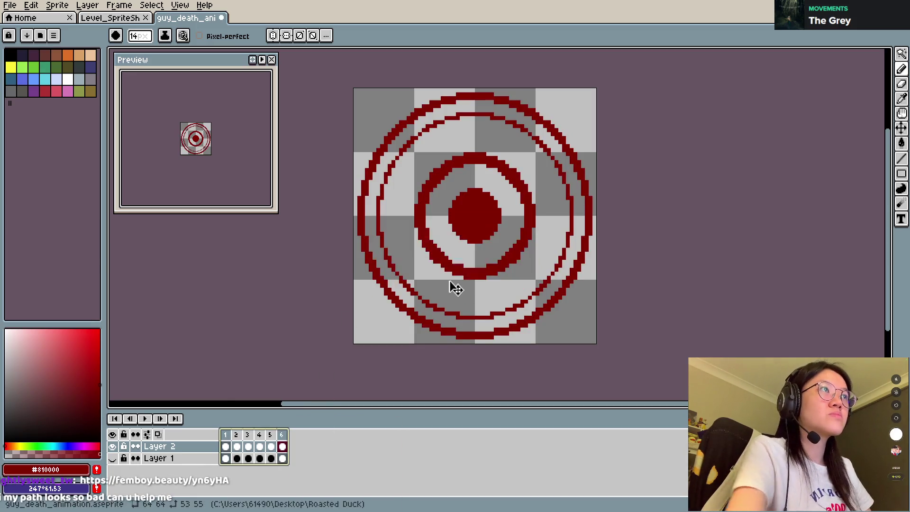
{"action": "left_click", "coordinate": [448, 282]}
{"action": "left_click", "coordinate": [146, 419]}
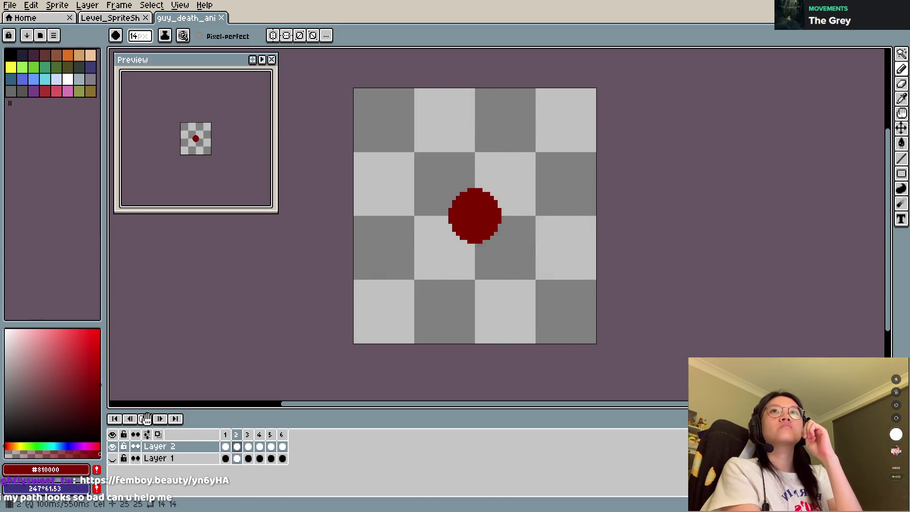
{"action": "left_click", "coordinate": [146, 419]}
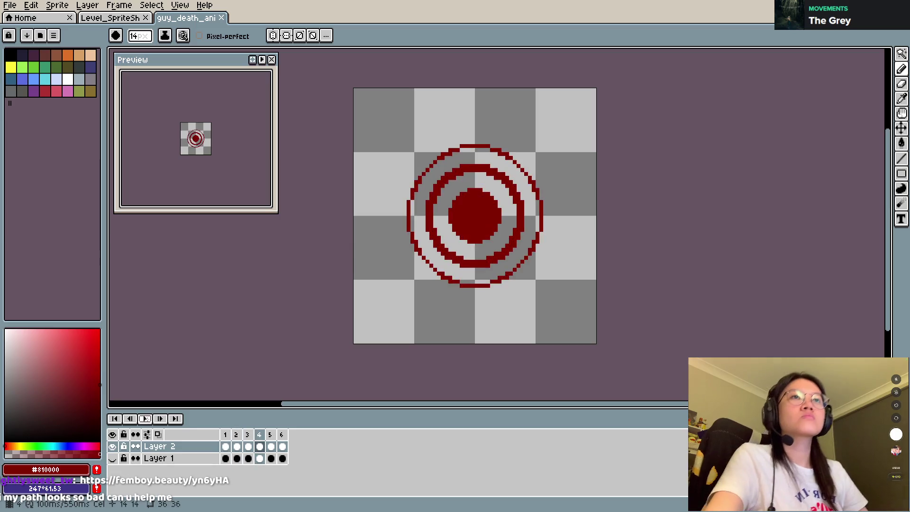
Step: Save the file, shrink the eraser to 15px, and step back to frame 3 to preview
{"action": "key", "text": "Left"}
{"action": "key", "text": "Left"}
{"action": "key", "text": "Right"}
{"action": "key", "text": "Right"}
{"action": "key", "text": "Right"}
{"action": "key", "text": "Right"}
{"action": "key", "text": "Right"}
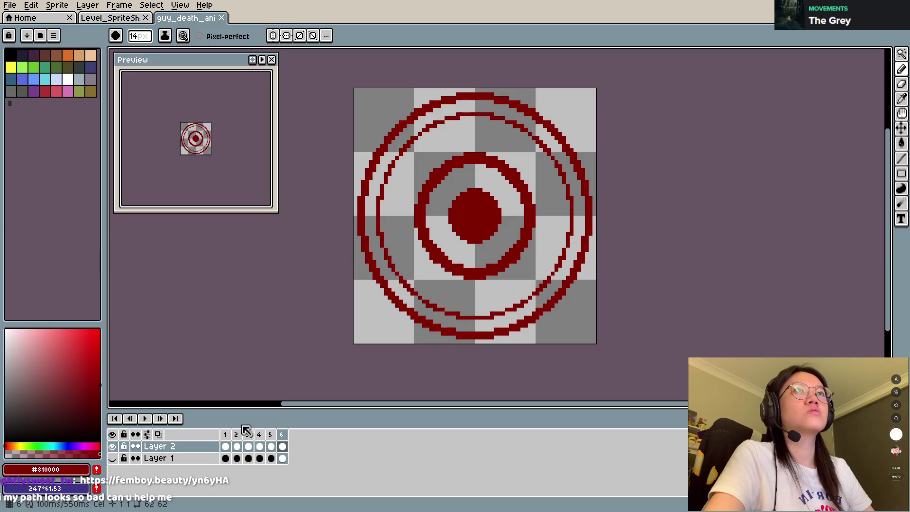
{"action": "key", "text": "e"}
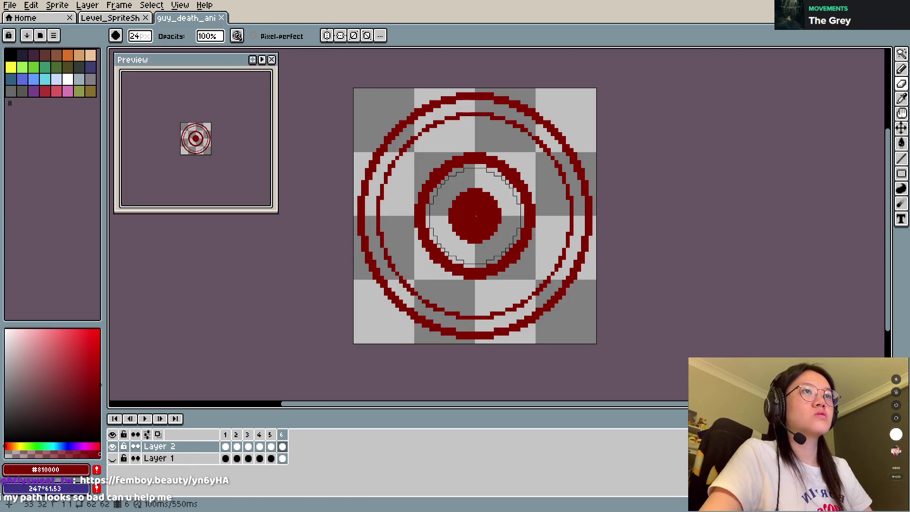
{"action": "key", "text": "Left"}
{"action": "key", "text": "ctrl+s"}
{"action": "key", "text": "Return"}
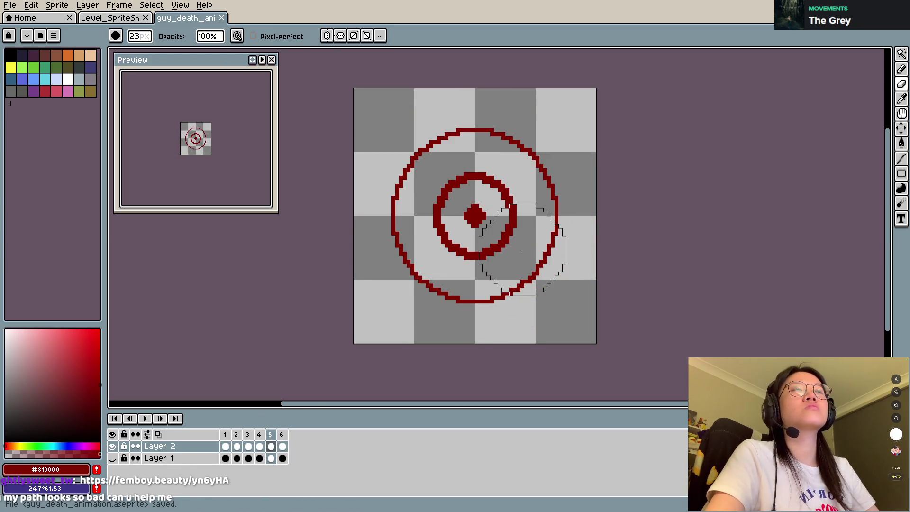
{"action": "key", "text": "minus"}
{"action": "key", "text": "minus"}
{"action": "key", "text": "minus"}
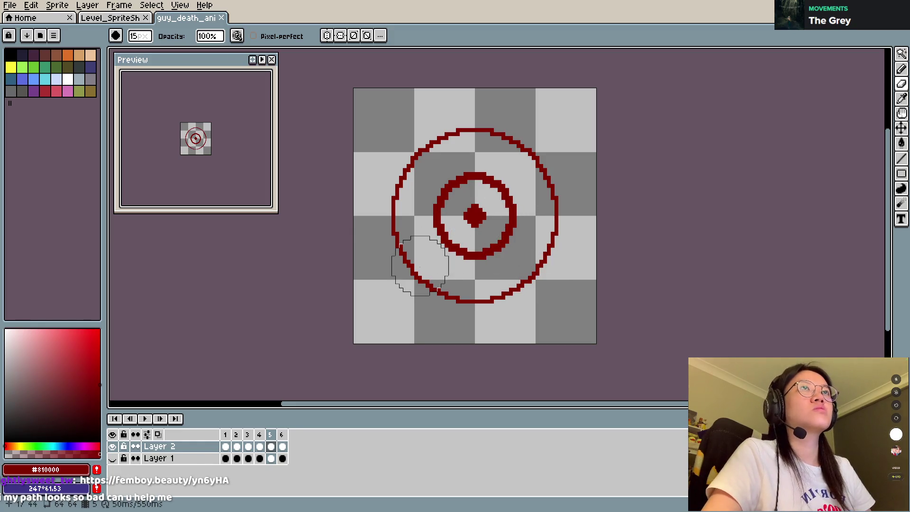
{"action": "key", "text": "Left"}
{"action": "key", "text": "Down"}
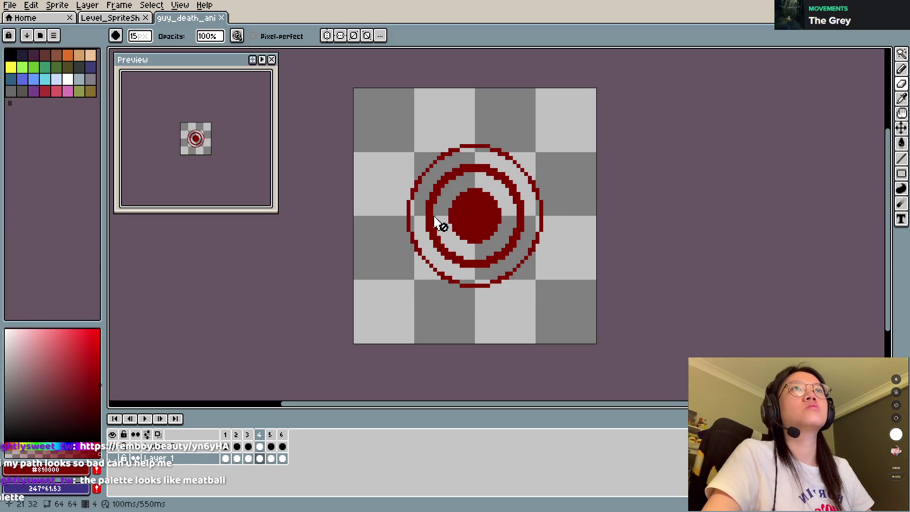
{"action": "key", "text": "Left"}
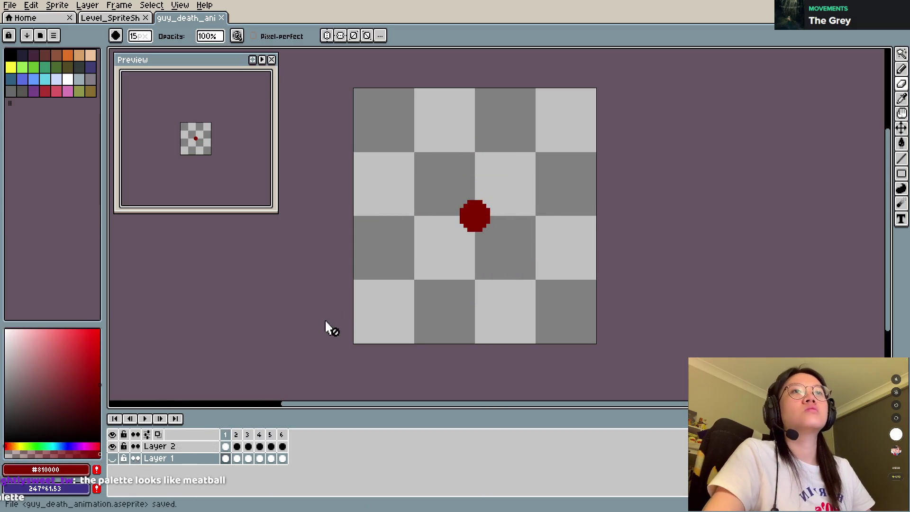
{"action": "left_click", "coordinate": [146, 419]}
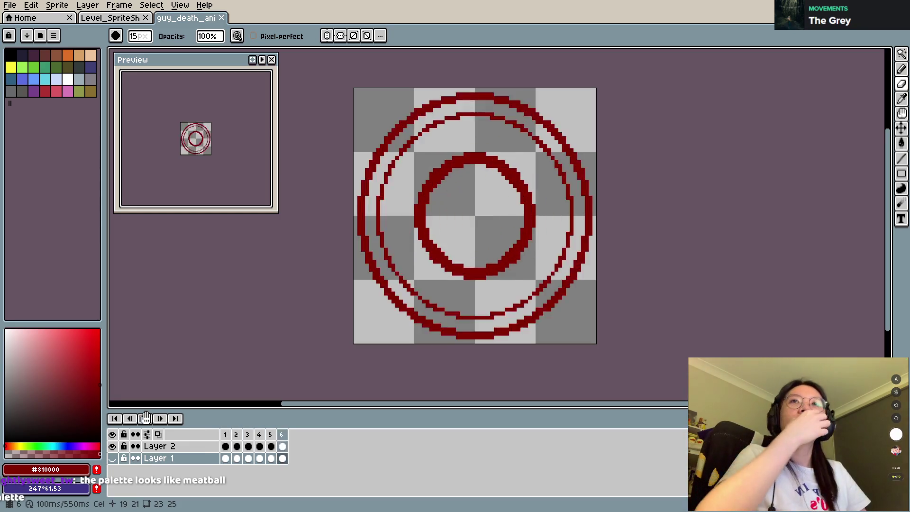
Step: Show the hooded character layer beneath the rings, replay the animation, and save
{"action": "left_click", "coordinate": [146, 419]}
{"action": "left_click", "coordinate": [112, 459]}
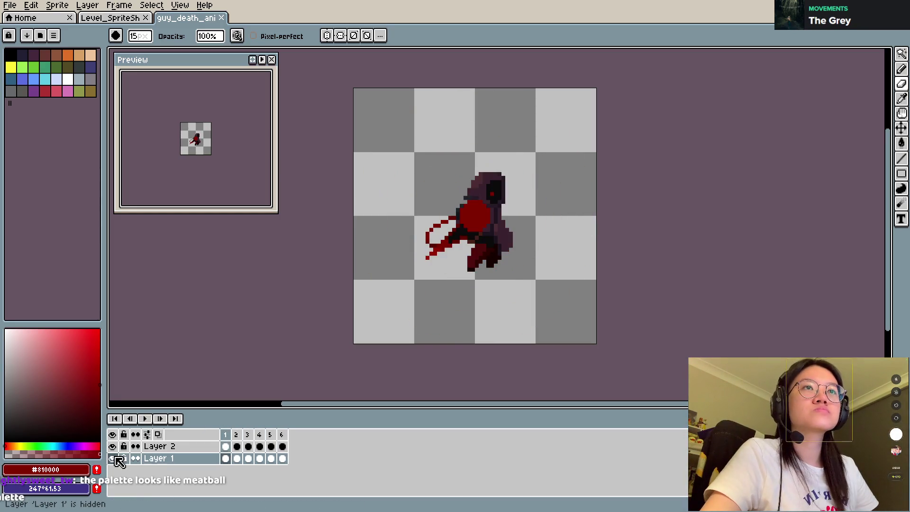
{"action": "left_click", "coordinate": [146, 418]}
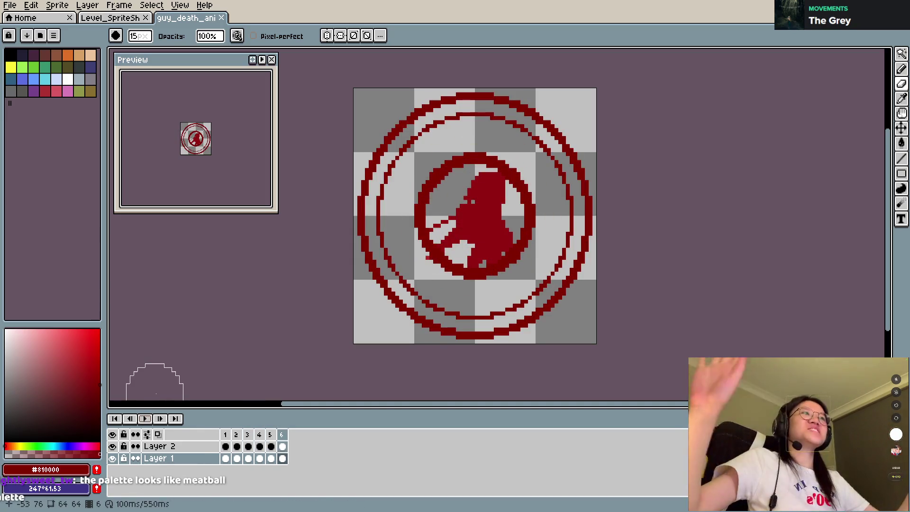
{"action": "key", "text": "ctrl+s"}
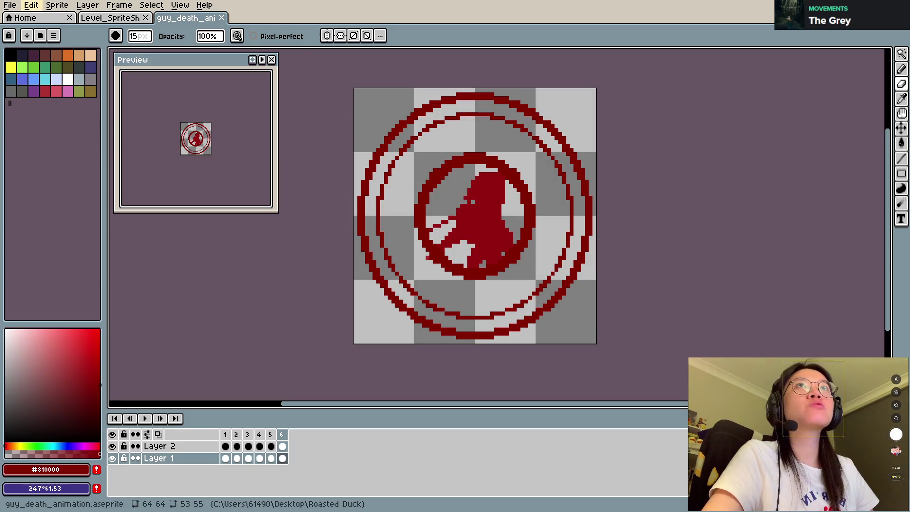
Step: Create a new sprite with width and height set to 64
{"action": "left_click", "coordinate": [30, 4]}
{"action": "left_click", "coordinate": [12, 20]}
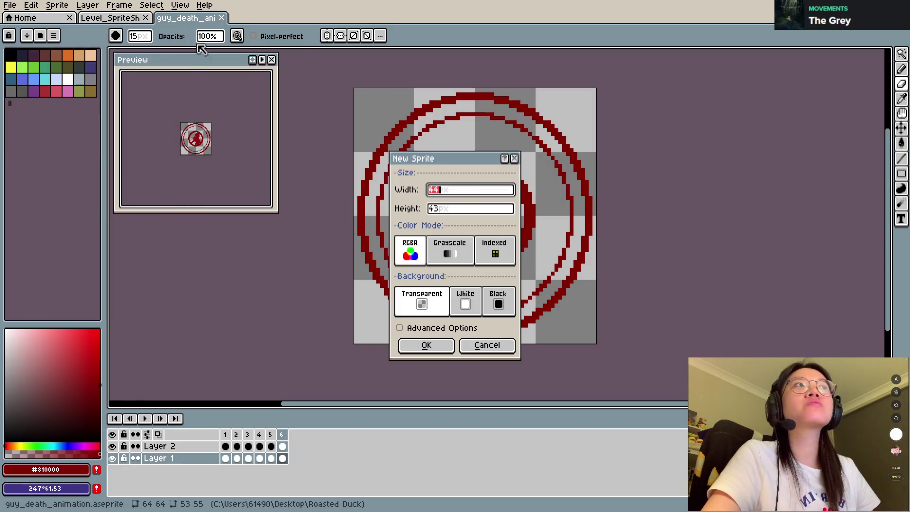
{"action": "double_click", "coordinate": [455, 193]}
{"action": "key", "text": "BackSpace"}
{"action": "type", "text": "64"}
{"action": "double_click", "coordinate": [433, 209]}
{"action": "type", "text": "64"}
{"action": "left_click", "coordinate": [426, 345]}
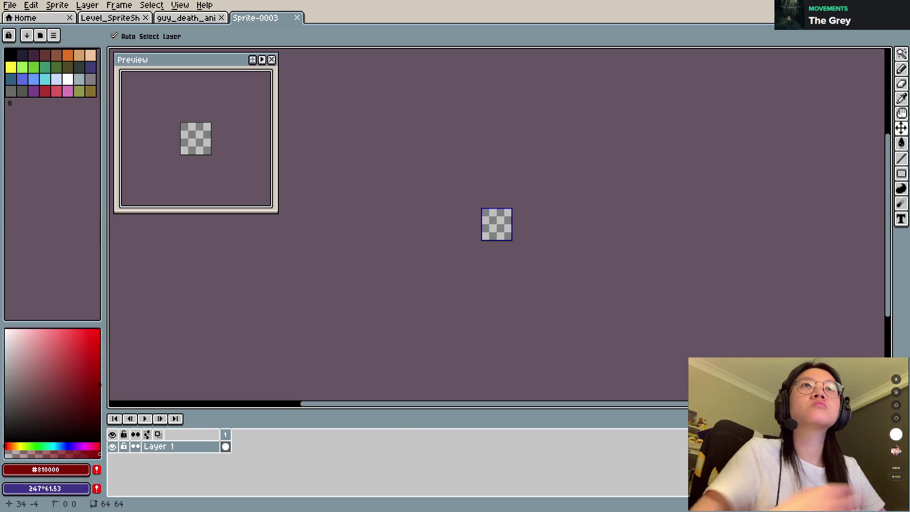
Step: Save it as test.aseprite and shrink the brush to 1 pixel
{"action": "key", "text": "ctrl+s"}
{"action": "key", "text": "b"}
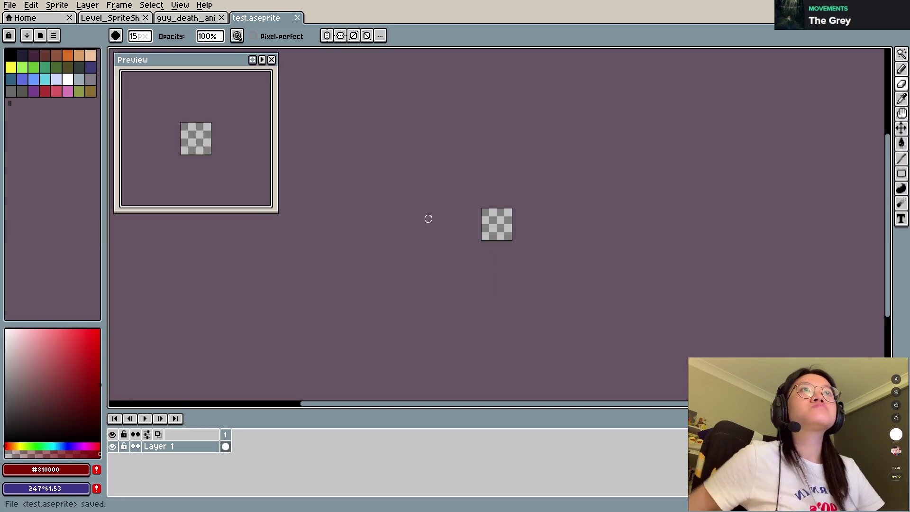
{"action": "scroll", "coordinate": [518, 226], "scroll_direction": "up", "scroll_amount": 5}
{"action": "key", "text": "minus"}
{"action": "key", "text": "minus"}
{"action": "key", "text": "minus"}
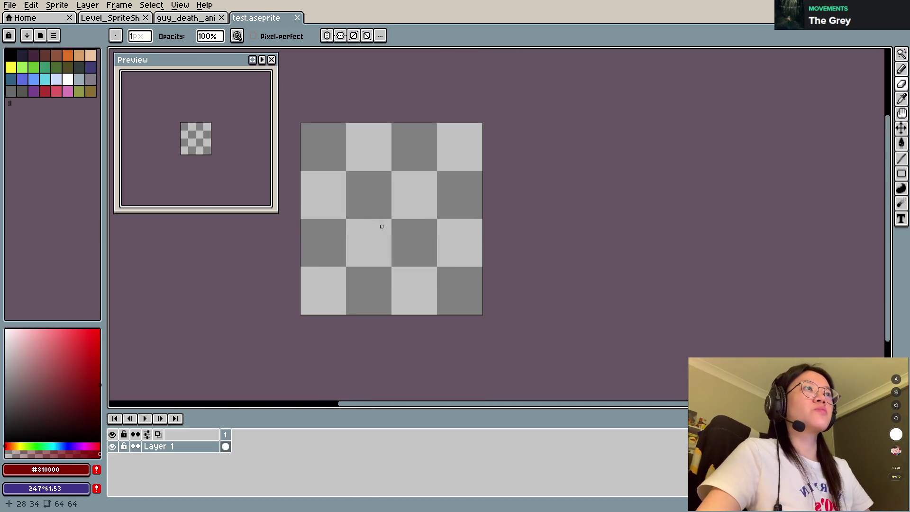
Step: Pick a near-black colour with the Pencil and draw a straight line across the lower half
{"action": "scroll", "coordinate": [422, 235], "scroll_direction": "up", "scroll_amount": 3}
{"action": "scroll", "coordinate": [418, 240], "scroll_direction": "down", "scroll_amount": 1}
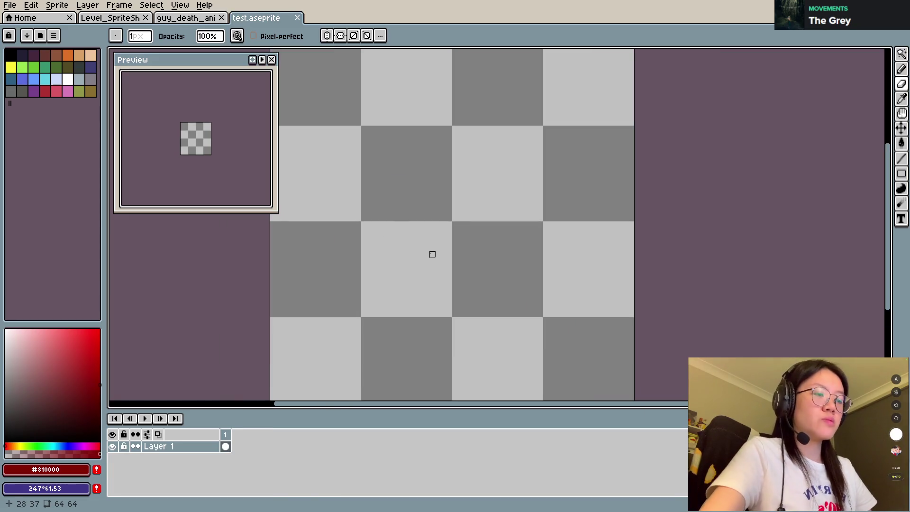
{"action": "key", "text": "b"}
{"action": "left_click", "coordinate": [54, 419]}
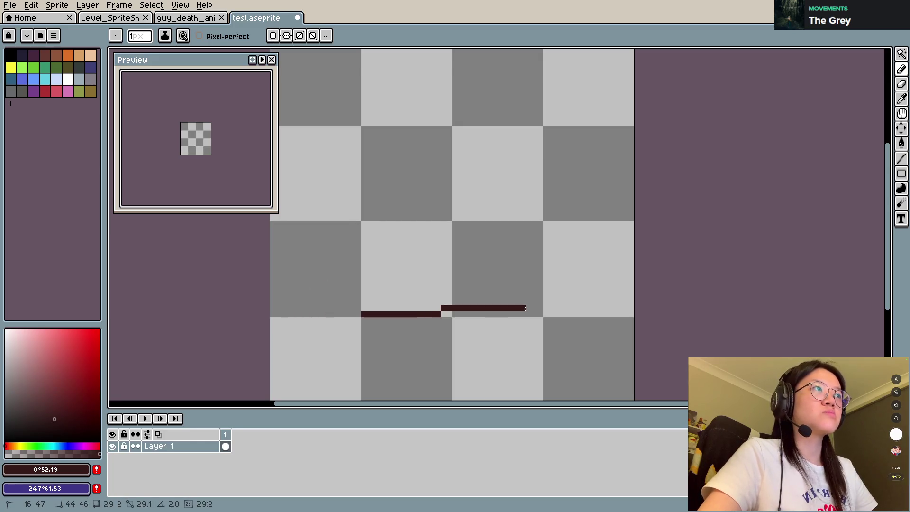
{"action": "left_click", "coordinate": [540, 315]}
{"action": "left_click_drag", "start_coordinate": [540, 314], "coordinate": [363, 314]}
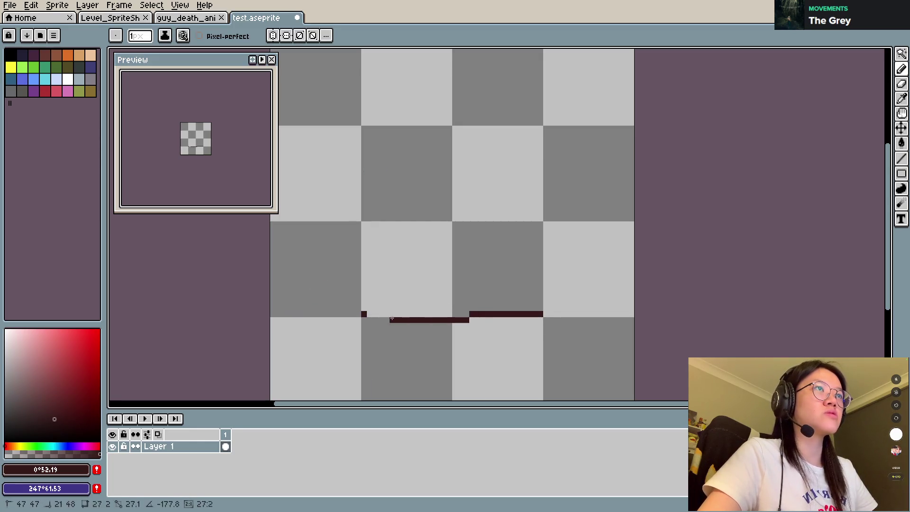
Step: Draw a top line, extend both lines to the edges, and add one through the middle
{"action": "left_click_drag", "start_coordinate": [364, 128], "coordinate": [541, 128]}
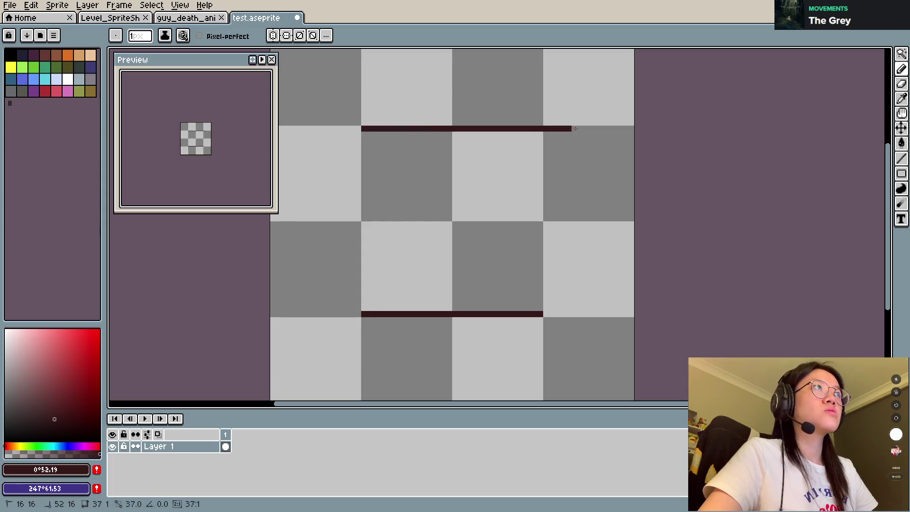
{"action": "left_click_drag", "start_coordinate": [375, 129], "coordinate": [632, 128]}
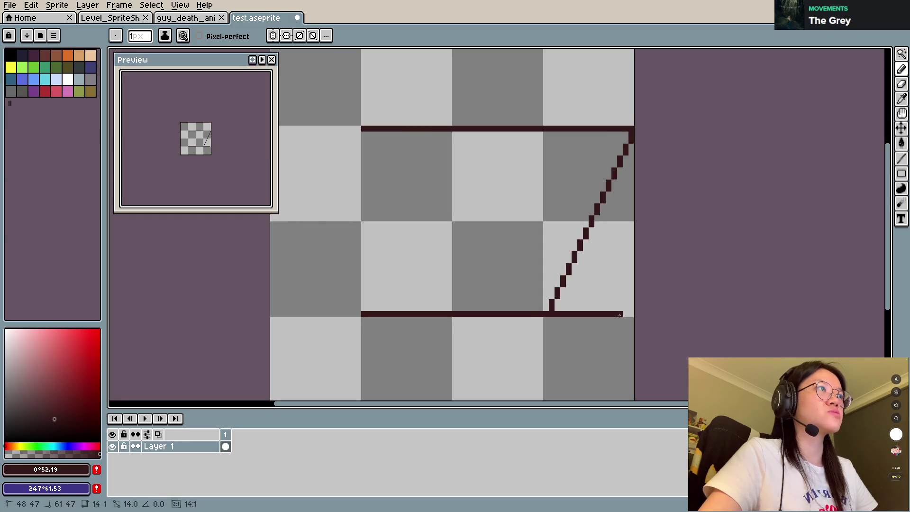
{"action": "left_click_drag", "start_coordinate": [633, 314], "coordinate": [546, 314]}
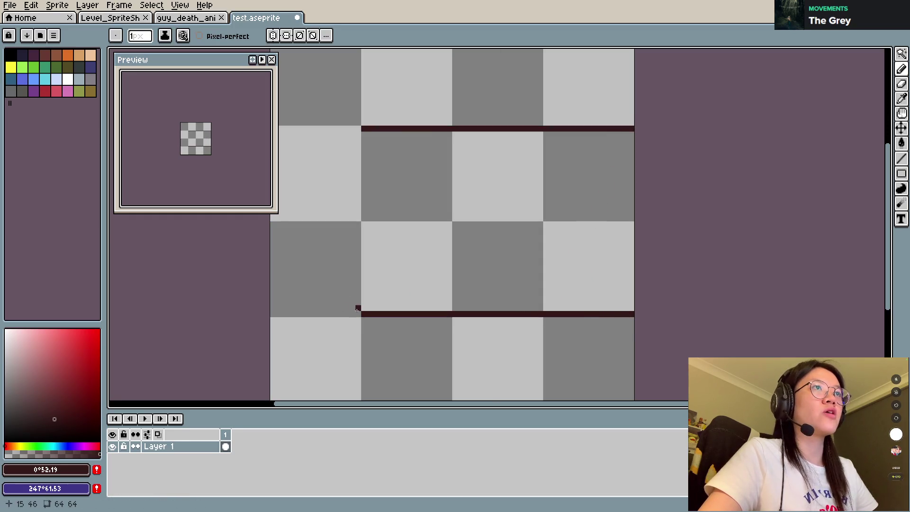
{"action": "mouse_move", "coordinate": [361, 314]}
{"action": "left_mouse_down"}
{"action": "mouse_move", "coordinate": [271, 314]}
{"action": "mouse_move", "coordinate": [284, 250]}
{"action": "left_mouse_up"}
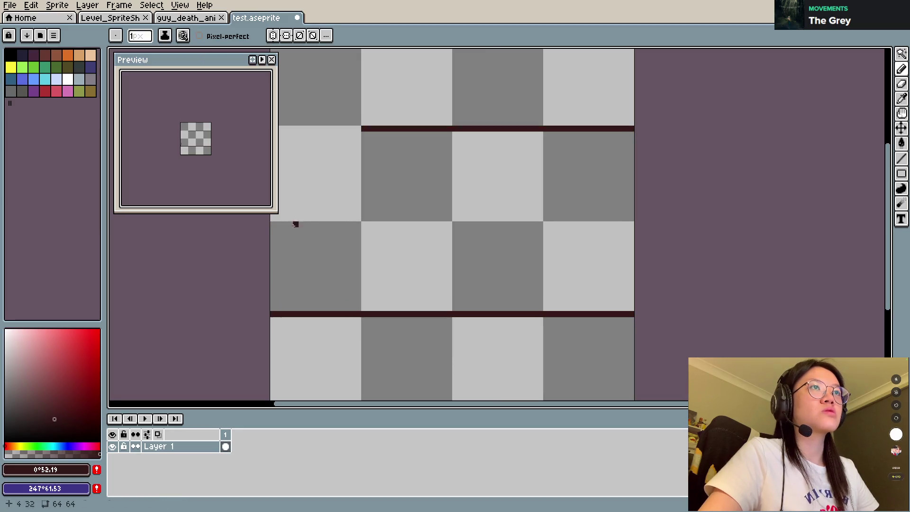
{"action": "left_click_drag", "start_coordinate": [361, 129], "coordinate": [271, 129]}
{"action": "left_click_drag", "start_coordinate": [362, 137], "coordinate": [416, 182]}
{"action": "left_click_drag", "start_coordinate": [431, 260], "coordinate": [652, 260]}
{"action": "left_click_drag", "start_coordinate": [608, 228], "coordinate": [619, 292]}
{"action": "key", "text": "ctrl+z"}
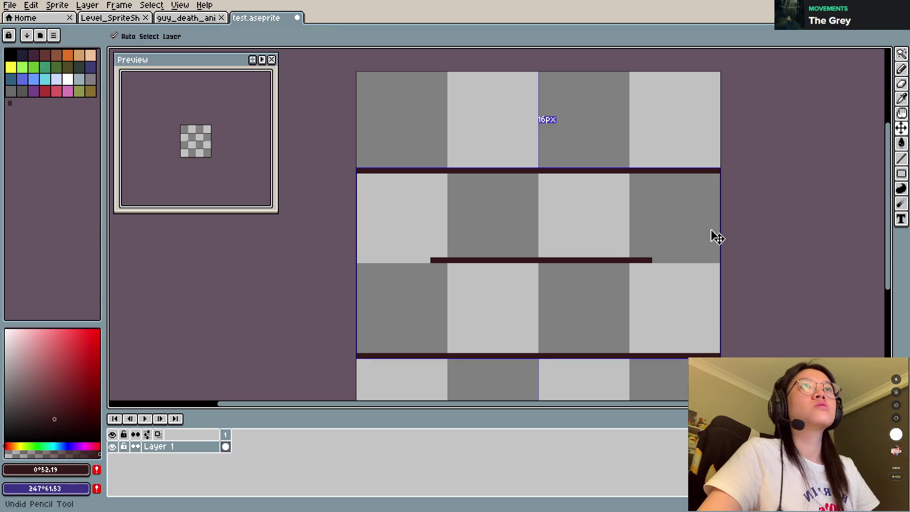
Step: Undo the middle horizontal line so only the top and bottom dark lines remain
{"action": "key", "text": "ctrl+z"}
{"action": "key", "text": "g"}
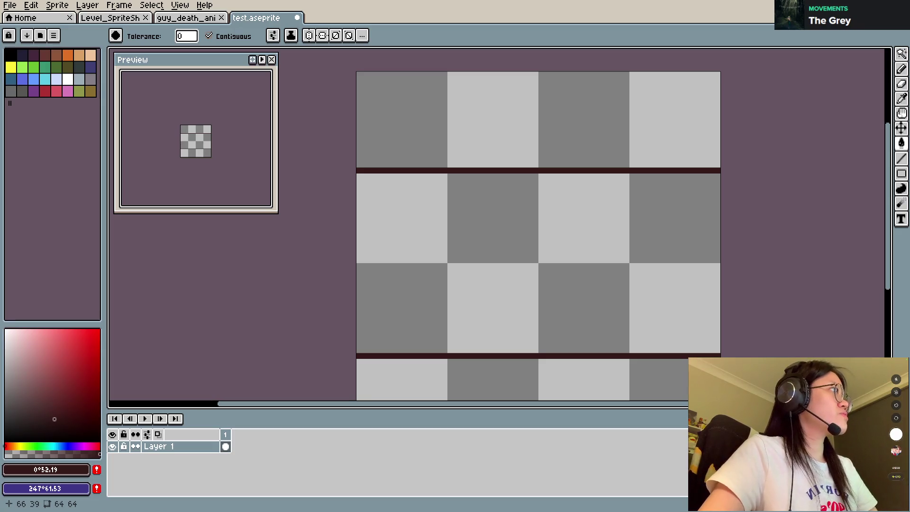
{"action": "scroll", "coordinate": [621, 219], "scroll_direction": "down", "scroll_amount": 1}
{"action": "scroll", "coordinate": [569, 260], "scroll_direction": "up", "scroll_amount": 1}
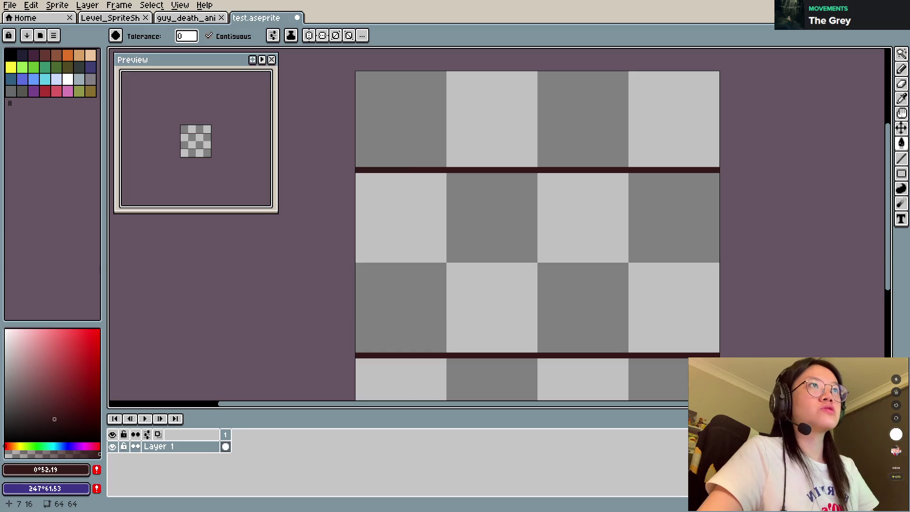
Step: Redraw the top line as a wave and erase its leftover straight segments
{"action": "key", "text": "b"}
{"action": "left_click_drag", "start_coordinate": [381, 165], "coordinate": [745, 167]}
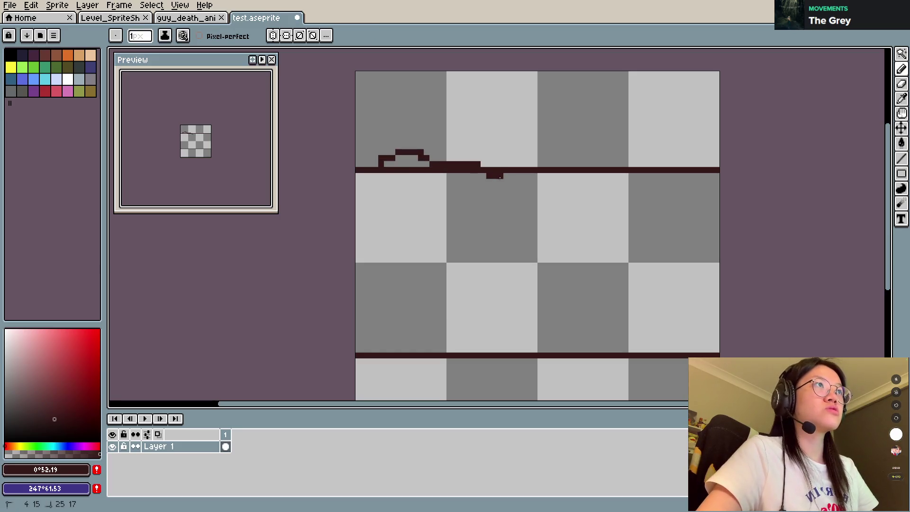
{"action": "key", "text": "e"}
{"action": "left_click_drag", "start_coordinate": [630, 170], "coordinate": [671, 169]}
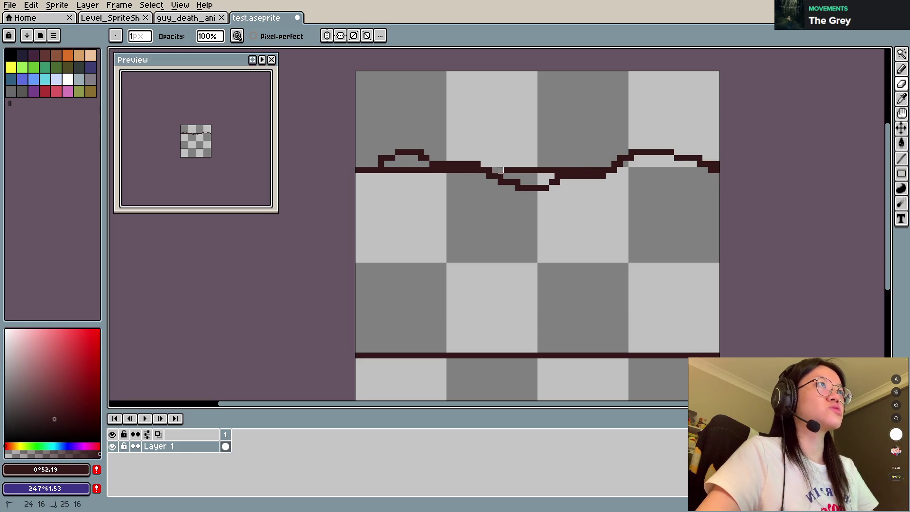
{"action": "left_click_drag", "start_coordinate": [501, 170], "coordinate": [598, 164]}
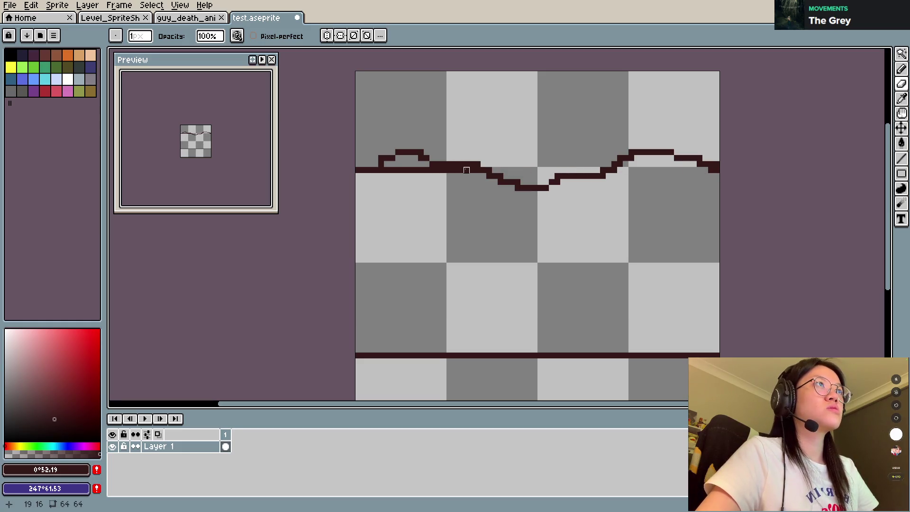
{"action": "left_click_drag", "start_coordinate": [472, 170], "coordinate": [338, 169]}
Step: Turn the bottom line into a wave and erase a stray pixel at the top wave's dip
{"action": "key", "text": "b"}
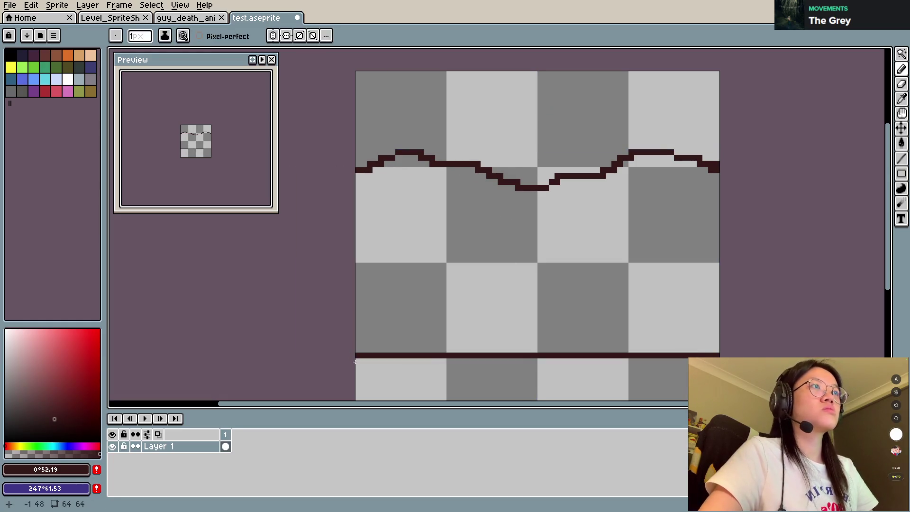
{"action": "left_click_drag", "start_coordinate": [370, 360], "coordinate": [682, 375]}
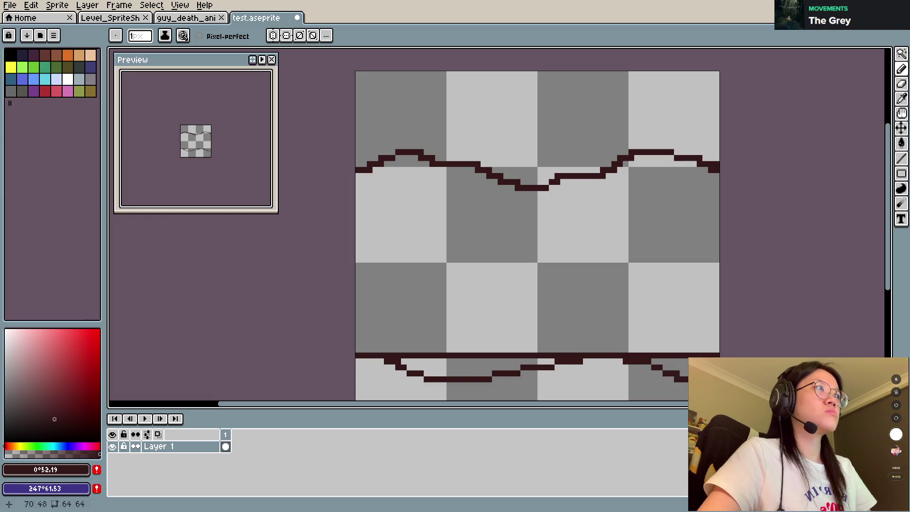
{"action": "key", "text": "ctrl+z"}
{"action": "scroll", "coordinate": [428, 274], "scroll_direction": "down", "scroll_amount": 2}
{"action": "left_click_drag", "start_coordinate": [347, 306], "coordinate": [706, 324]}
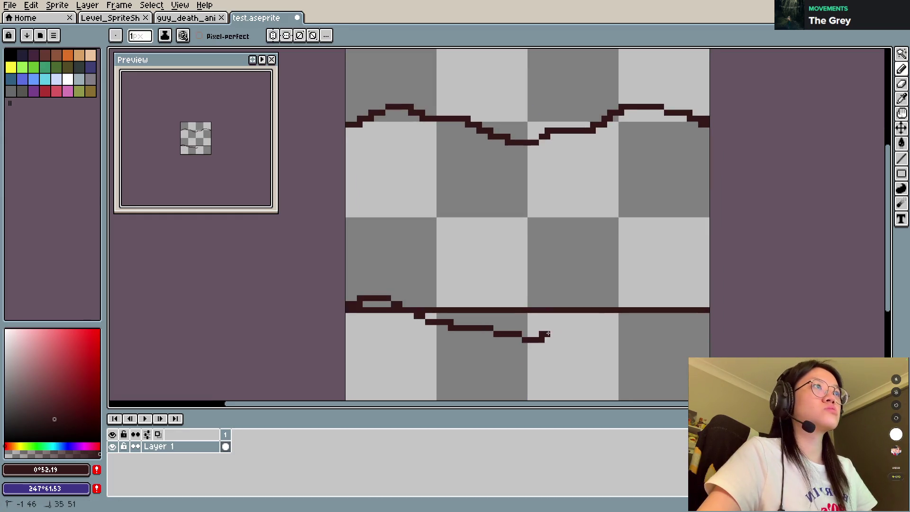
{"action": "left_click_drag", "start_coordinate": [639, 310], "coordinate": [354, 310]}
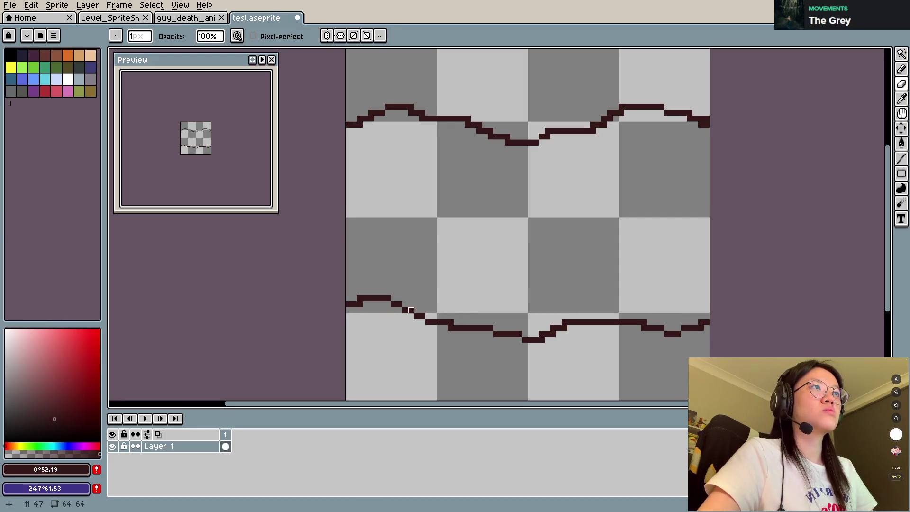
{"action": "key", "text": "e"}
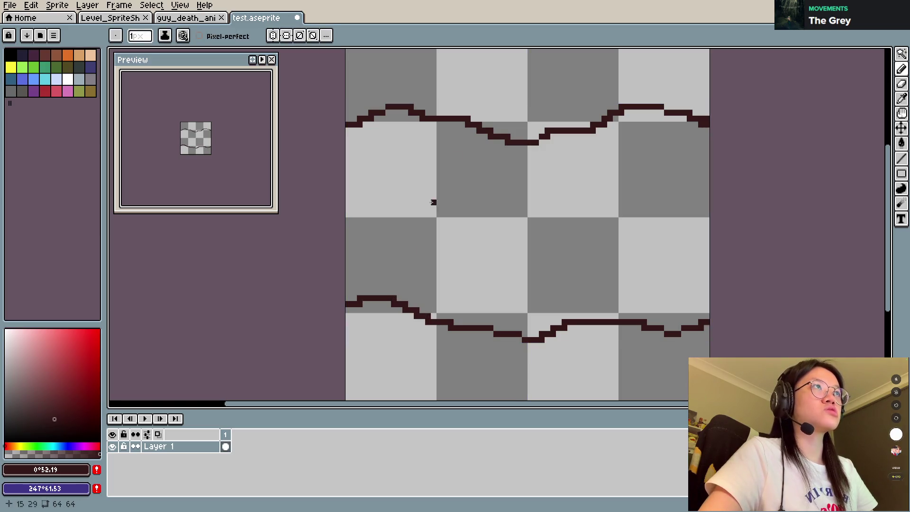
{"action": "left_click", "coordinate": [542, 144]}
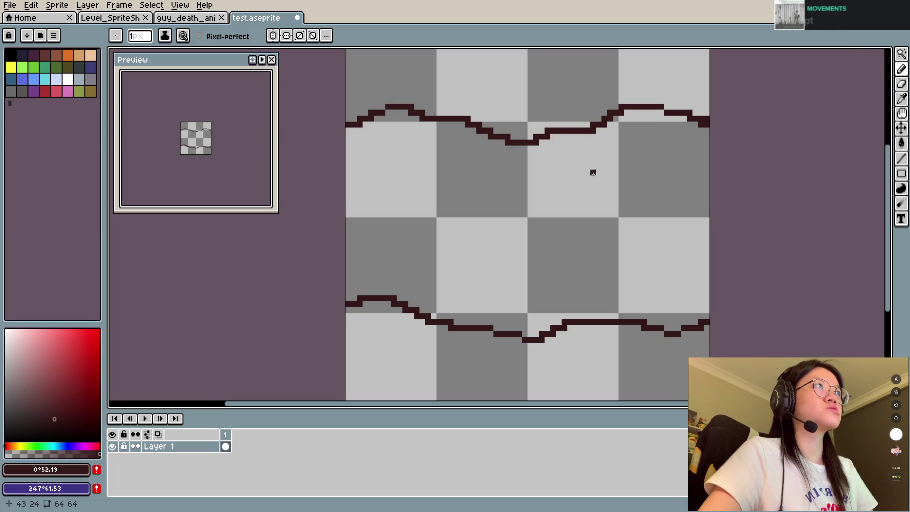